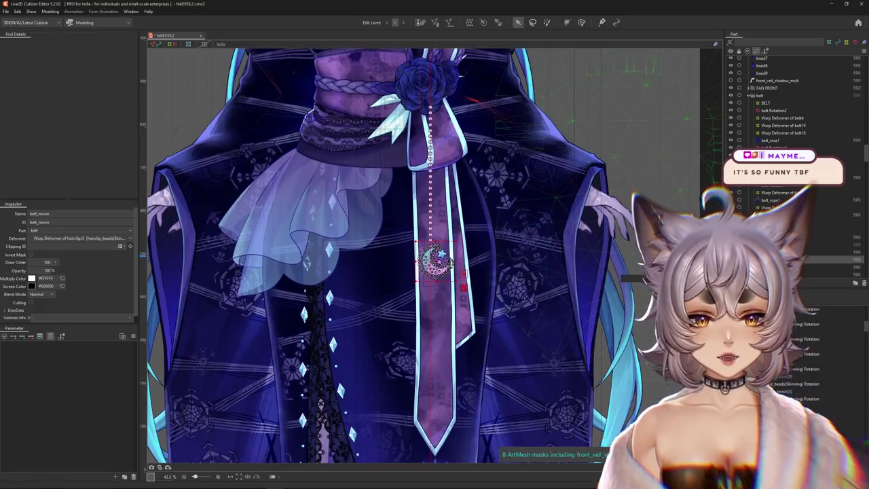
Look over the moon charm's warp deformer and the hairclips Rotation7 deformer, then clear the selection
click(435, 258)
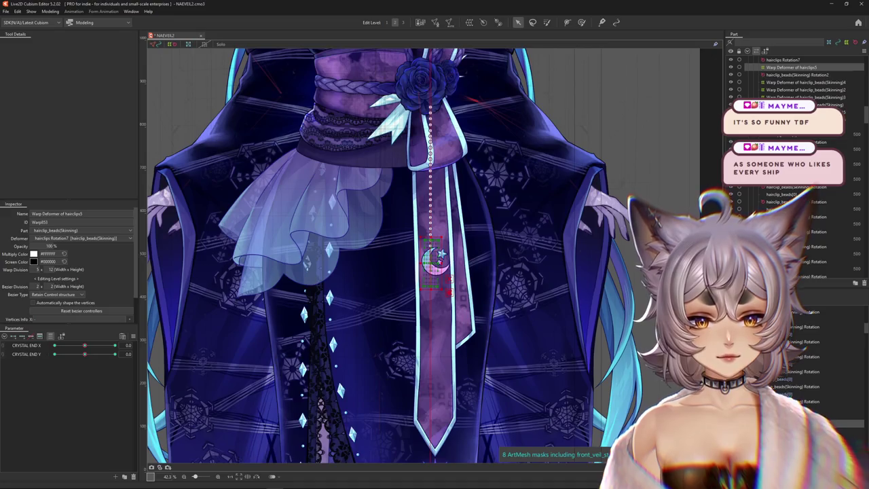
click(438, 257)
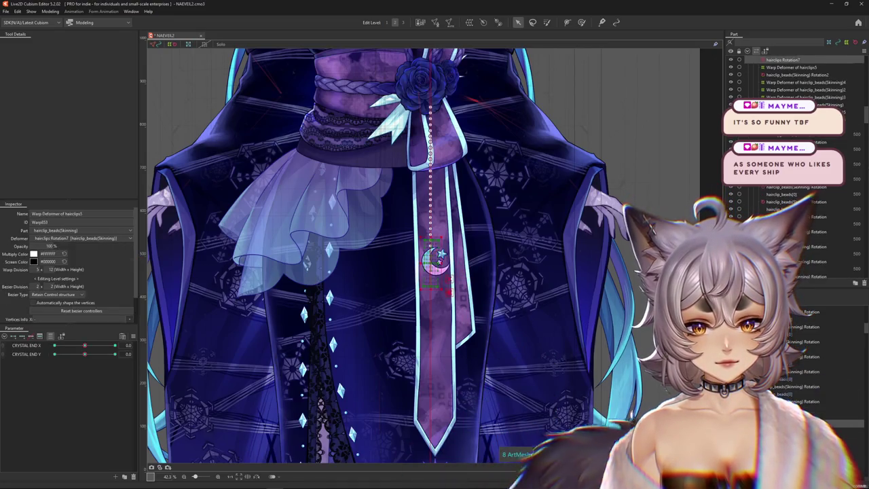
click(438, 256)
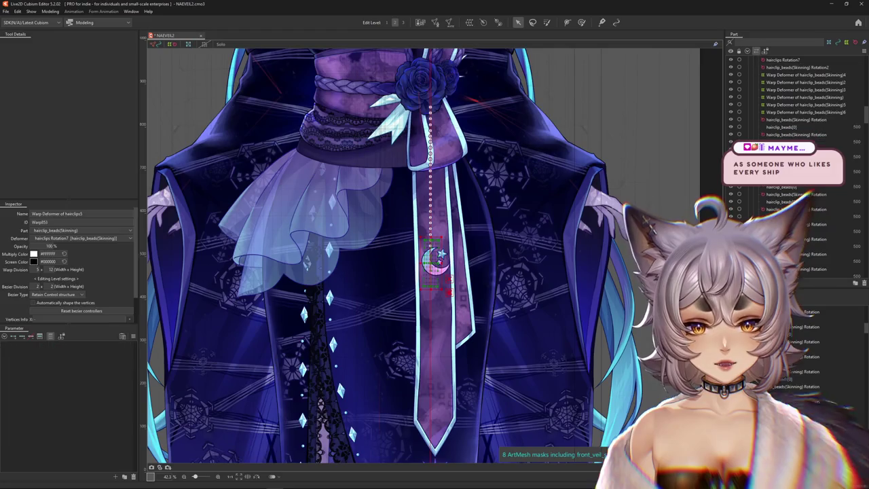
key(Escape)
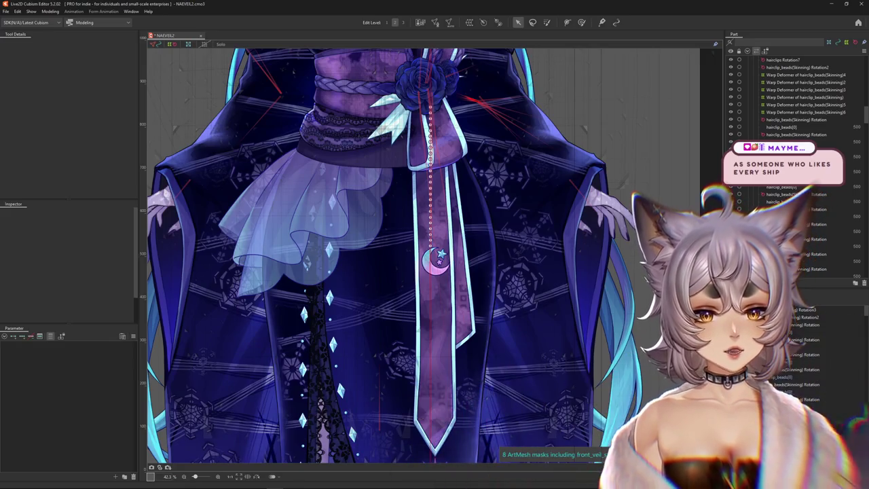
Delete the hairclip_beads(Skinning) Rotation2 and Rotation3 deformers
click(808, 324)
click(807, 317)
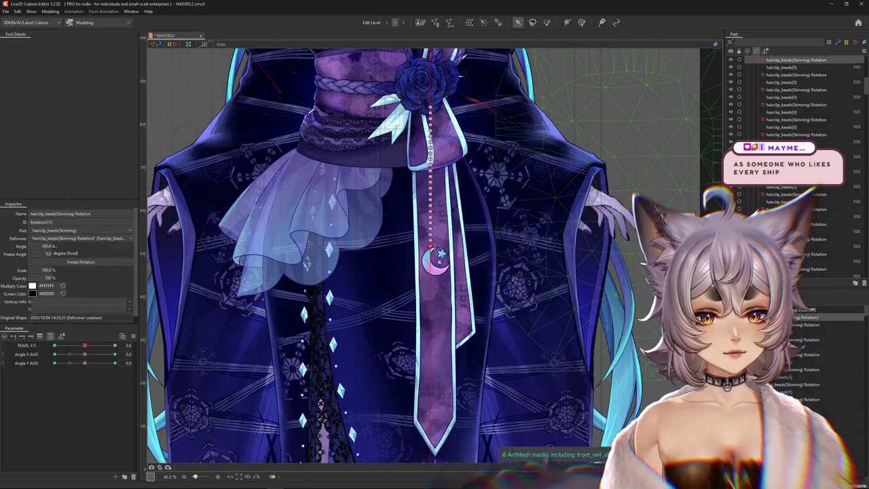
click(62, 363)
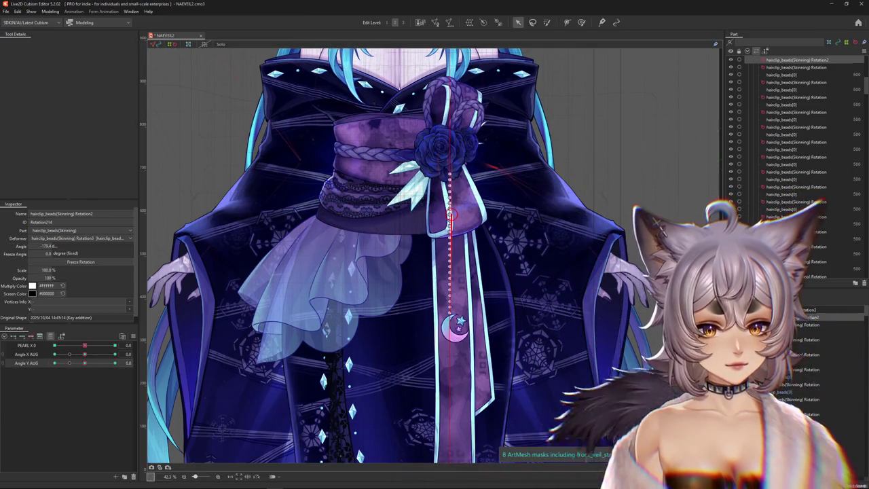
key(Delete)
key(Delete)
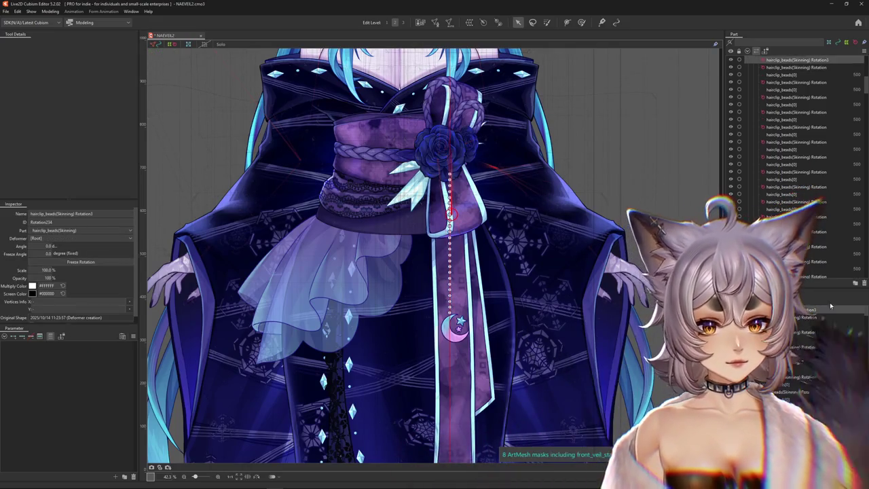
key(Delete)
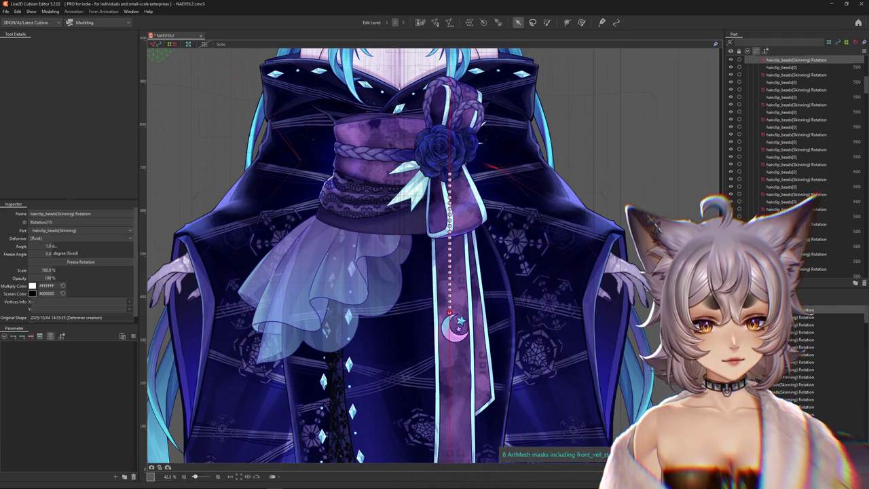
Reselect the remaining hairclip_beads(Skinning) rotation deformers on the bead chain
click(783, 60)
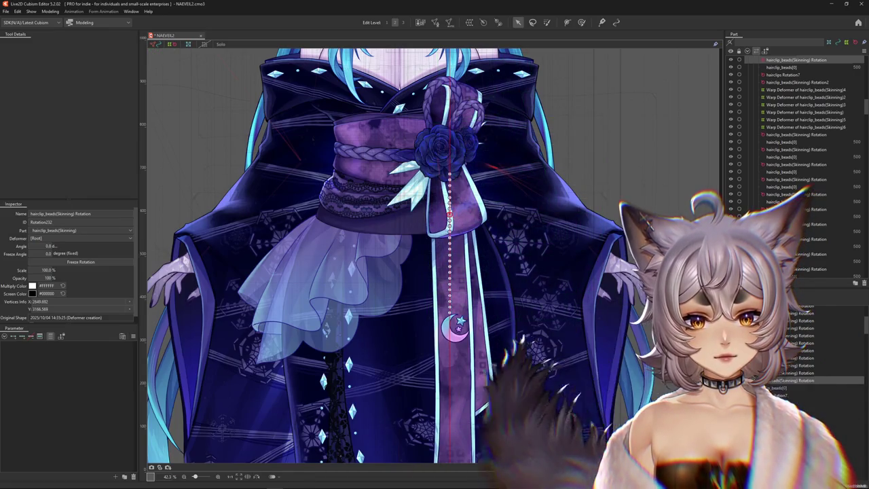
click(449, 319)
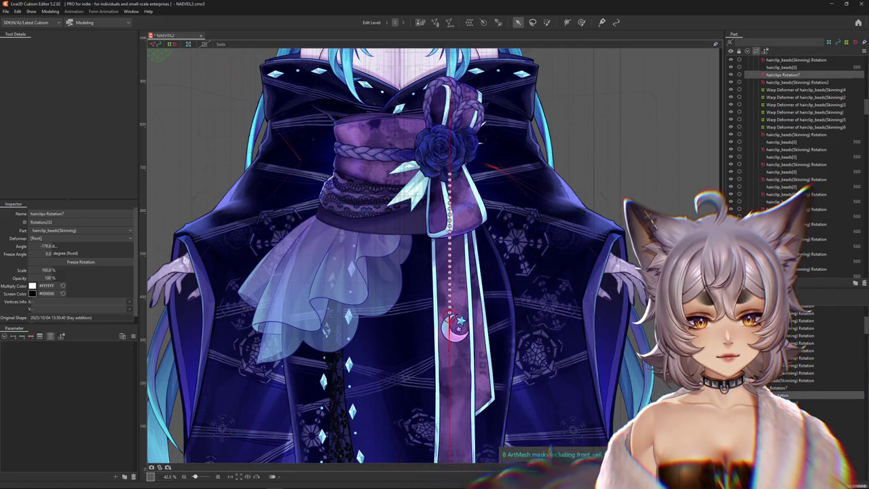
click(486, 24)
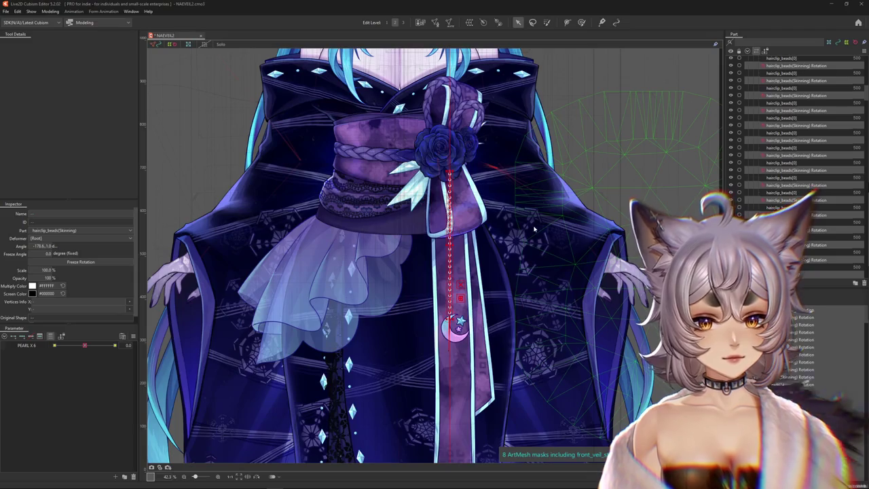
click(463, 300)
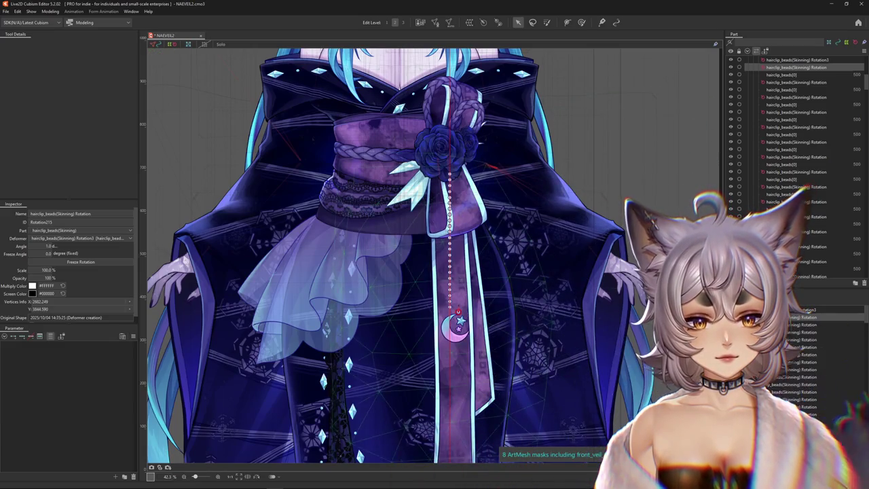
click(450, 314)
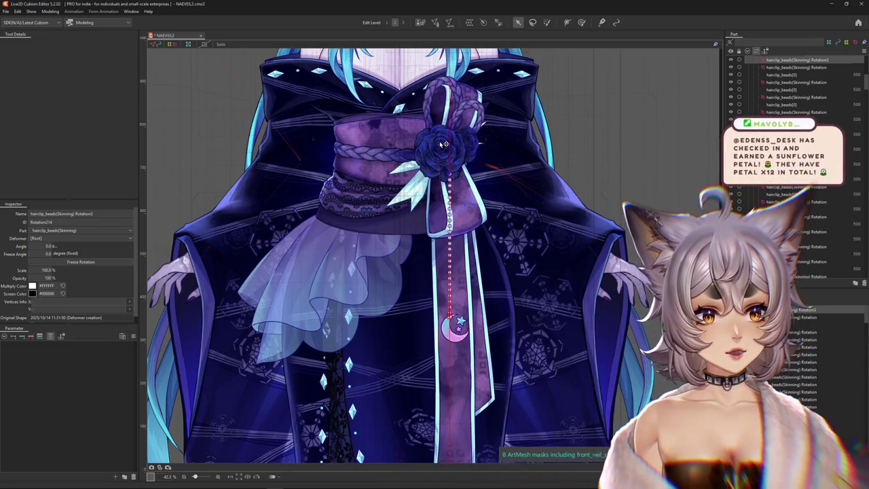
scroll(458, 155, up, 5)
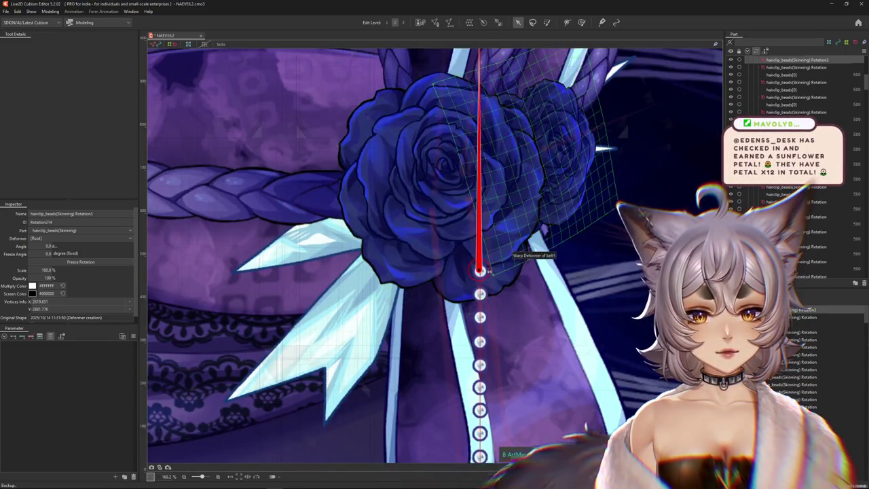
scroll(496, 270, down, 4)
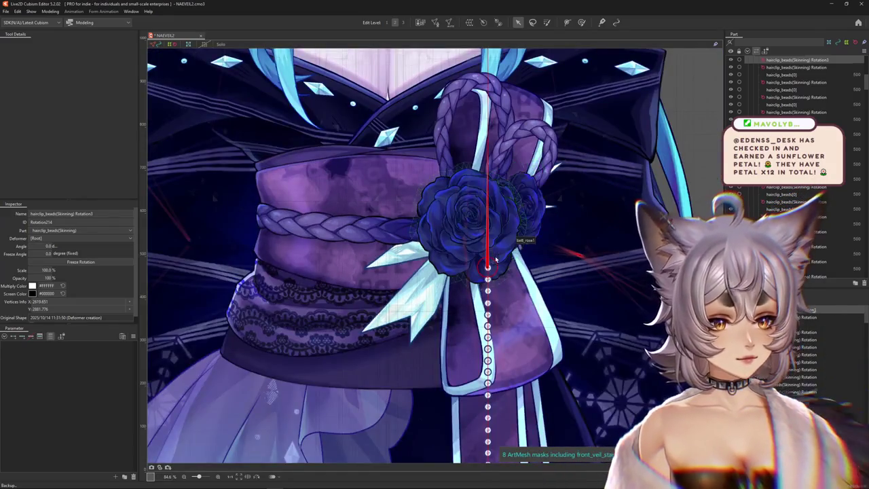
scroll(496, 257, down, 1)
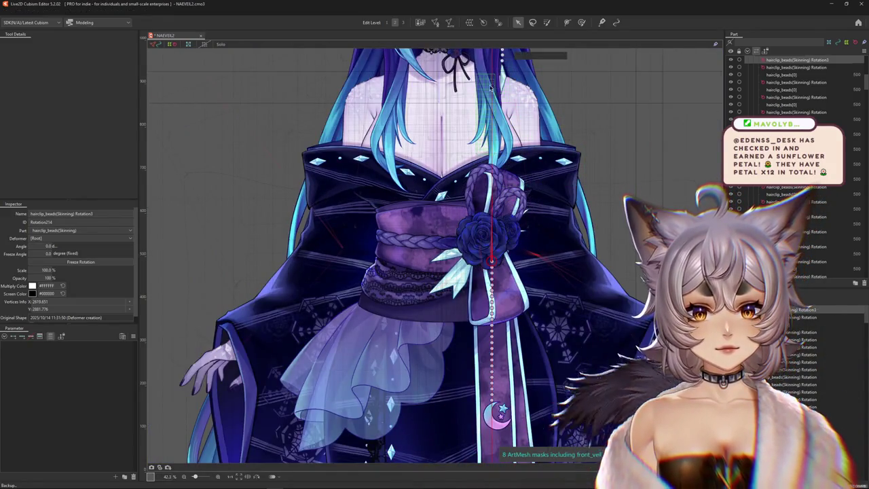
scroll(494, 92, up, 1)
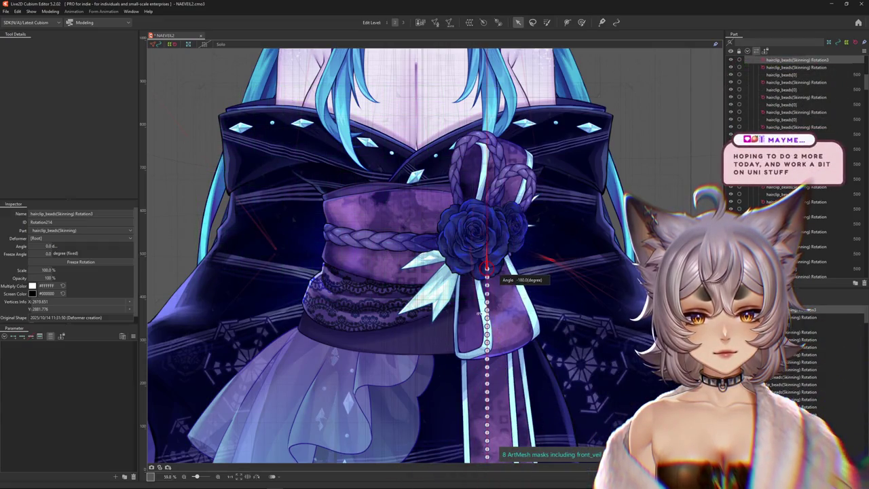
scroll(498, 294, down, 2)
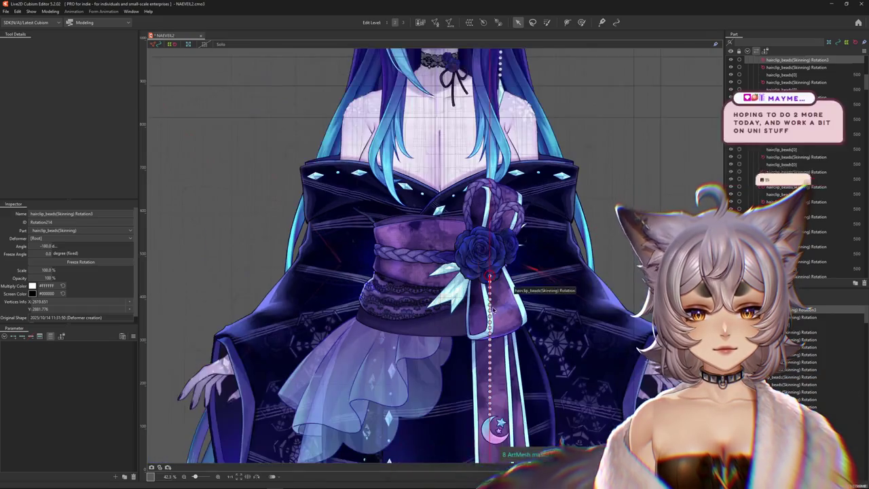
scroll(493, 299, up, 2)
scroll(488, 306, up, 3)
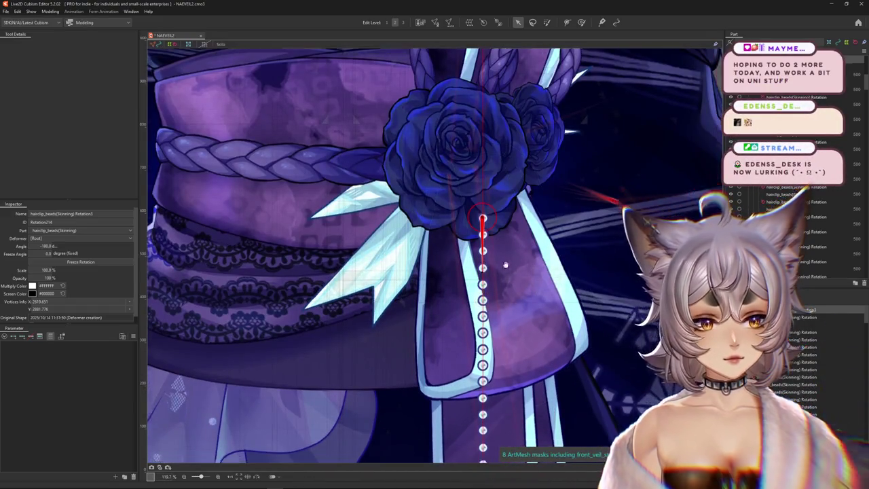
drag(493, 304, 427, 252)
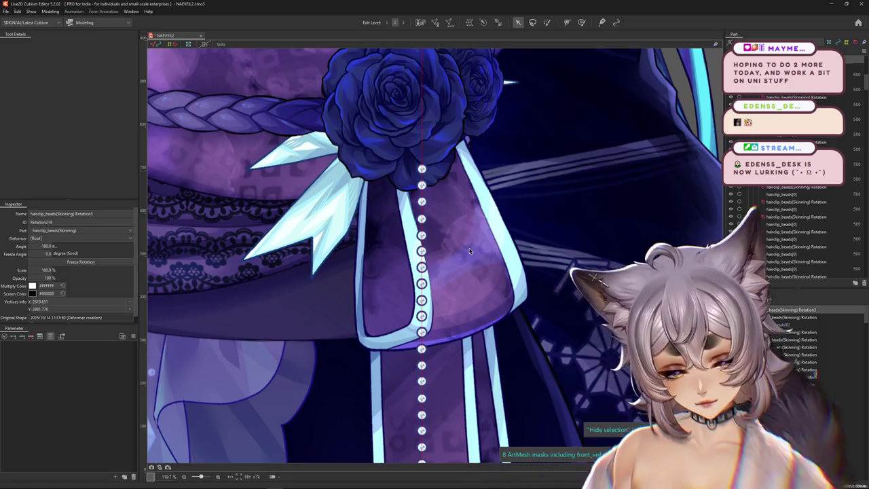
scroll(468, 251, down, 3)
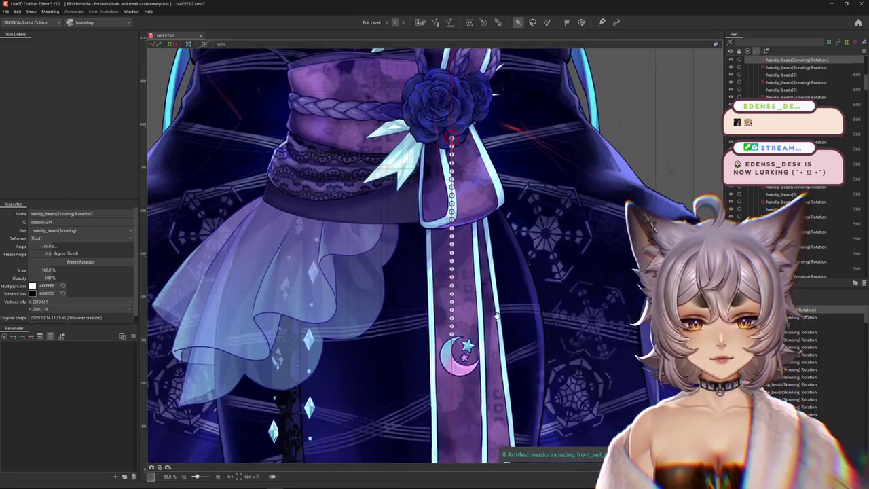
scroll(468, 299, up, 3)
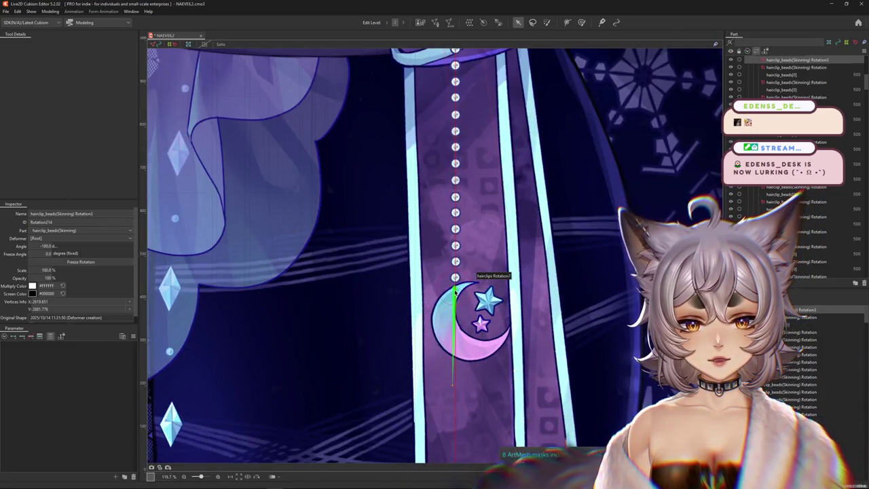
click(454, 289)
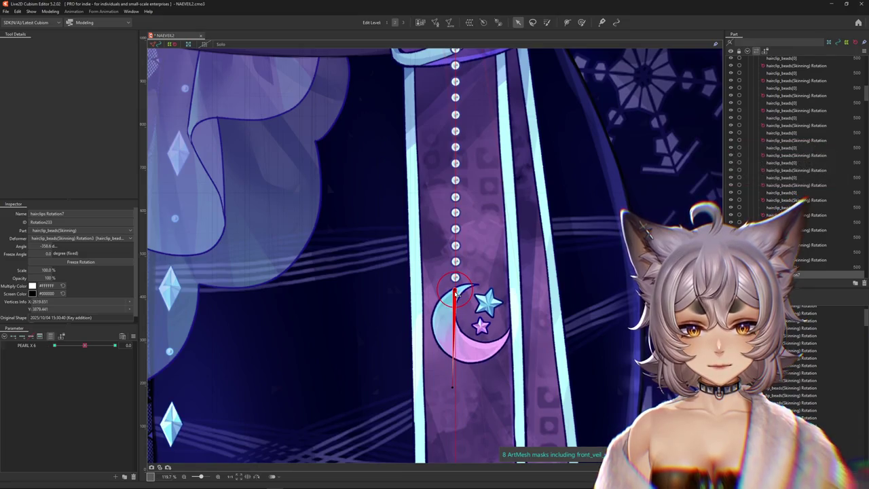
scroll(469, 184, up, 5)
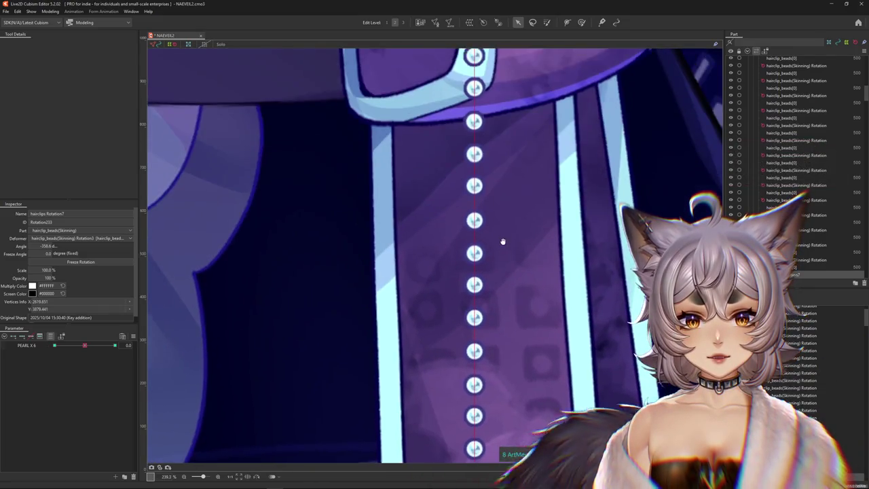
scroll(505, 247, down, 5)
scroll(509, 255, up, 3)
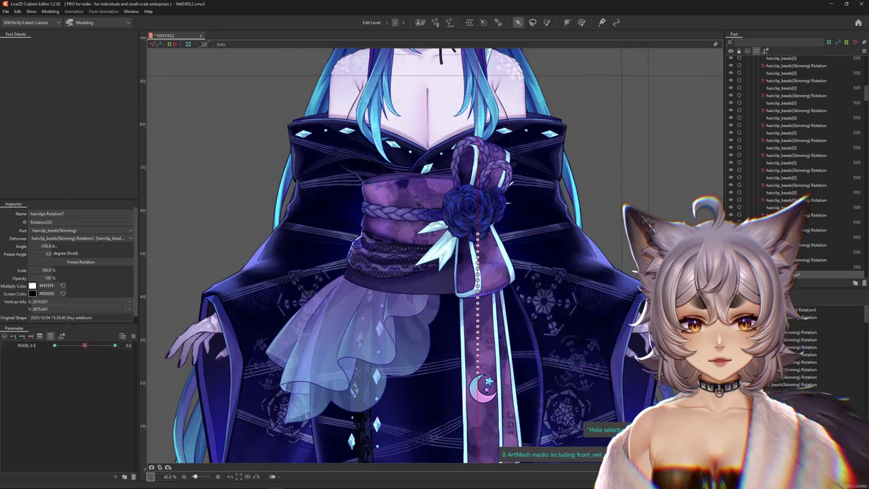
scroll(502, 251, up, 5)
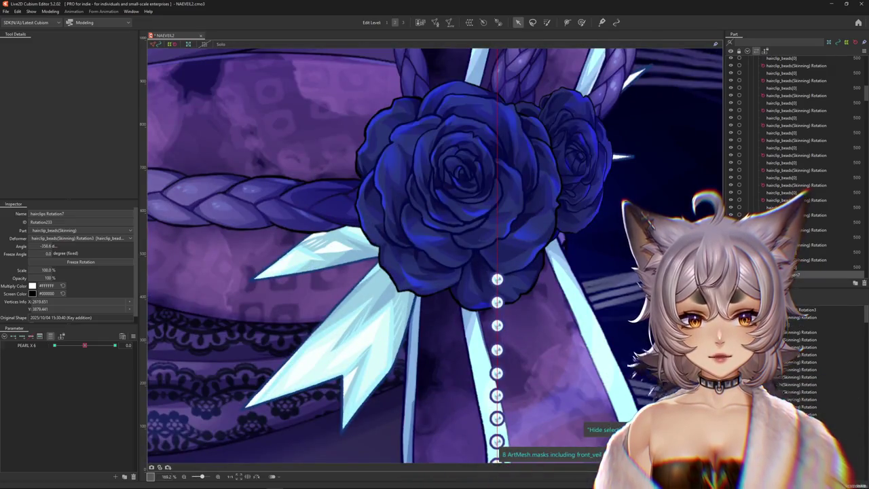
click(803, 352)
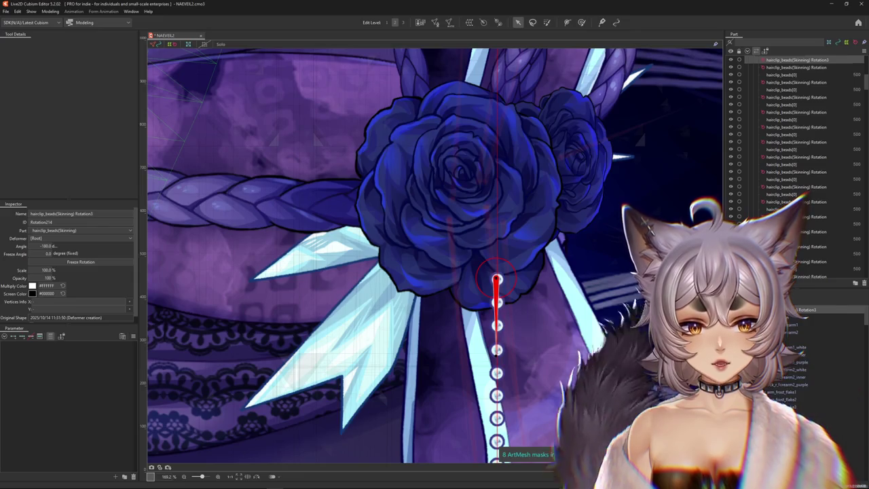
shift+click(800, 376)
scroll(531, 240, down, 5)
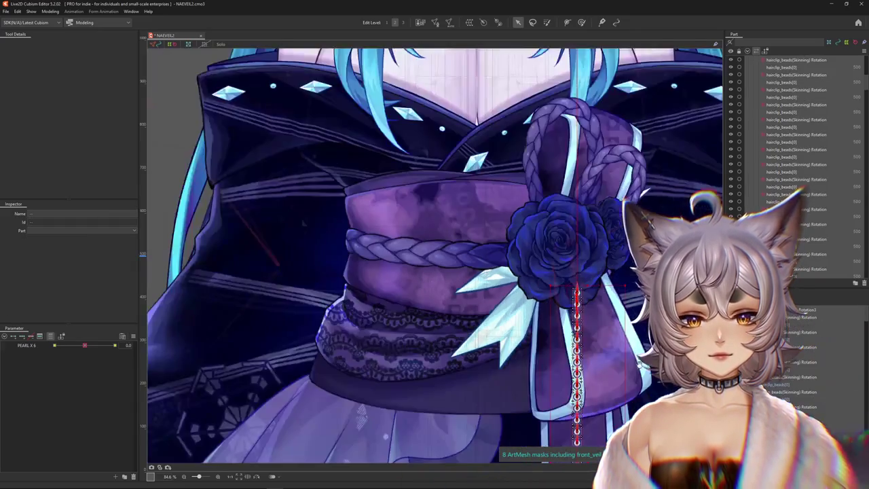
scroll(532, 241, up, 1)
drag(531, 240, 523, 258)
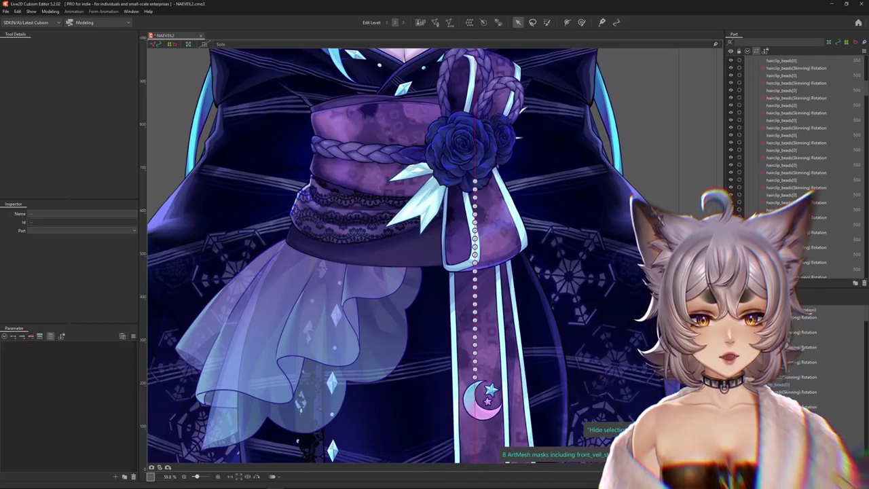
Wrap the bead chain in a 5×5 'Warp Deformer of hairclip_beads(Skinning)7' under Rotation3
click(539, 285)
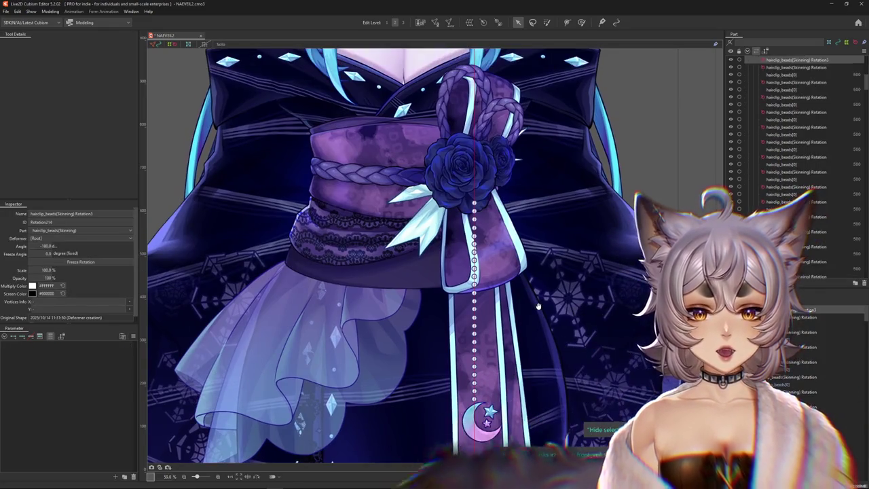
mouse_move(539, 285)
mouse_down()
mouse_move(539, 307)
mouse_move(541, 282)
mouse_up()
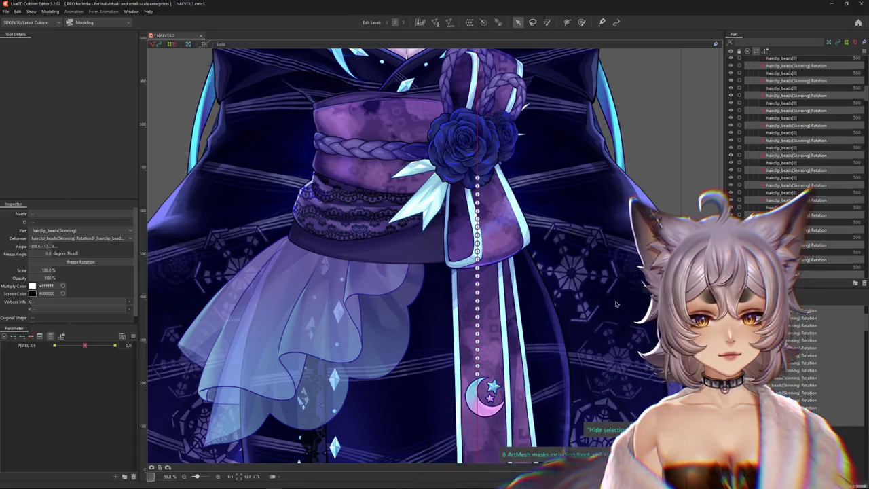
scroll(610, 285, down, 2)
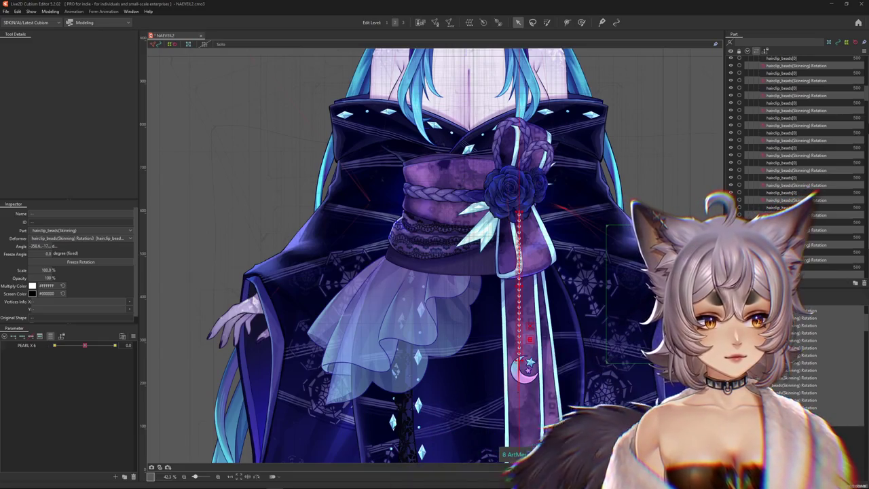
click(515, 441)
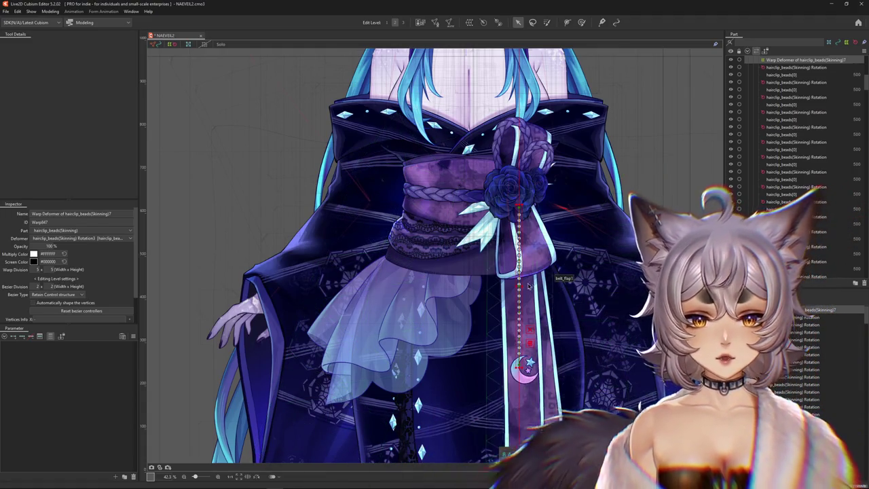
Zoom into the bead chain and select warp deformers hairclip_beads(Skinning)7 and 8
scroll(493, 293, up, 5)
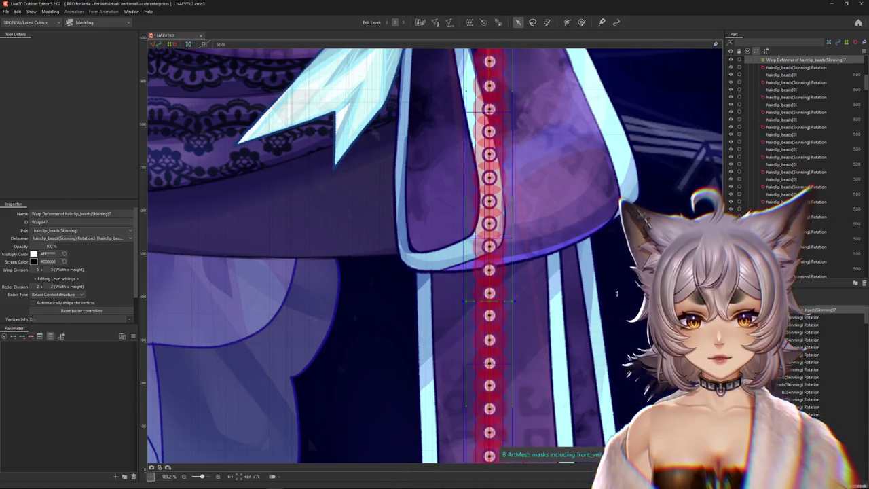
scroll(616, 293, up, 5)
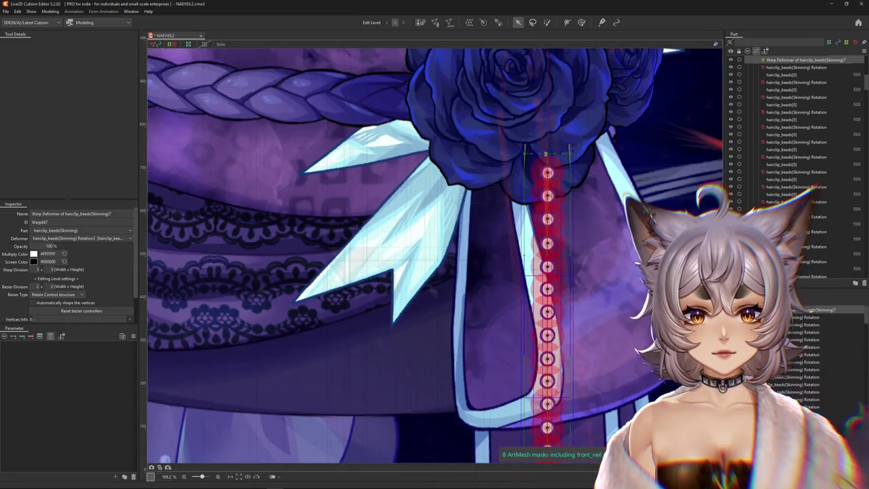
scroll(547, 271, down, 4)
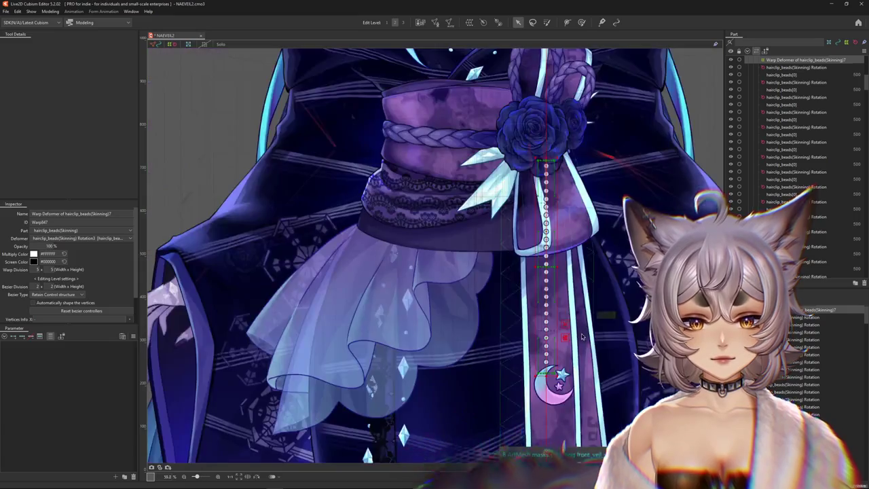
scroll(524, 273, down, 1)
scroll(524, 273, up, 2)
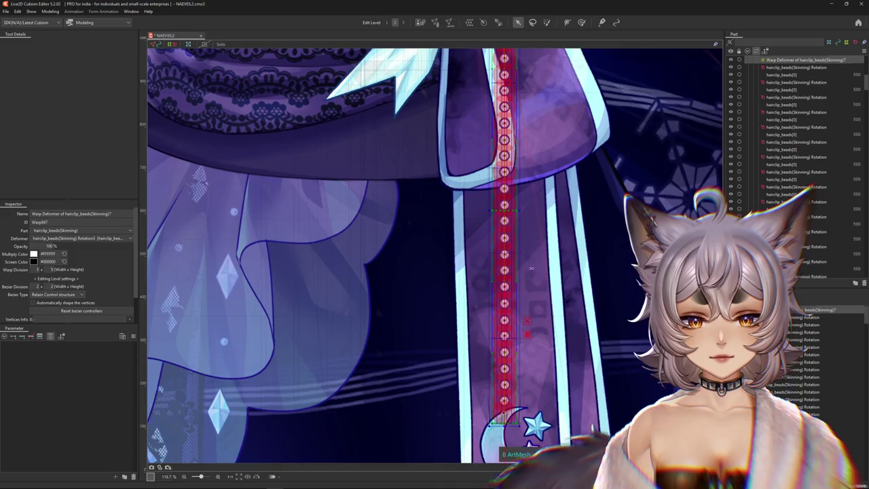
scroll(224, 272, down, 3)
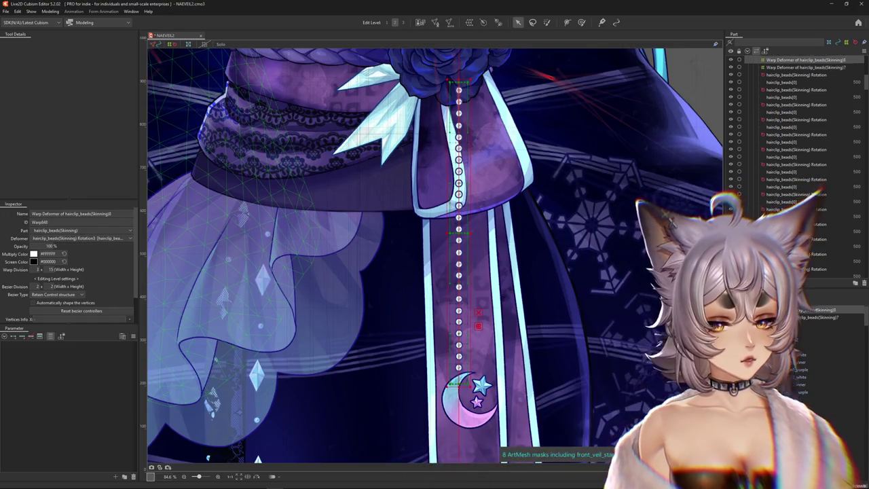
scroll(503, 330, up, 1)
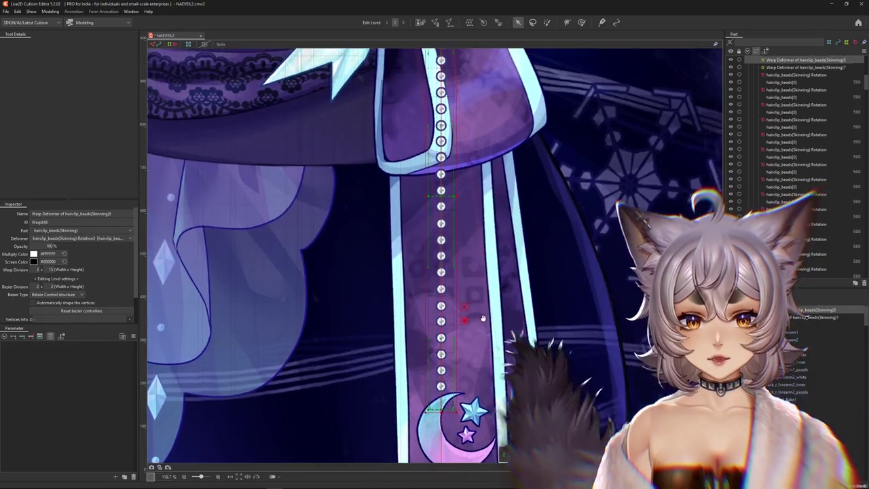
scroll(503, 330, up, 2)
click(381, 330)
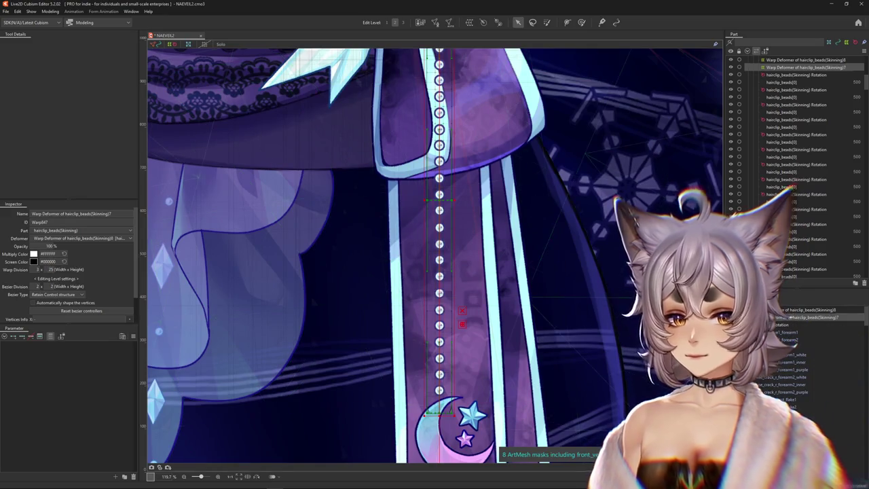
click(222, 273)
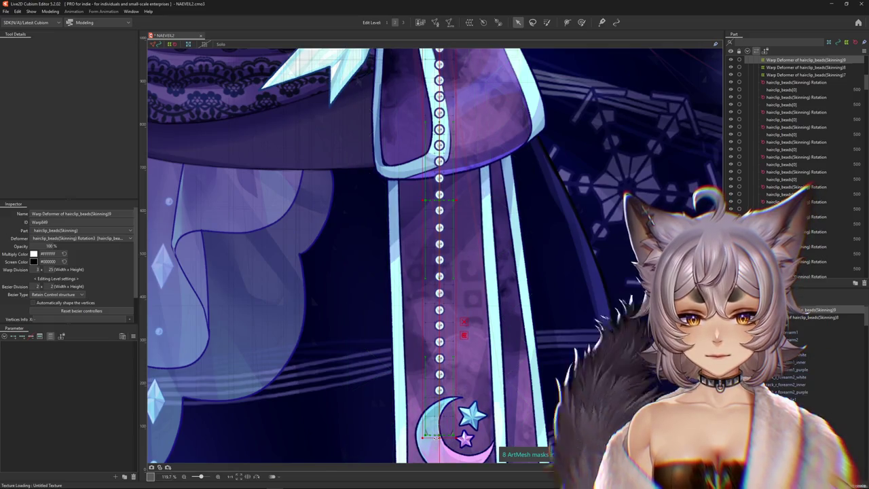
Pull the new lattice's lower edge up the chain to fit its bead section
drag(436, 435, 436, 418)
scroll(448, 411, down, 2)
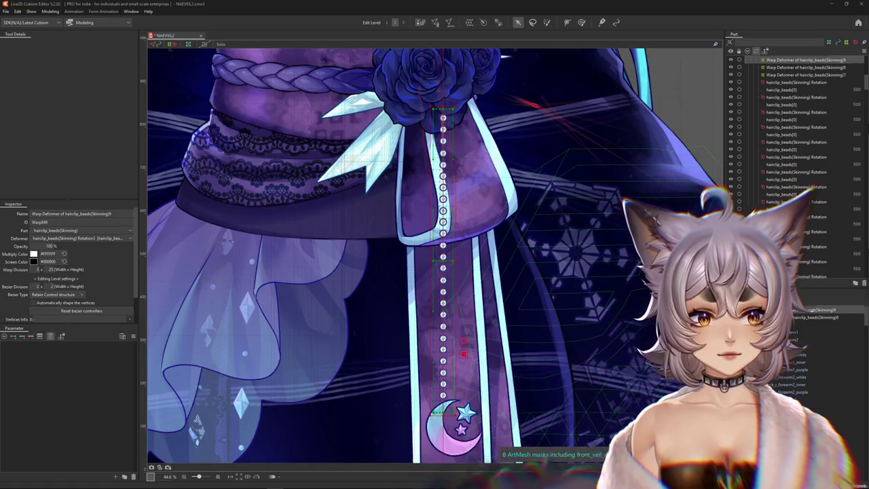
scroll(440, 438, up, 2)
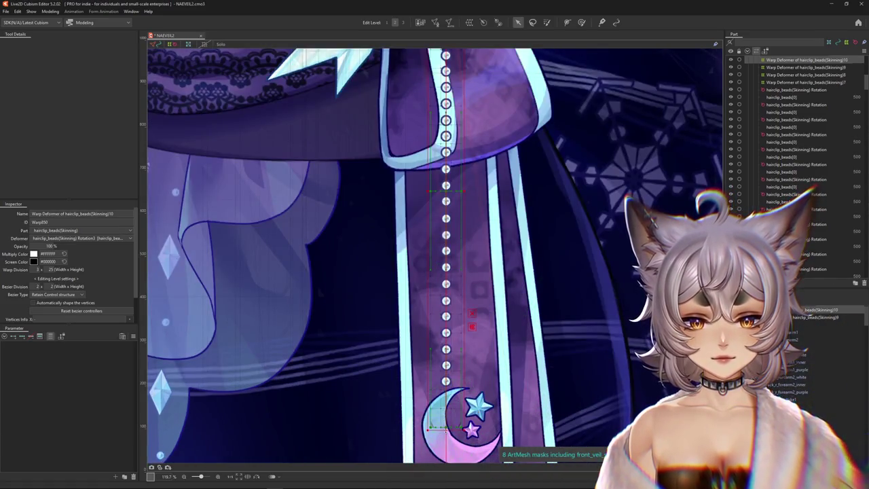
scroll(445, 409, down, 3)
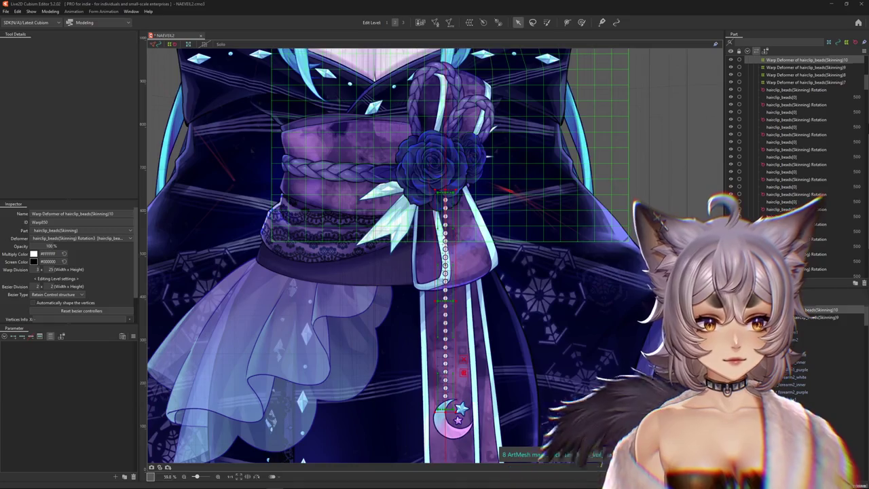
scroll(445, 428, up, 2)
scroll(446, 427, up, 2)
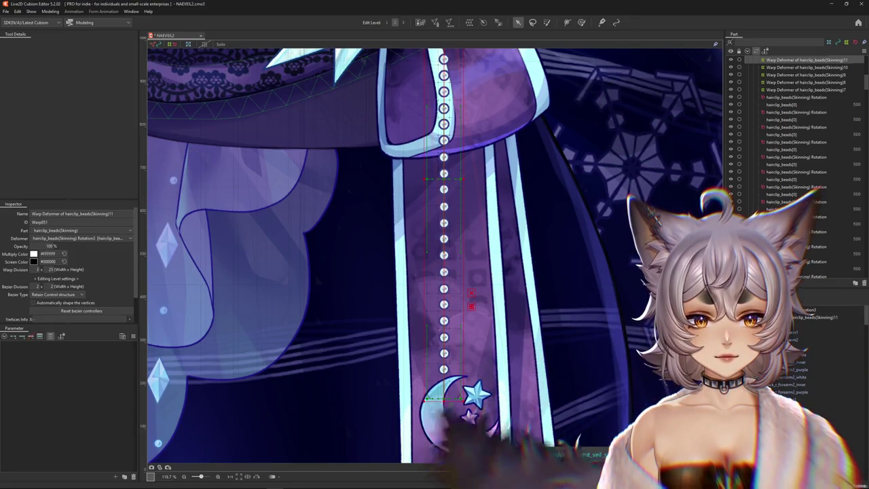
click(471, 298)
scroll(484, 337, down, 2)
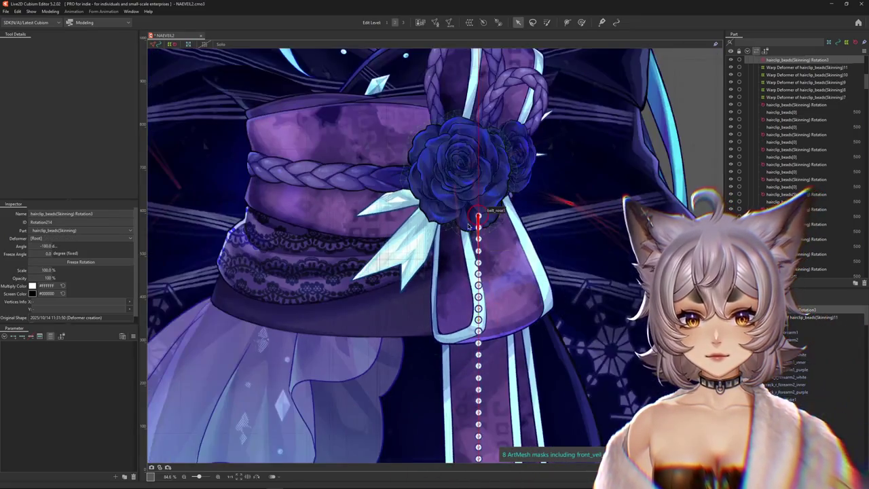
Select the sash's warp deformer, preview the body turning, and reset Body Lean to zero
right_click(407, 229)
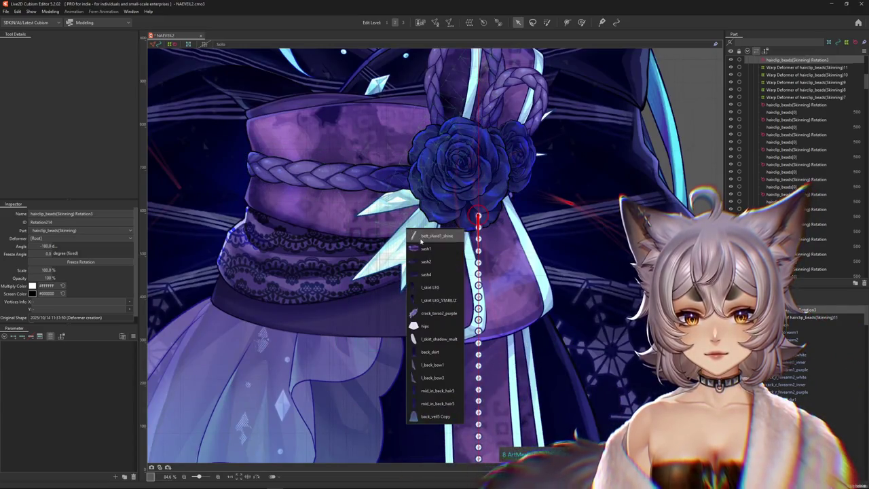
click(426, 248)
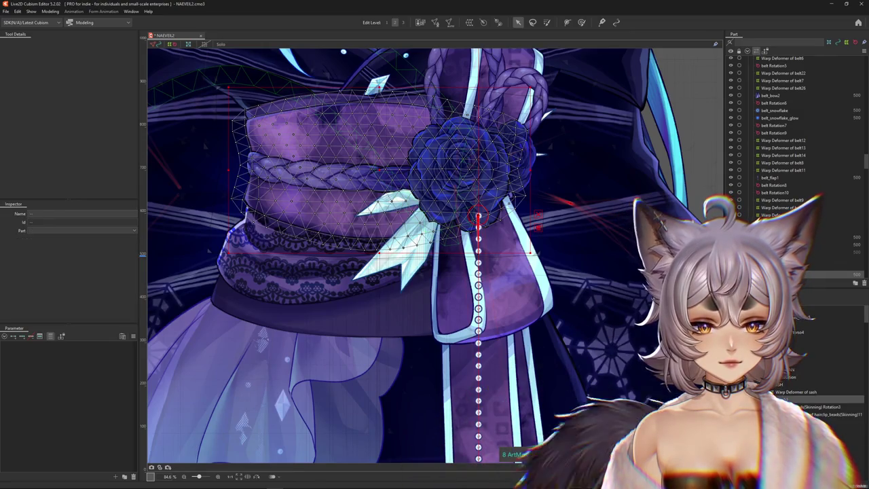
click(794, 392)
mouse_move(85, 346)
mouse_down()
mouse_move(115, 345)
mouse_move(39, 349)
mouse_move(84, 346)
mouse_move(85, 355)
mouse_up()
scroll(424, 309, down, 5)
click(142, 354)
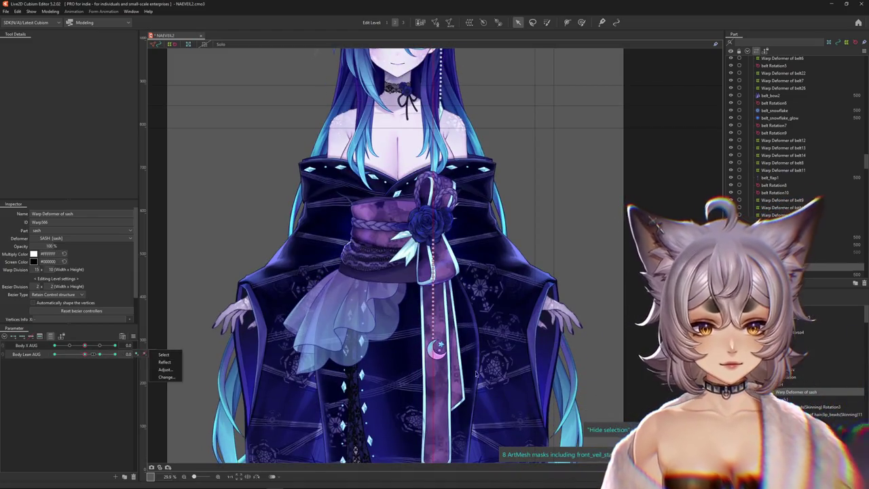
click(204, 330)
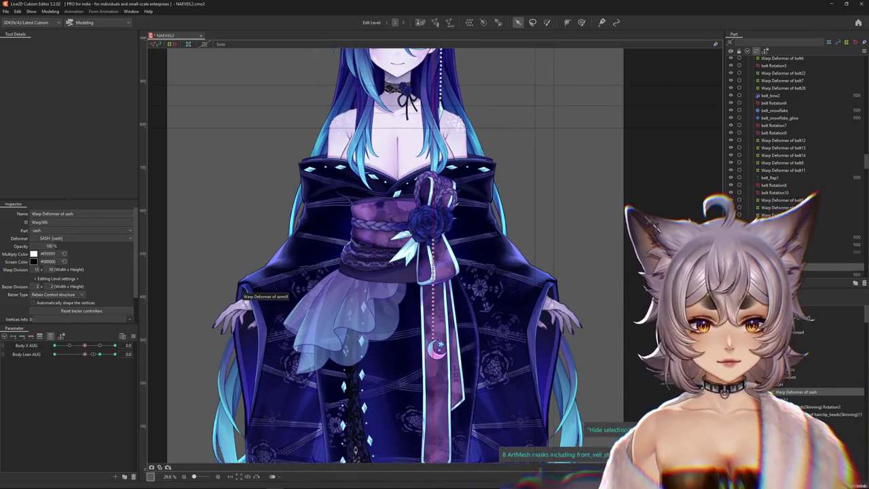
Rename the bead chain's rotation deformer to 'BELT MOON PEARLS' and reselect the sash warp deformer
click(486, 384)
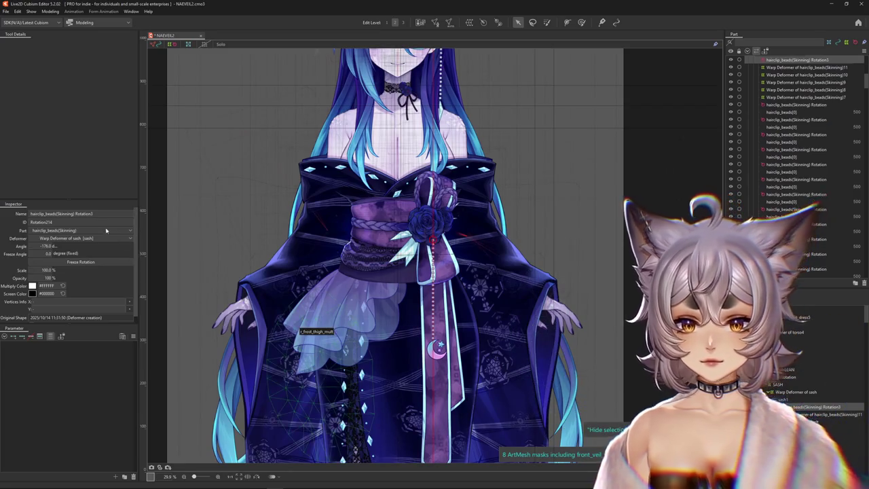
text(BELT MOON)
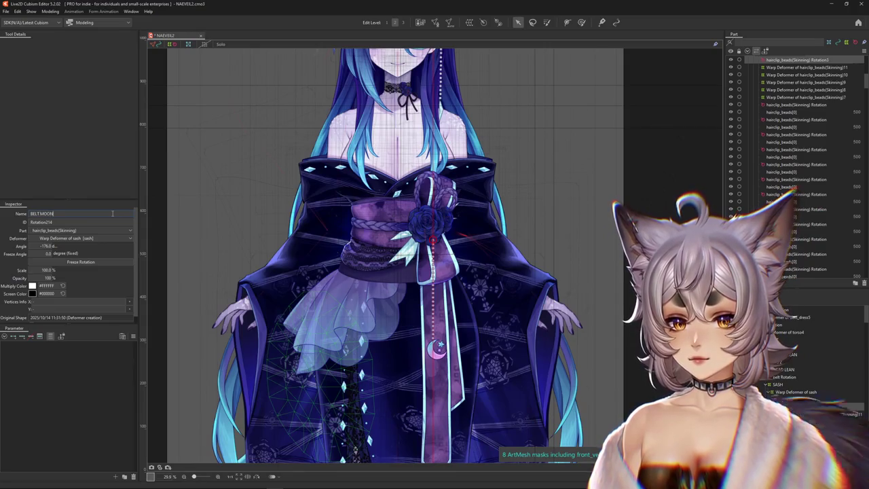
text( PEARLS)
key(Return)
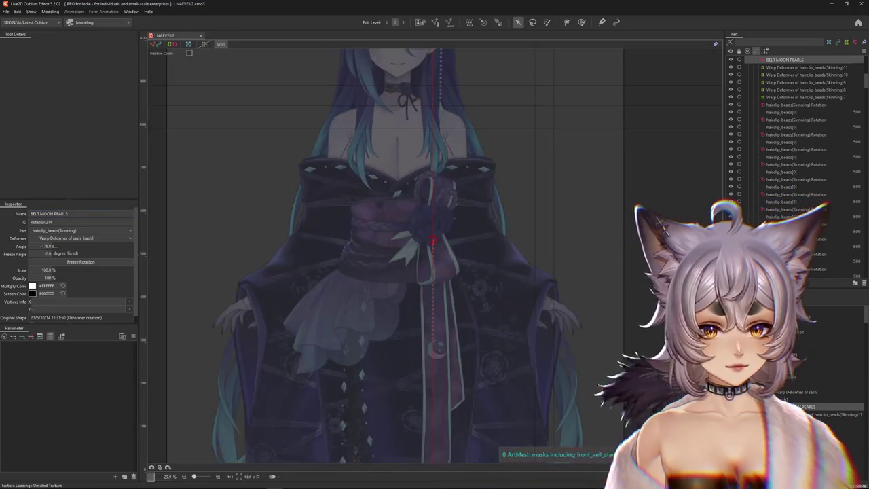
click(779, 390)
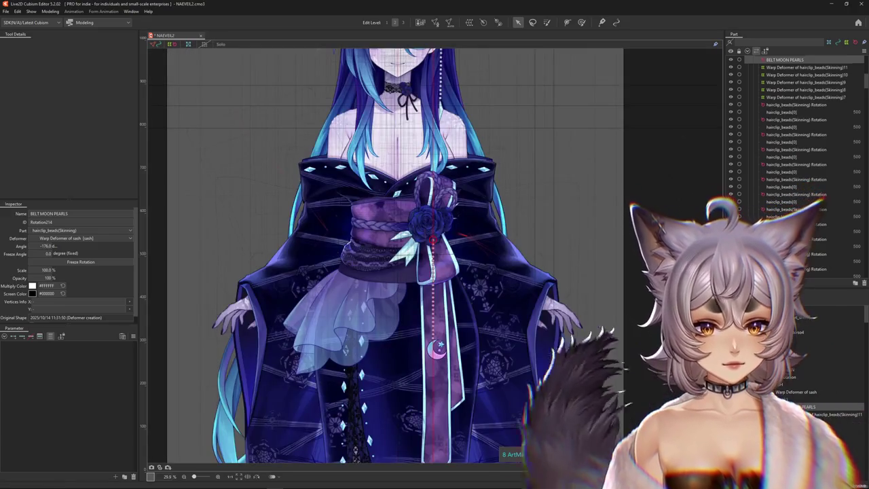
click(782, 392)
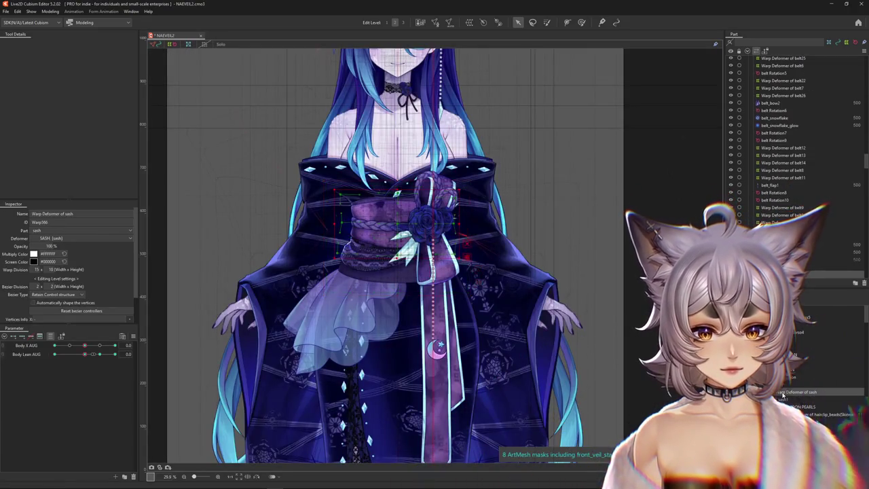
Parent BELT MOON PEARLS to the SASH warp deformer, then turn Body X AUG to -10
click(801, 406)
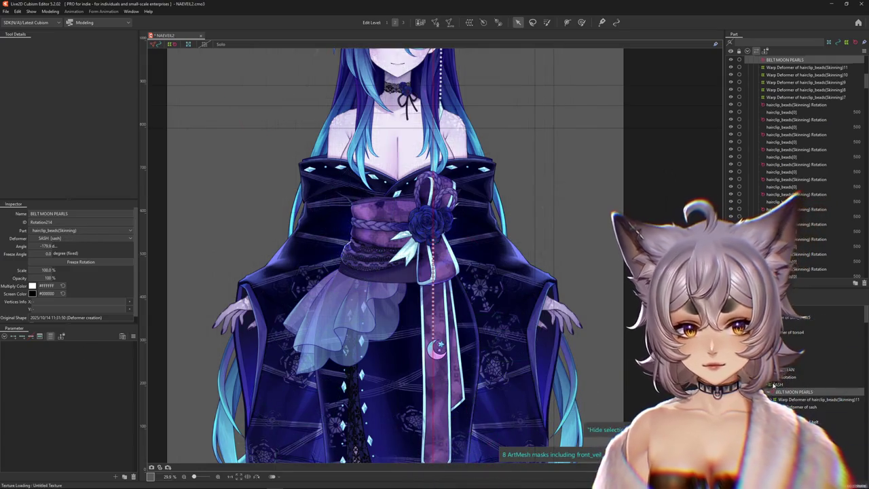
click(777, 384)
mouse_move(84, 345)
mouse_down()
mouse_move(98, 347)
mouse_move(31, 348)
mouse_move(136, 345)
mouse_up()
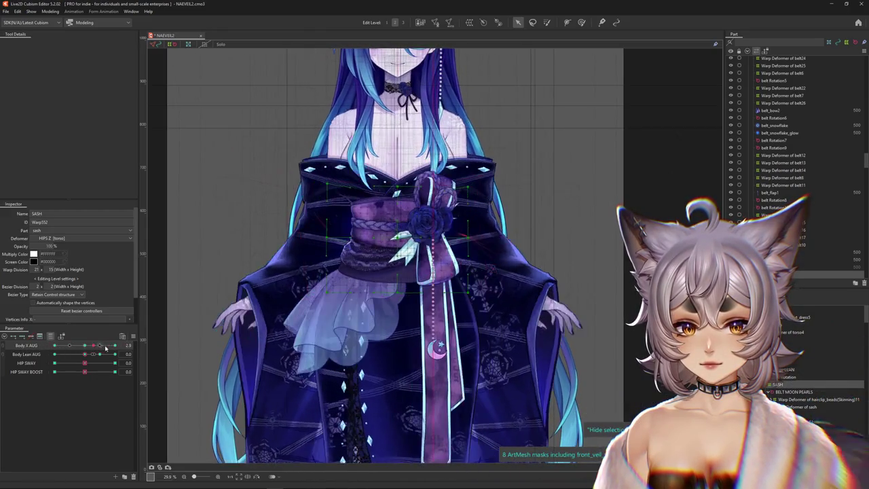
click(224, 347)
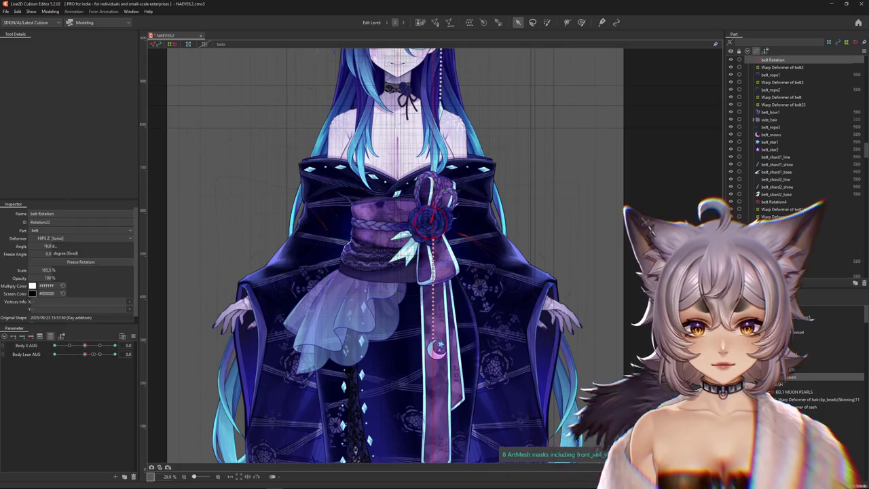
click(808, 361)
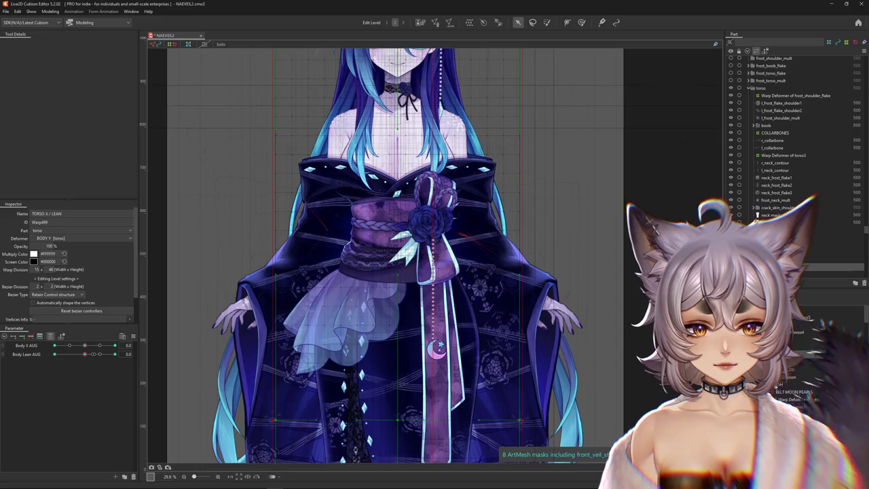
click(795, 391)
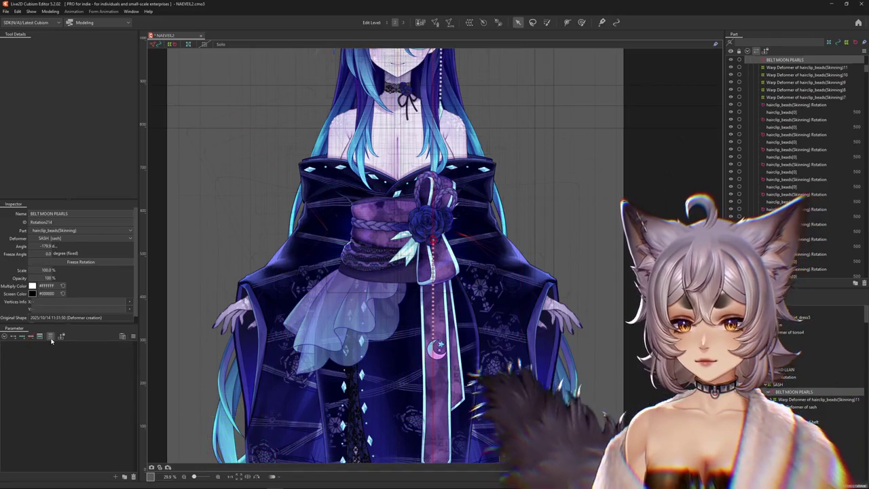
ctrl+click(781, 390)
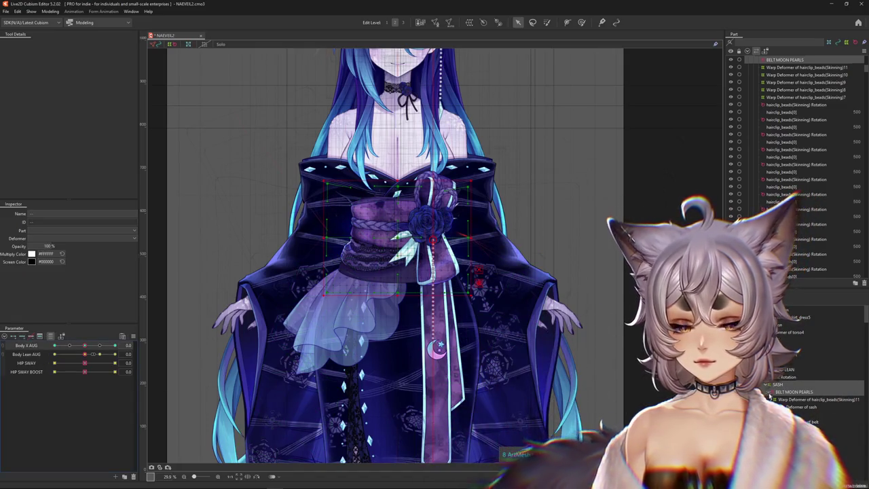
key(ctrl+z)
drag(85, 345, 55, 345)
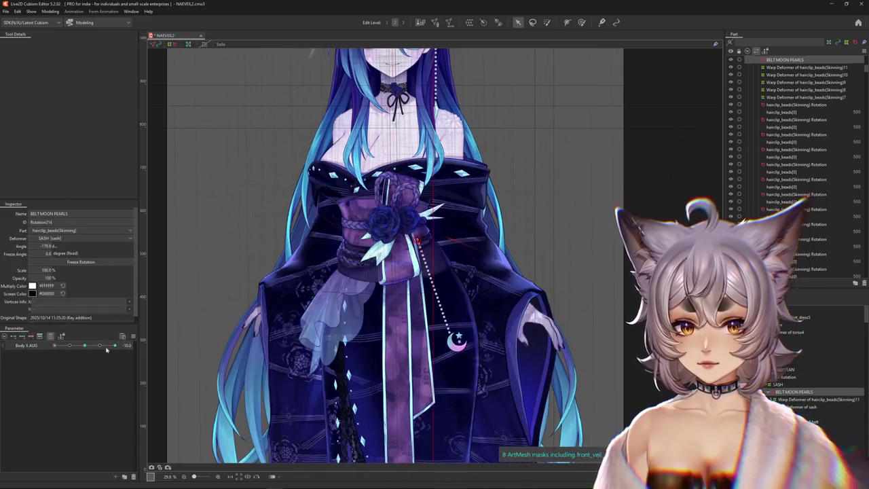
Rotate the BELT MOON PEARLS chain to hang straight down, testing it by swaying Body X AUG to 10
drag(501, 243, 468, 239)
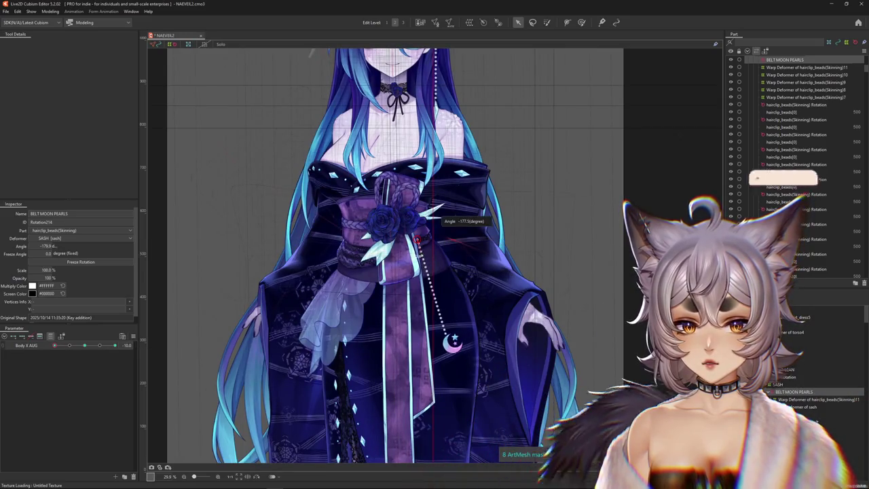
mouse_move(55, 344)
mouse_down()
mouse_move(82, 346)
mouse_move(54, 345)
mouse_up()
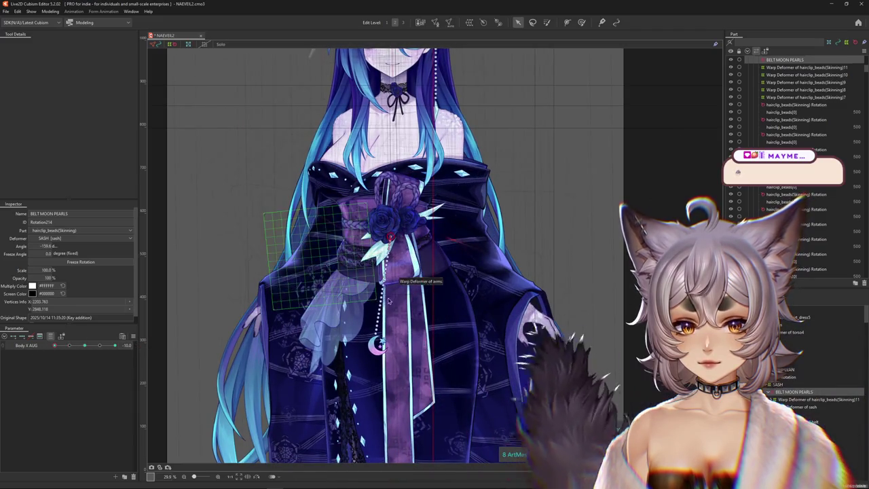
drag(379, 317, 391, 318)
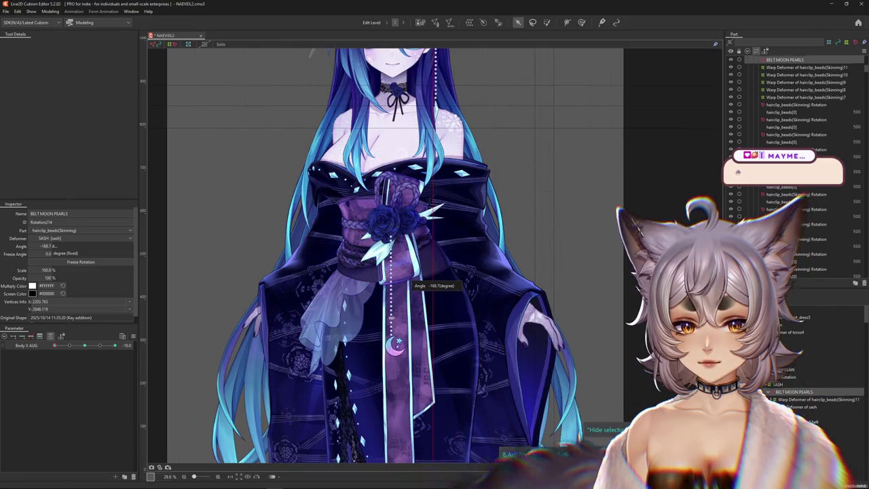
drag(81, 345, 84, 346)
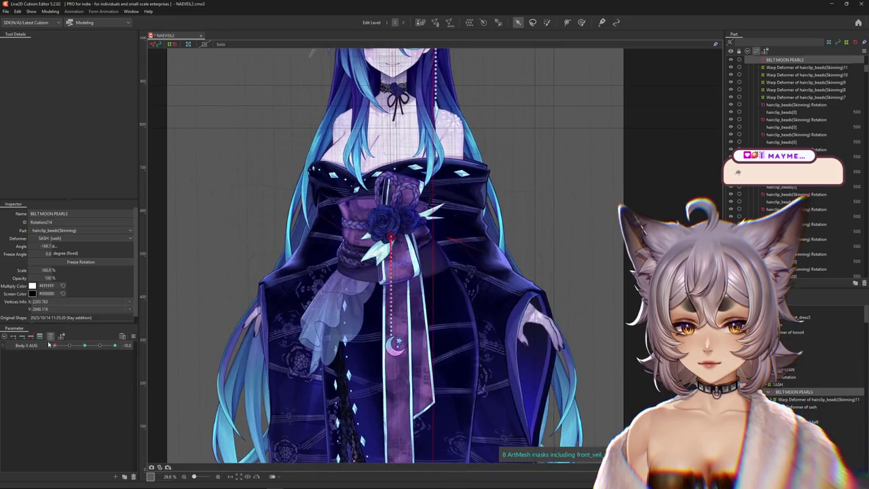
click(393, 248)
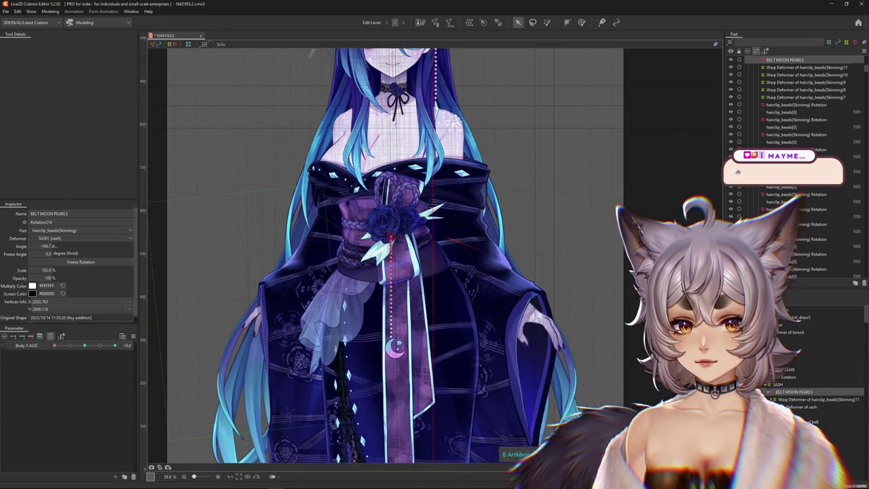
drag(84, 346, 84, 346)
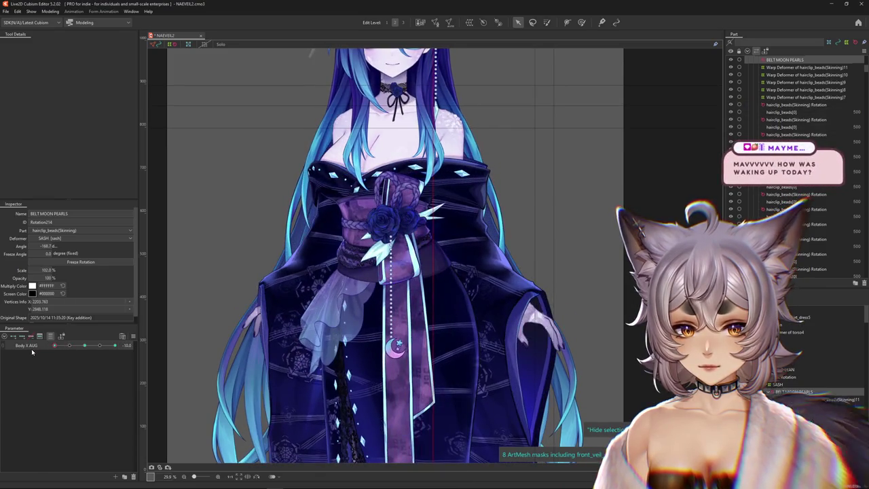
click(392, 239)
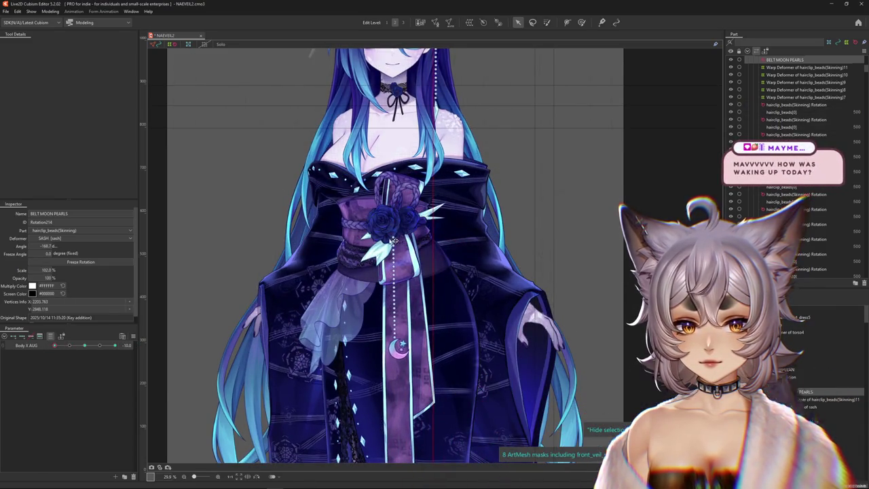
mouse_move(76, 346)
mouse_down()
mouse_move(63, 347)
mouse_move(115, 345)
mouse_up()
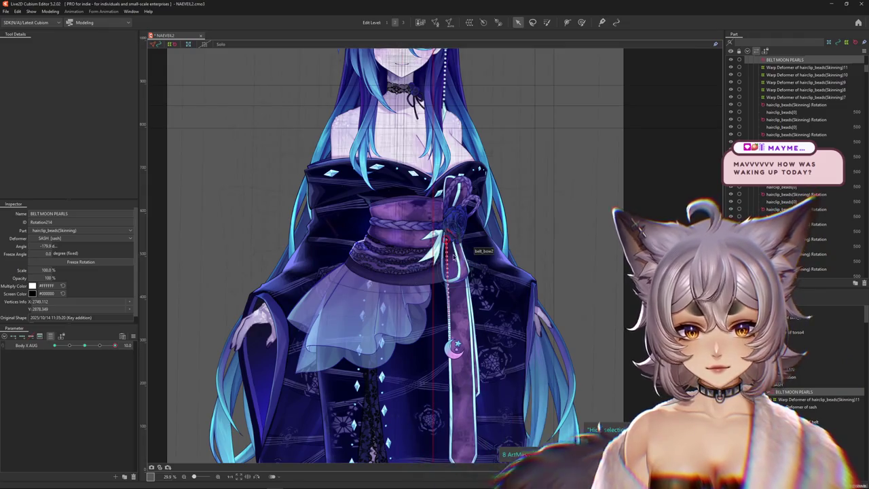
scroll(481, 243, up, 3)
scroll(475, 383, down, 3)
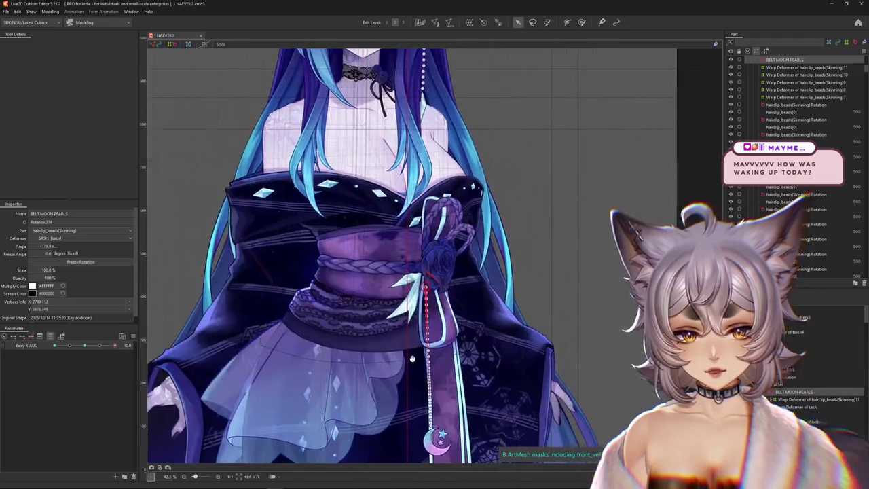
Tilt the pearl chain's rotation deformer slightly further left
scroll(460, 359, up, 2)
drag(450, 379, 443, 366)
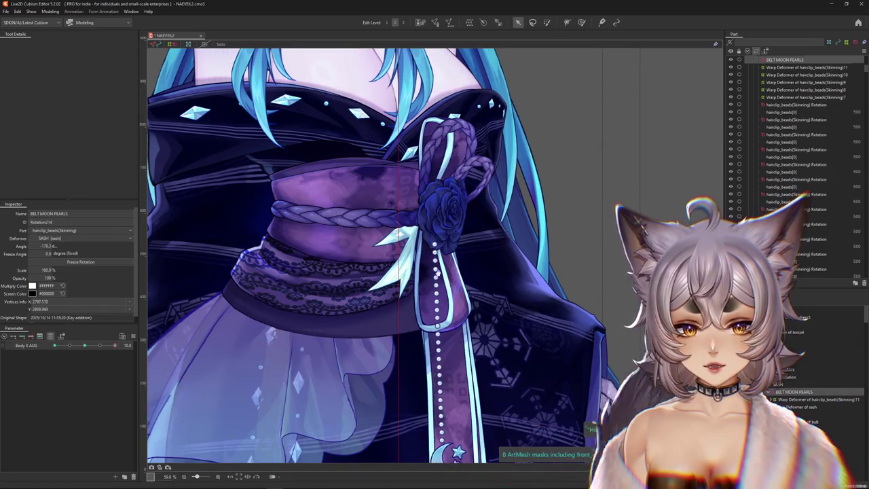
scroll(440, 265, down, 2)
drag(445, 261, 442, 341)
drag(462, 307, 457, 306)
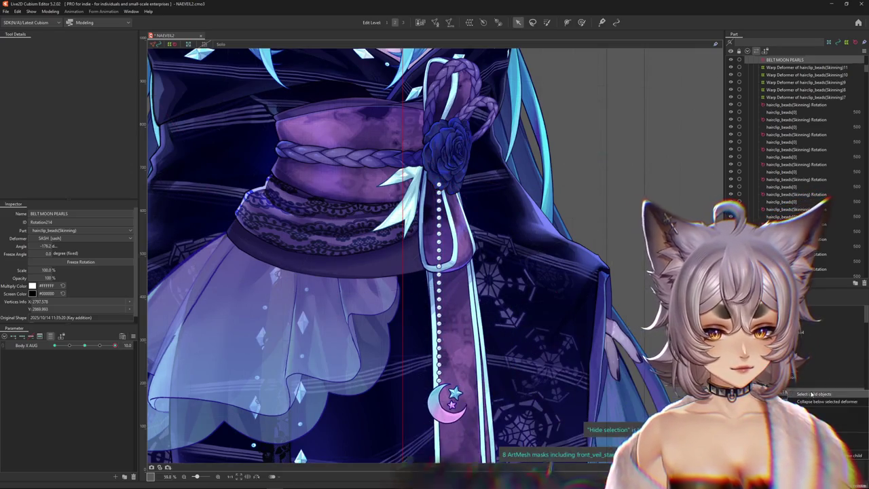
key(Escape)
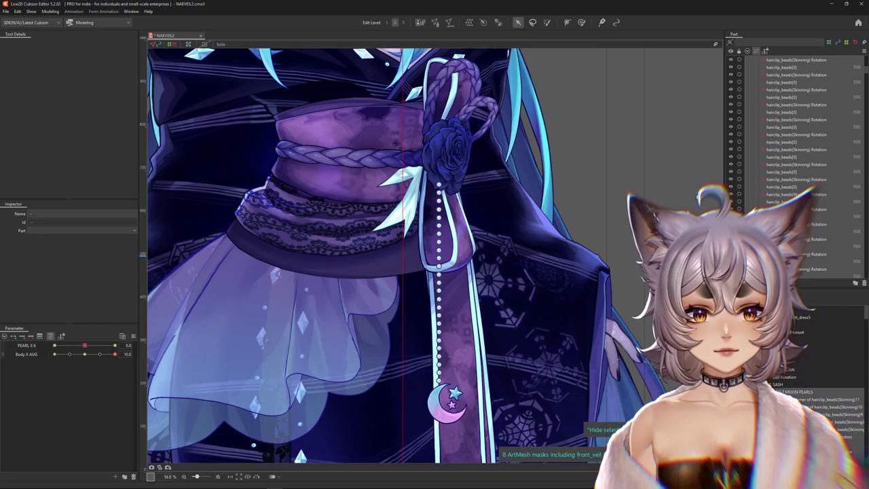
Hide the sash's pearl strand, then check BELT MOON PEARLS at Body X AUG -10 and back at 0
right_click(380, 196)
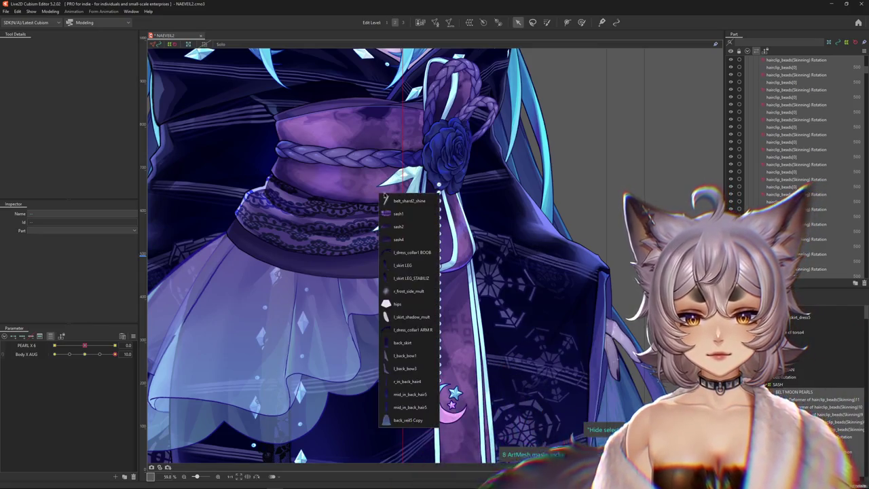
click(400, 213)
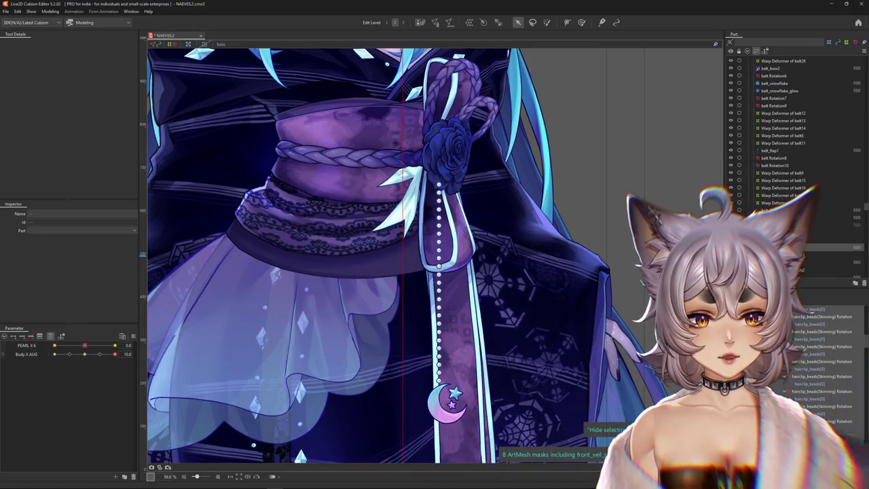
key(ctrl+h)
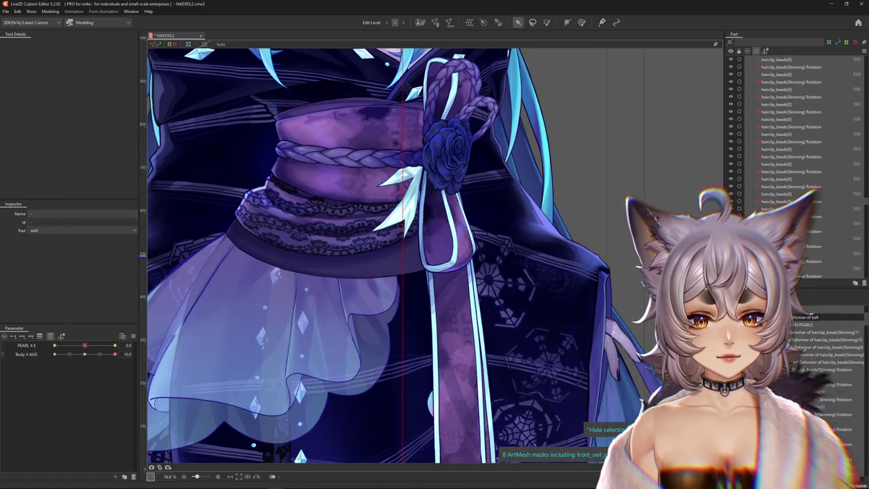
scroll(795, 136, up, 5)
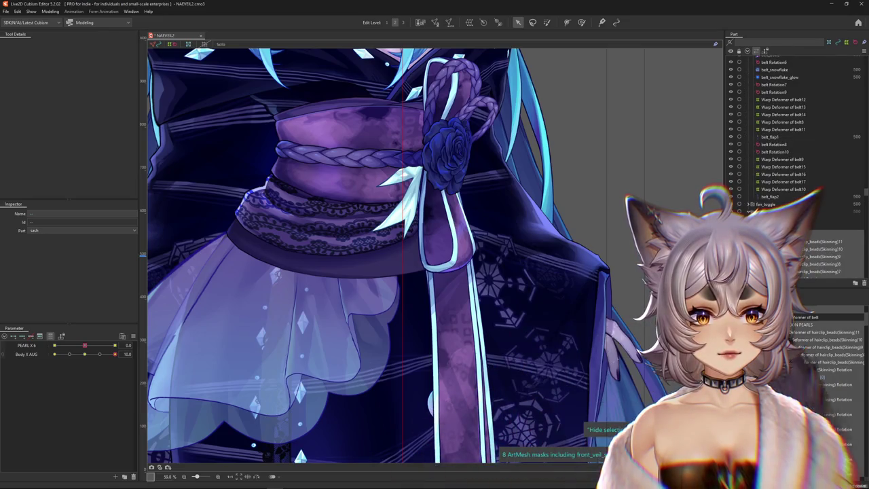
click(808, 324)
scroll(794, 136, up, 3)
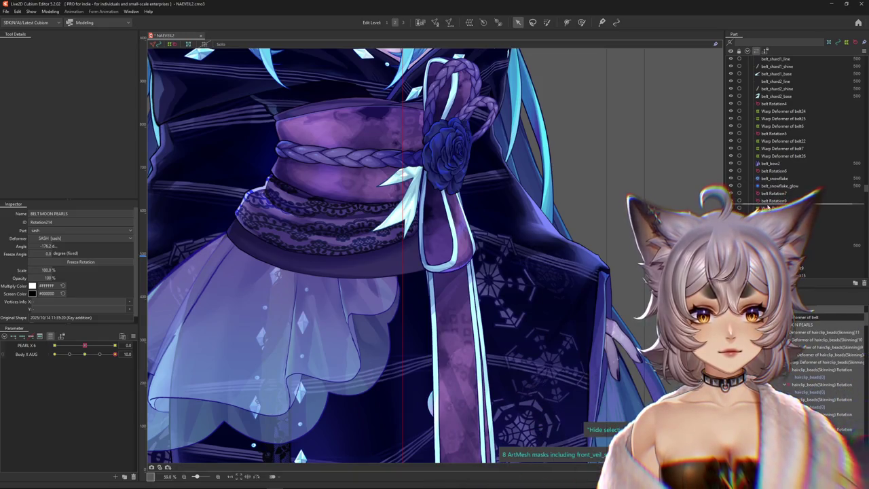
click(620, 240)
scroll(619, 240, down, 2)
drag(115, 353, 45, 360)
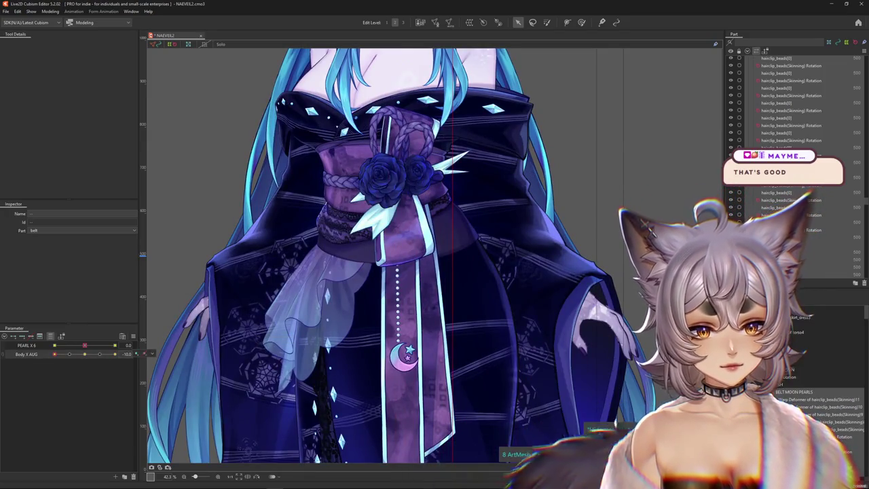
click(790, 393)
drag(55, 345, 84, 347)
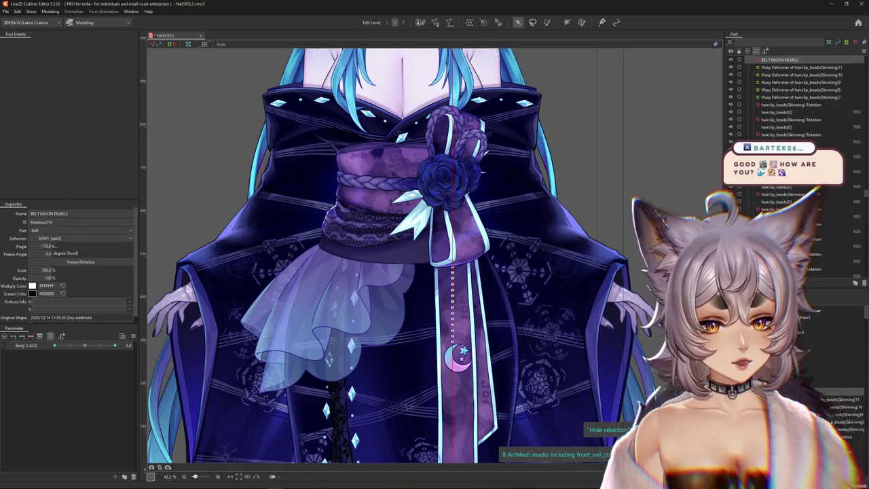
Select the pearl string mesh on the belt to bring up its PEARL X 6 parameter
click(793, 393)
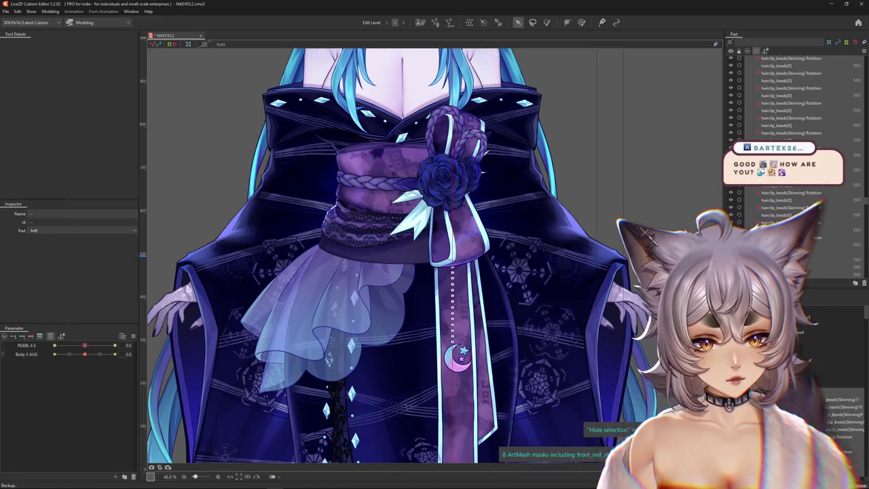
scroll(475, 207, up, 5)
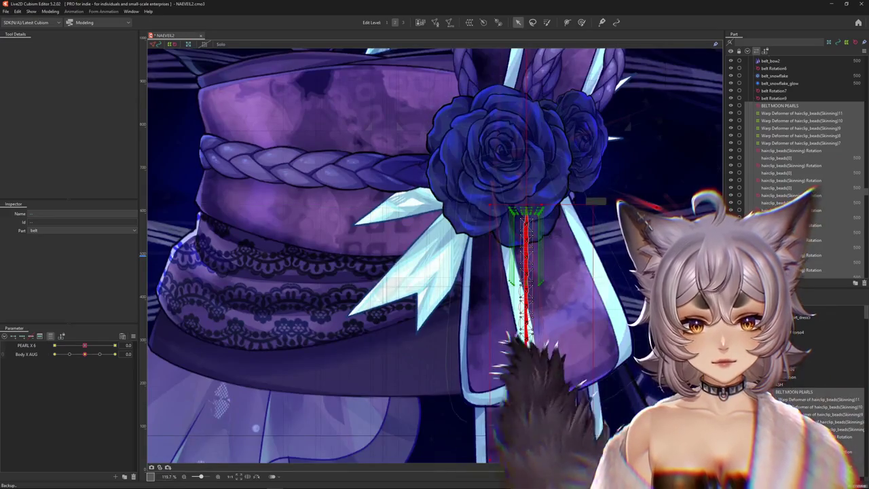
Pan across the belt and rose close-up and select the BELT MOON PEARLS deformer
drag(476, 207, 404, 180)
scroll(679, 237, down, 4)
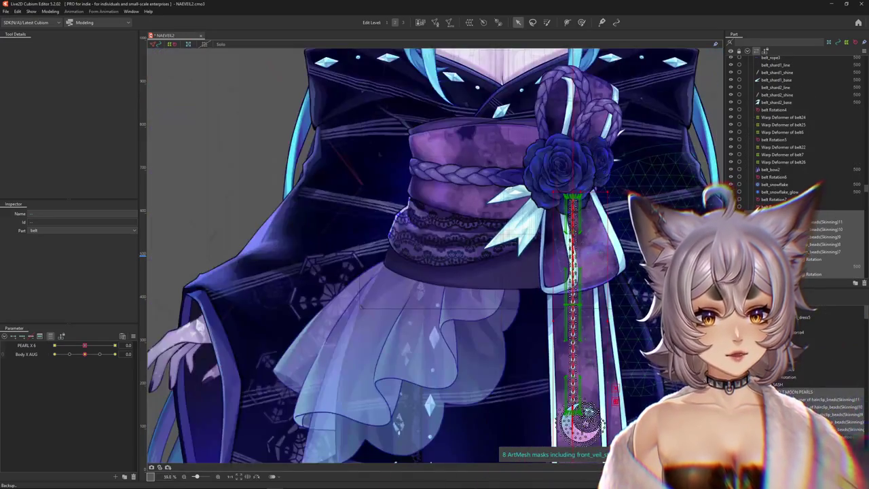
scroll(783, 148, up, 5)
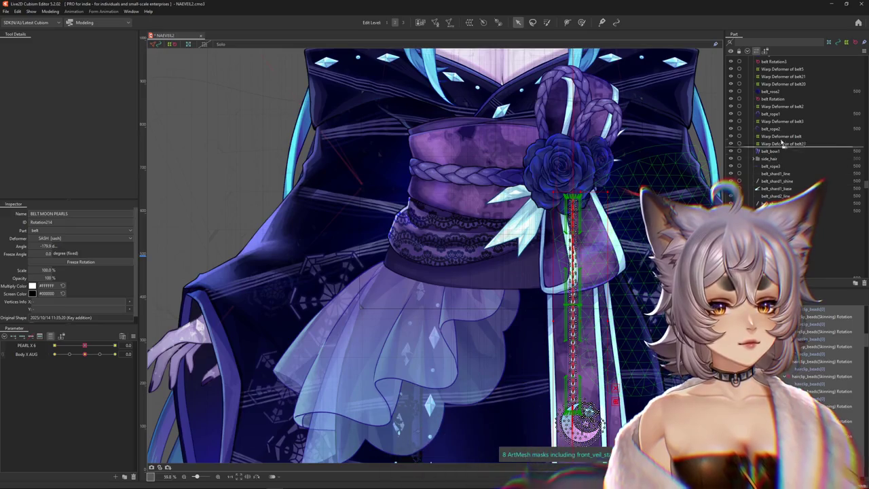
click(644, 148)
scroll(582, 219, down, 2)
scroll(583, 219, down, 2)
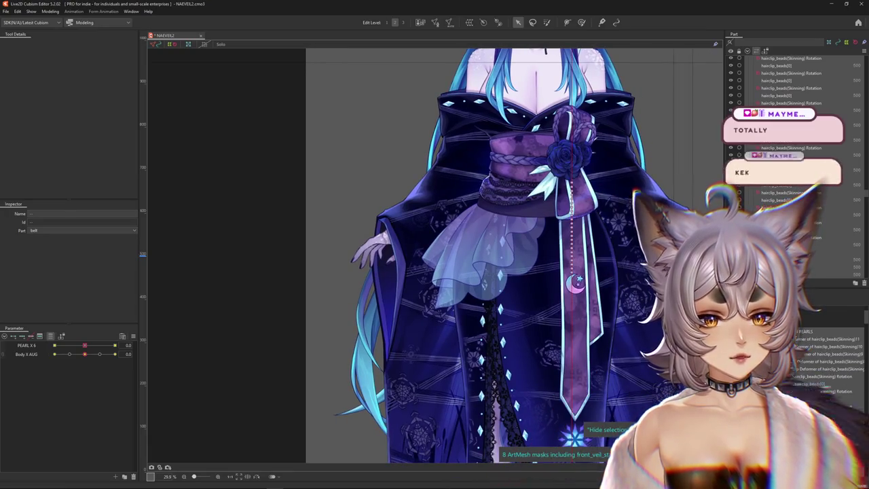
click(796, 333)
scroll(435, 271, up, 3)
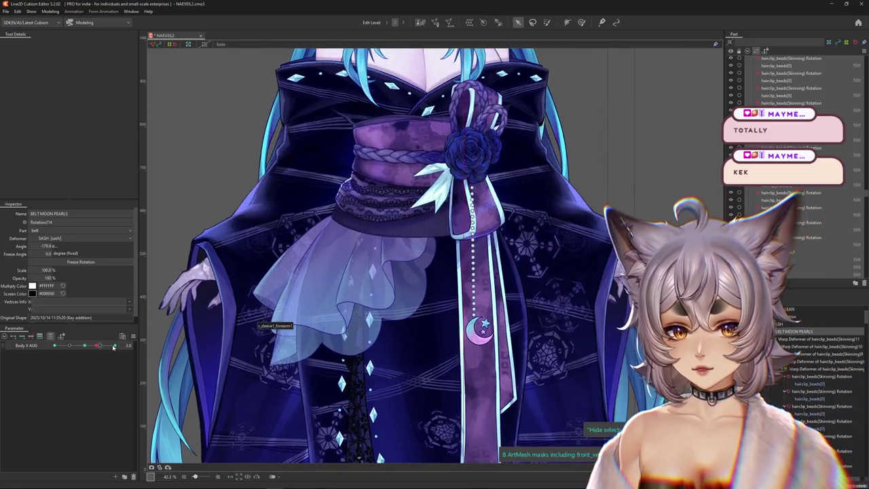
Move the pearl chain down the sash and re-angle it to about -173.8° at Body X AUG 10
mouse_move(103, 346)
mouse_down()
mouse_move(19, 350)
mouse_move(83, 347)
mouse_move(48, 348)
mouse_up()
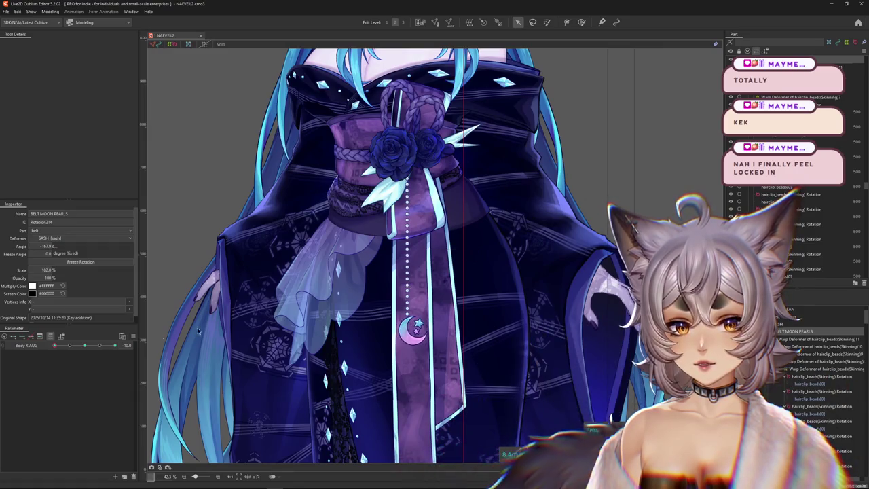
mouse_move(87, 348)
mouse_down()
mouse_move(68, 349)
mouse_move(202, 339)
mouse_up()
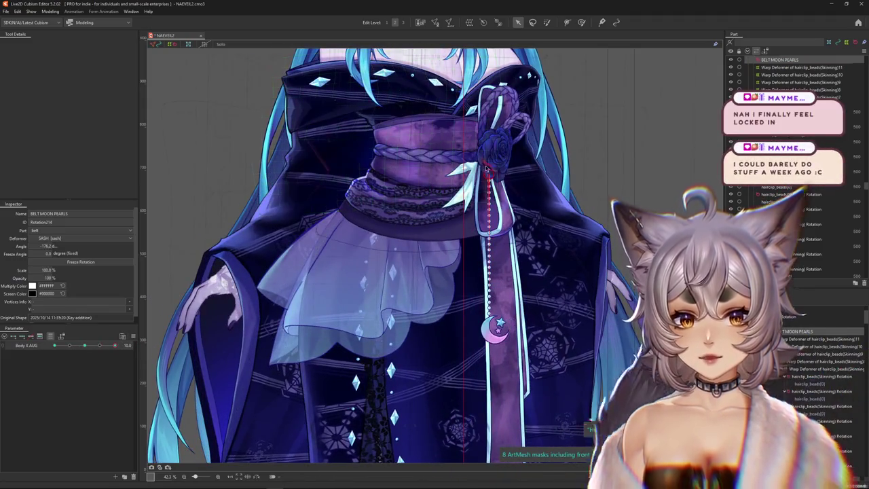
drag(486, 168, 498, 178)
click(499, 176)
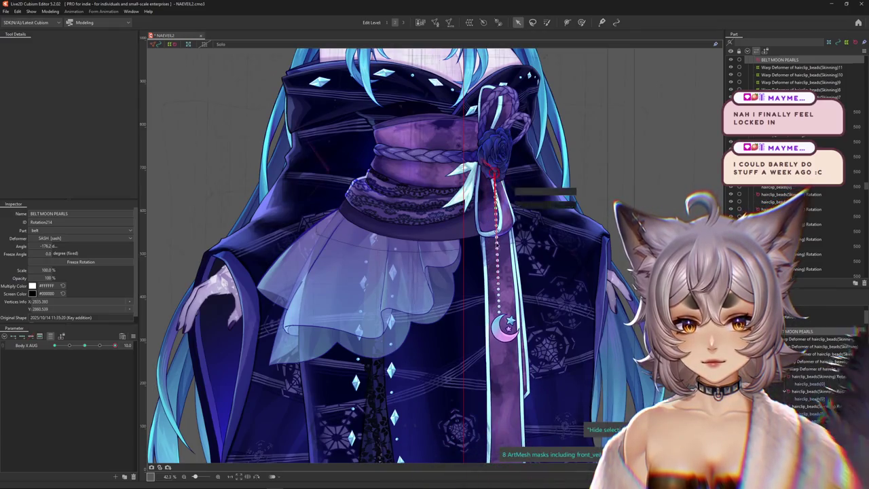
drag(497, 250, 494, 285)
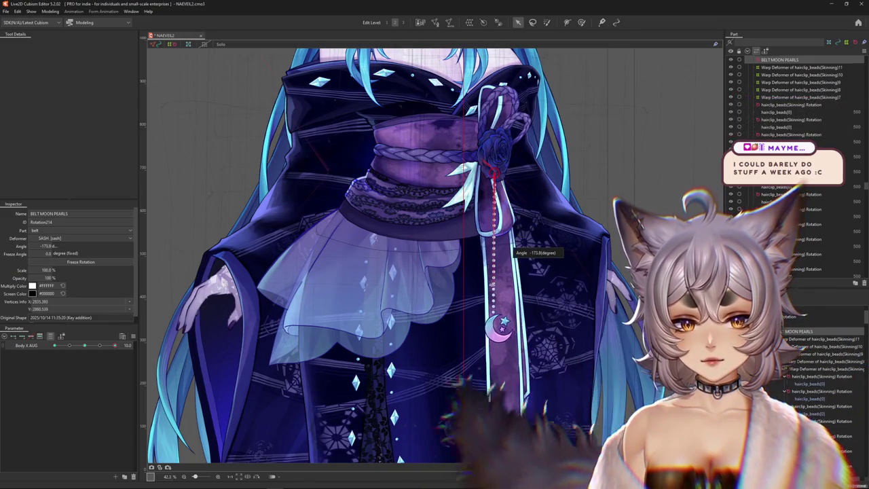
click(82, 347)
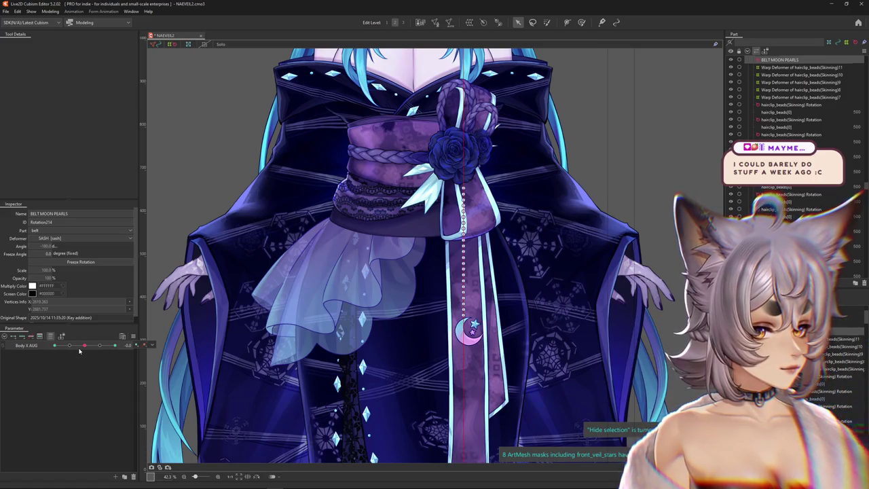
key(ctrl+h)
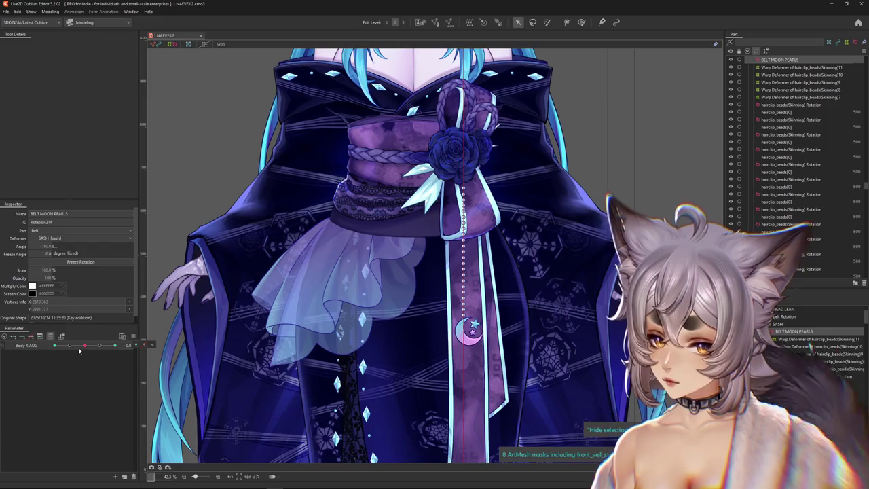
scroll(464, 197, up, 1)
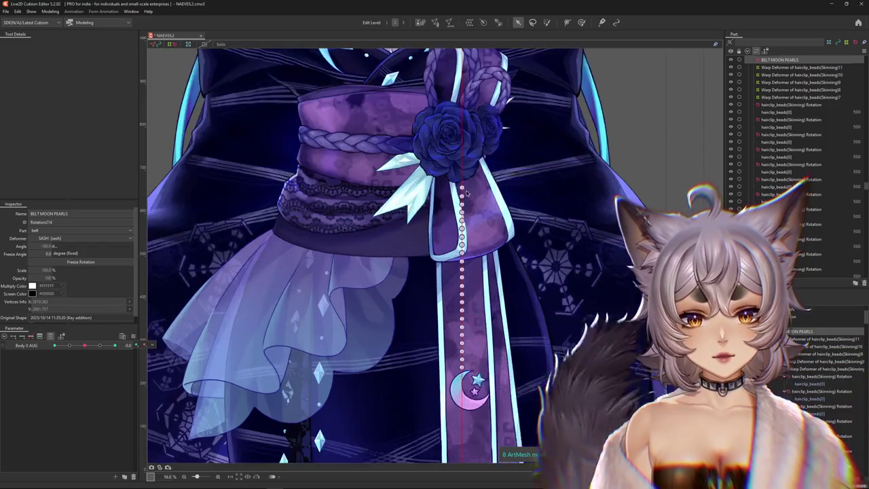
Shift the pearl strand right at one Body X AUG extreme and left at the other
scroll(464, 198, up, 1)
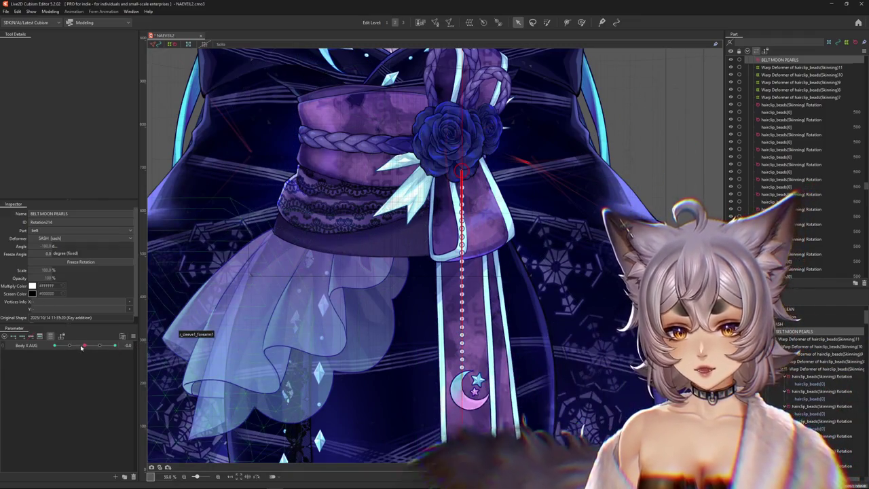
drag(84, 345, 127, 346)
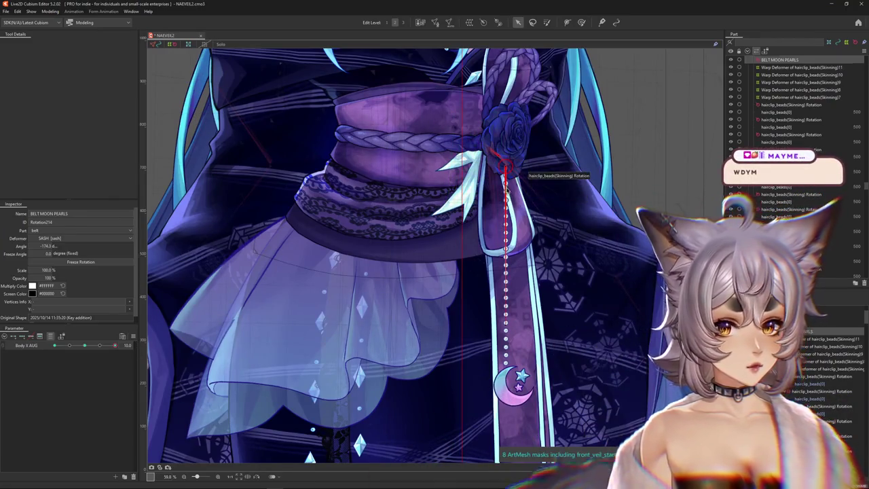
drag(509, 168, 531, 293)
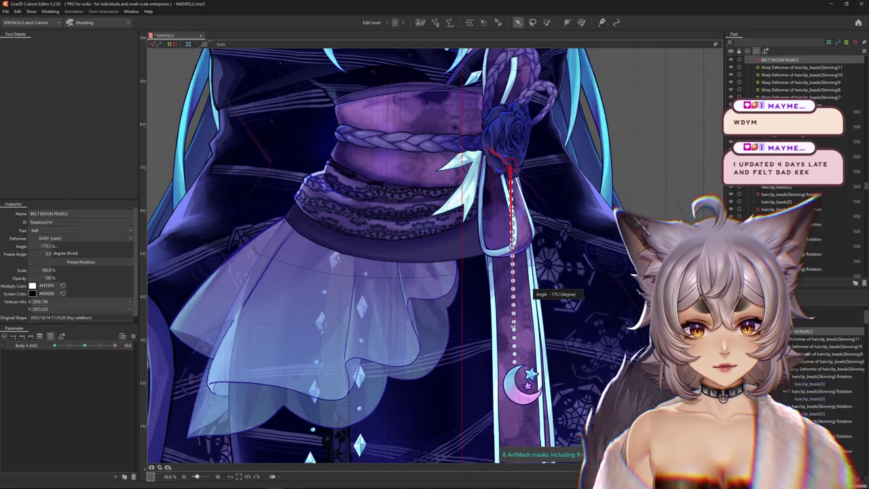
click(89, 346)
drag(89, 347, 38, 346)
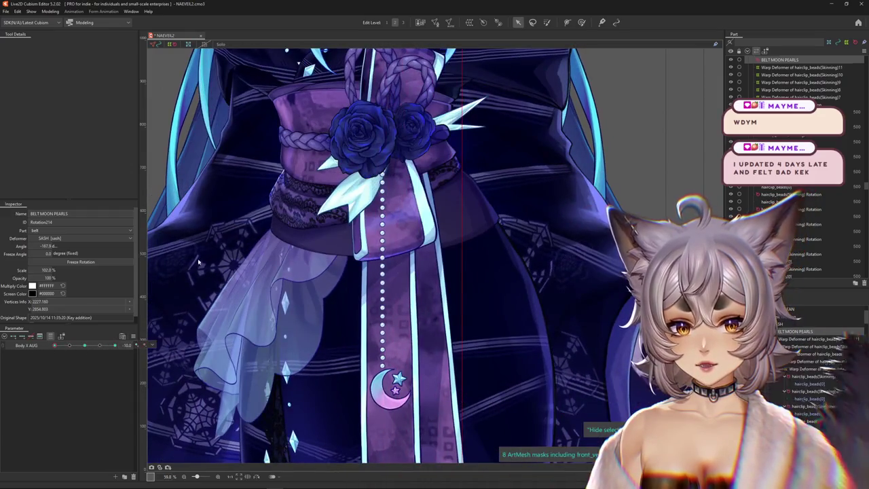
drag(388, 189, 381, 188)
click(377, 340)
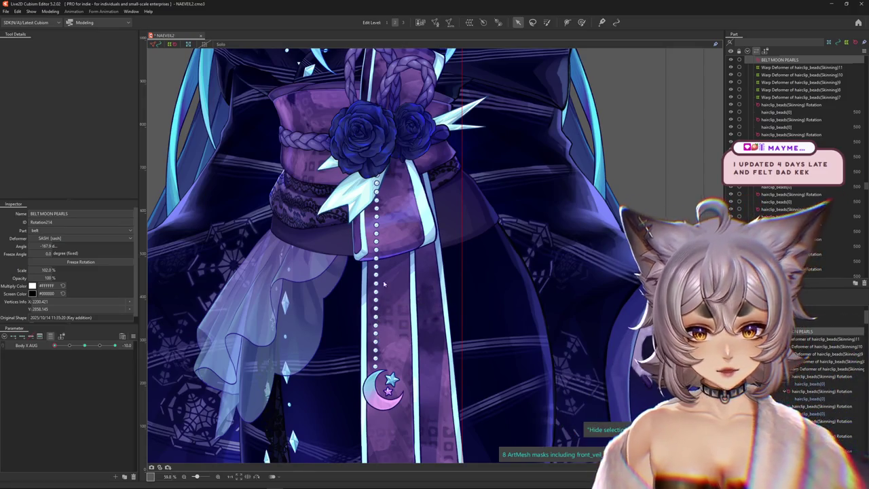
Rotate the bead chain to hang vertically, about -166° at Body X AUG -10
drag(84, 345, 48, 346)
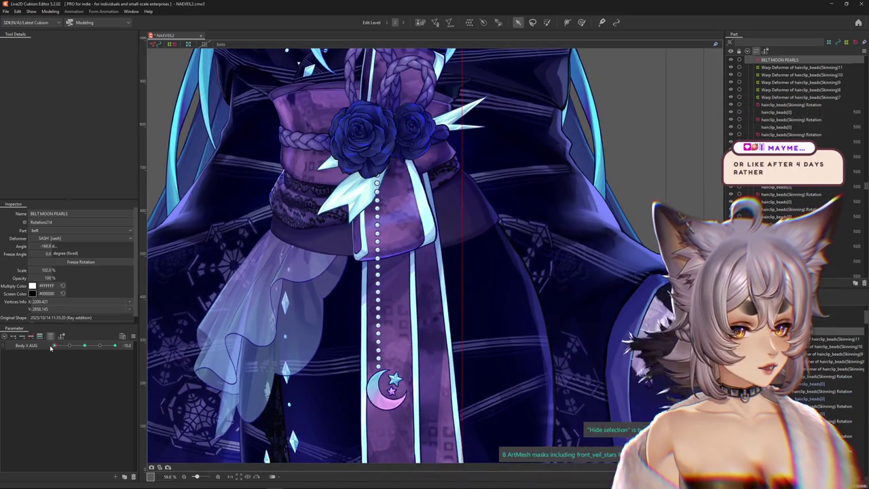
drag(51, 346, 136, 344)
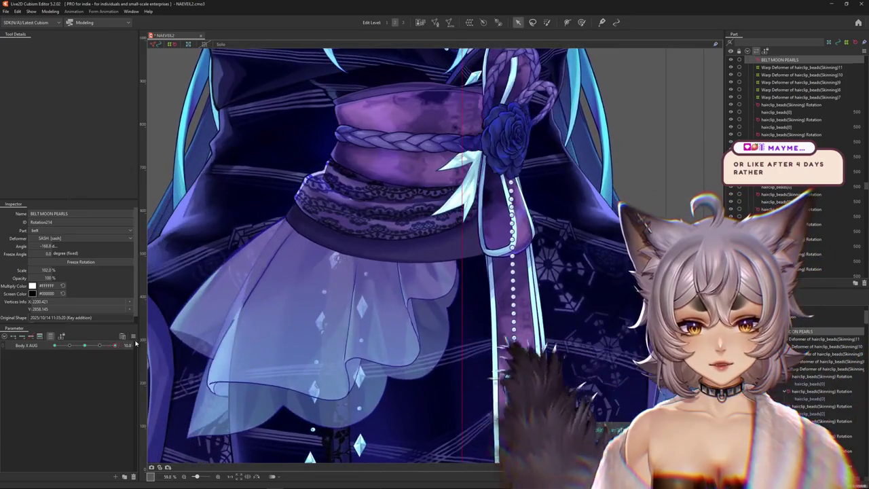
click(96, 346)
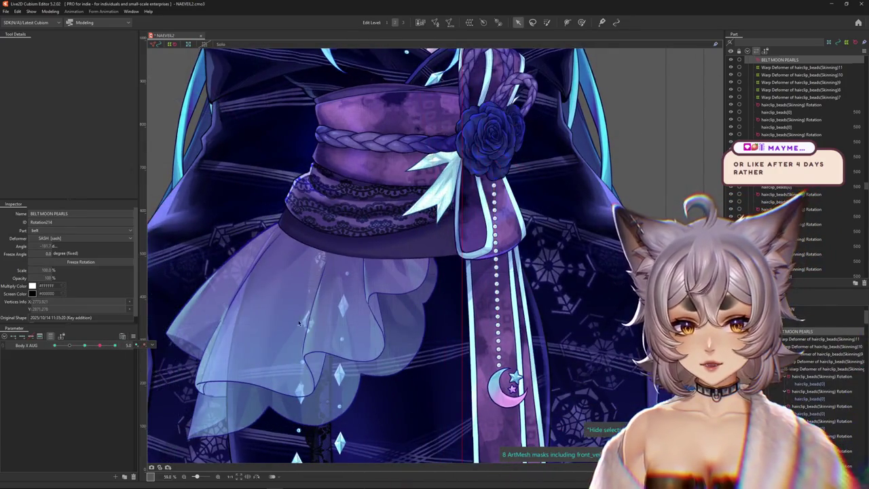
scroll(416, 307, down, 3)
scroll(464, 325, up, 2)
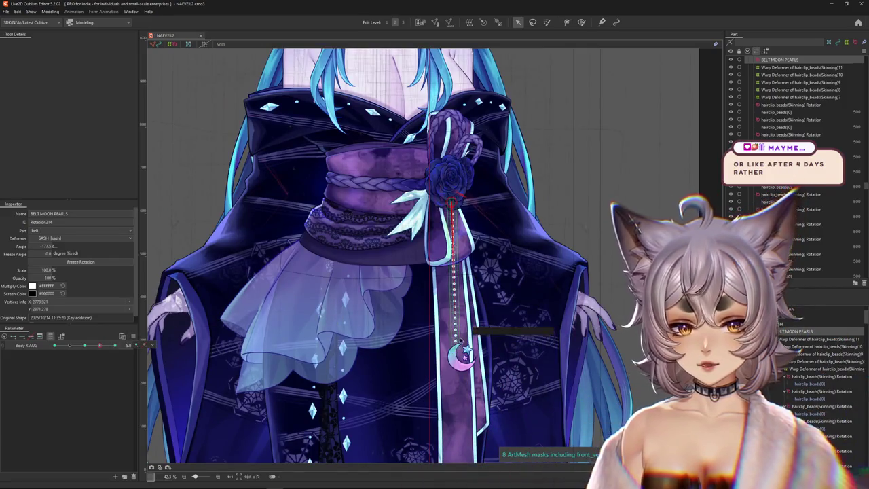
scroll(466, 315, up, 2)
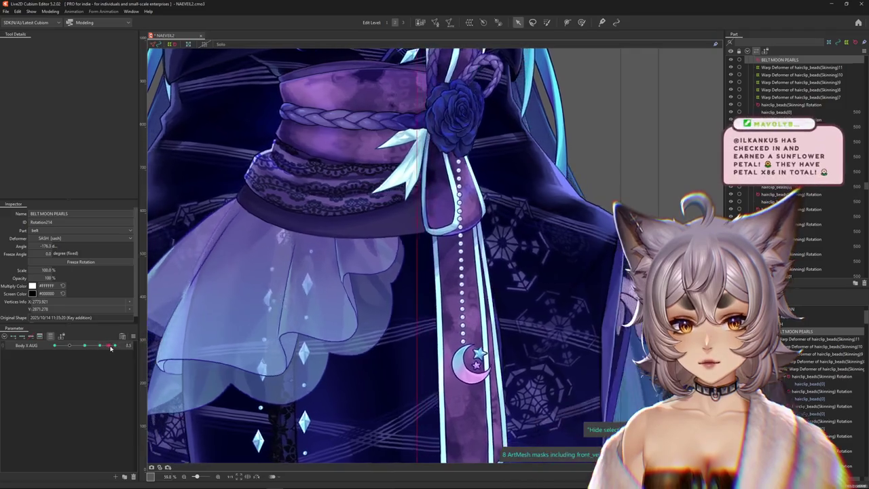
drag(99, 346, 67, 350)
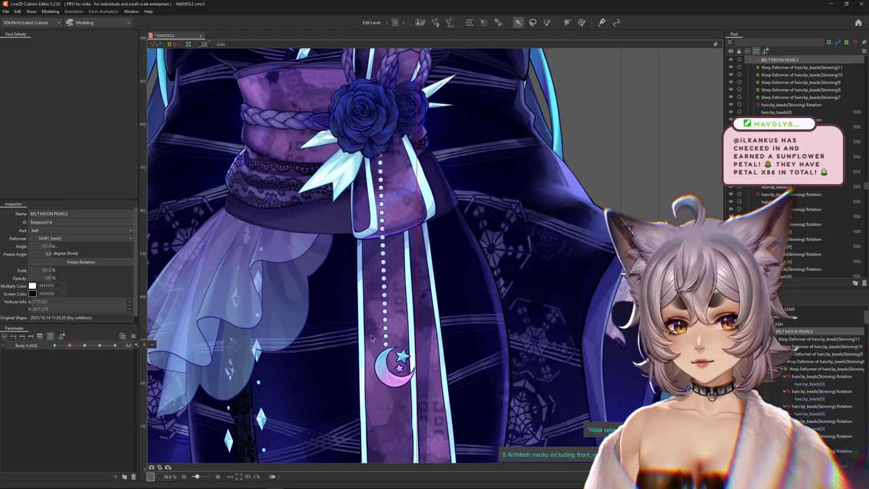
drag(384, 303, 399, 272)
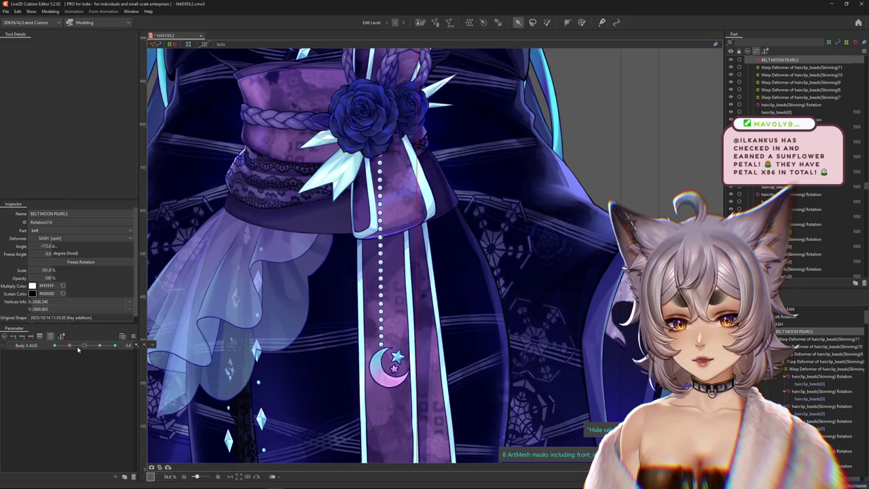
drag(77, 349, 74, 348)
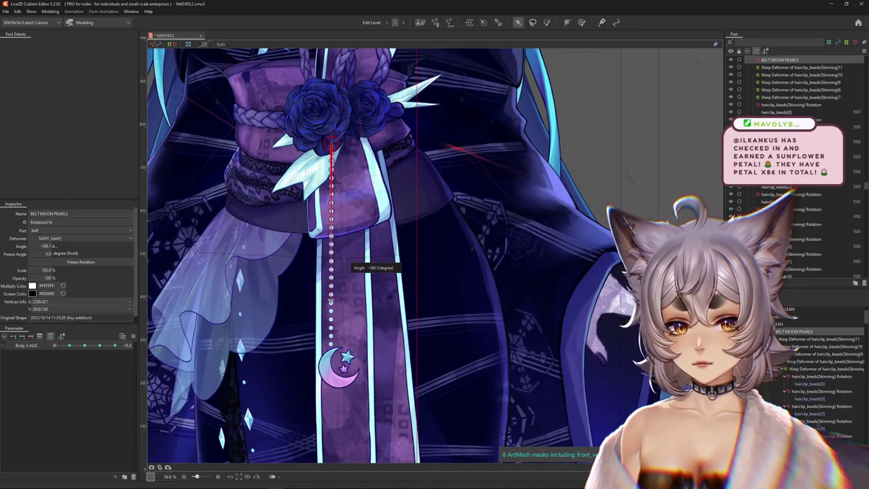
drag(54, 346, 47, 349)
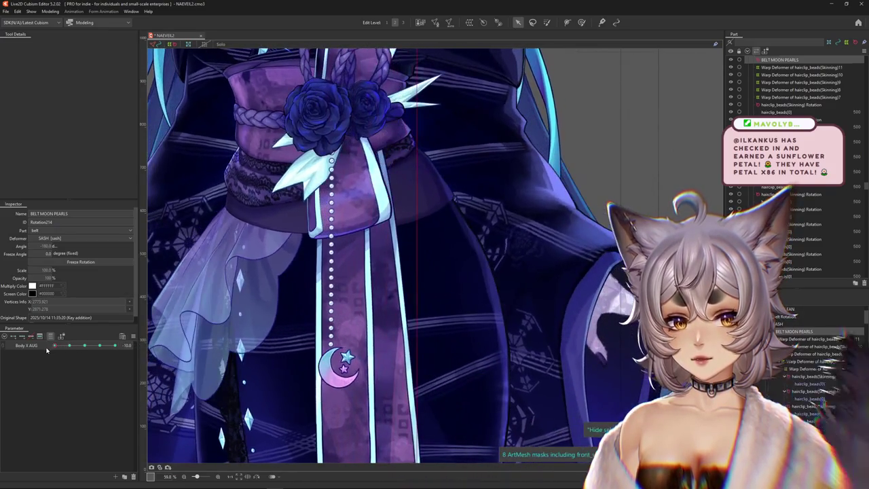
click(349, 146)
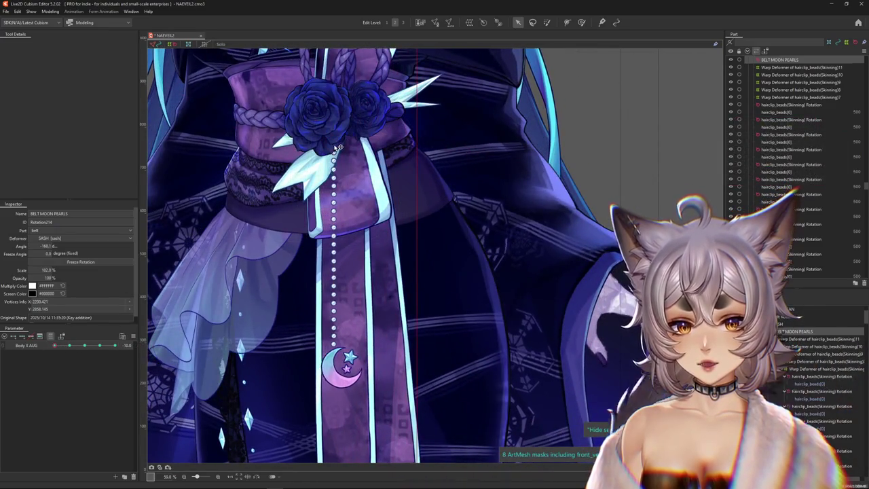
Sway Body X AUG to its far key and tilt the BELT MOON PEARLS strand slightly
drag(337, 147, 340, 147)
mouse_move(67, 347)
mouse_down()
mouse_move(53, 349)
mouse_move(124, 337)
mouse_move(76, 349)
mouse_move(101, 349)
mouse_up()
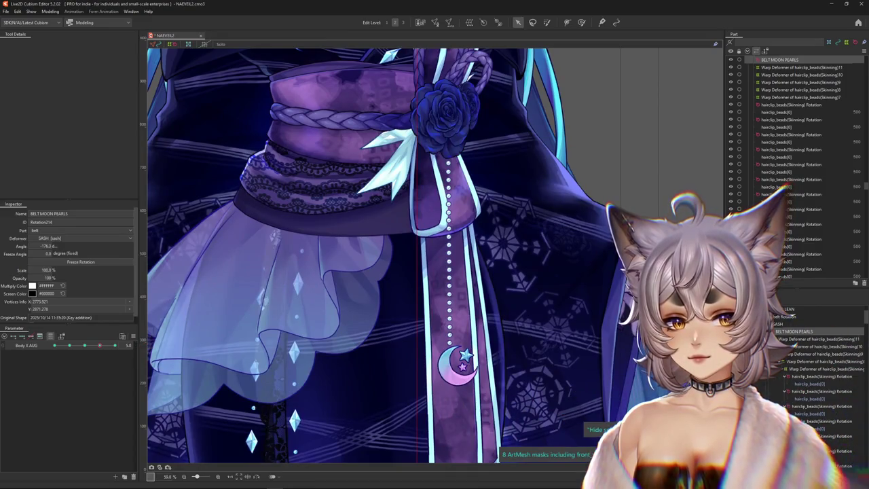
drag(100, 349, 168, 328)
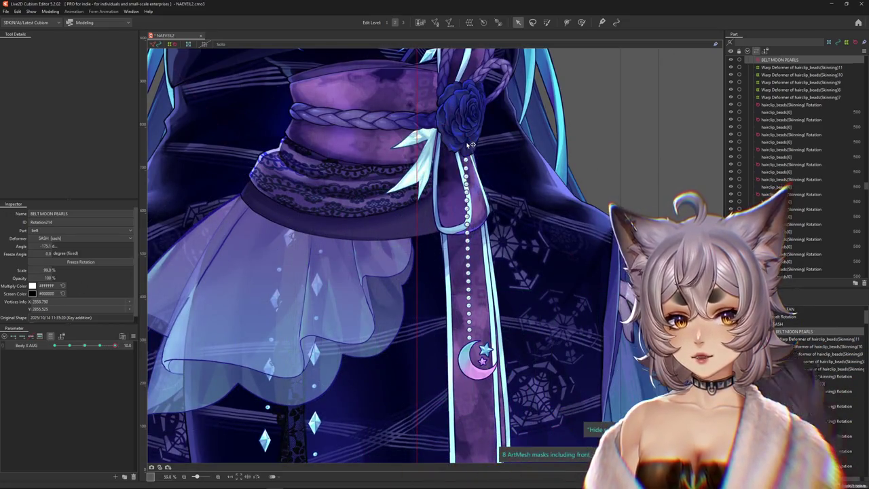
drag(478, 191, 483, 267)
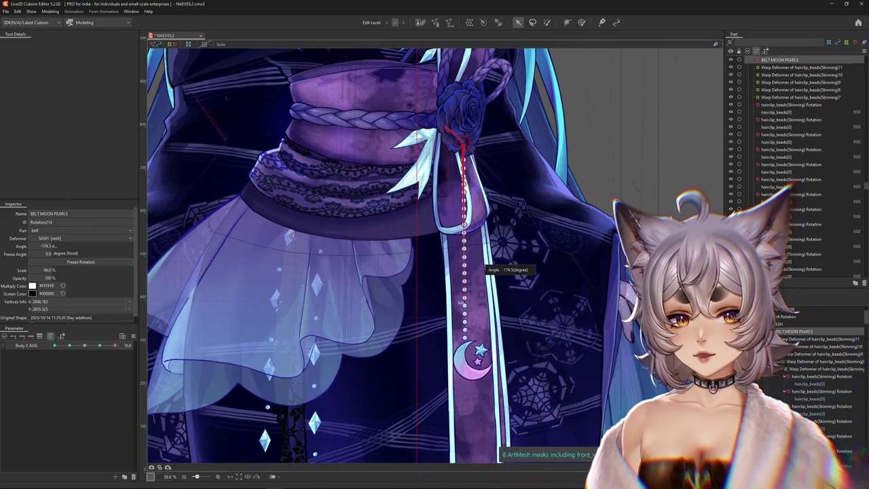
drag(99, 341, 100, 345)
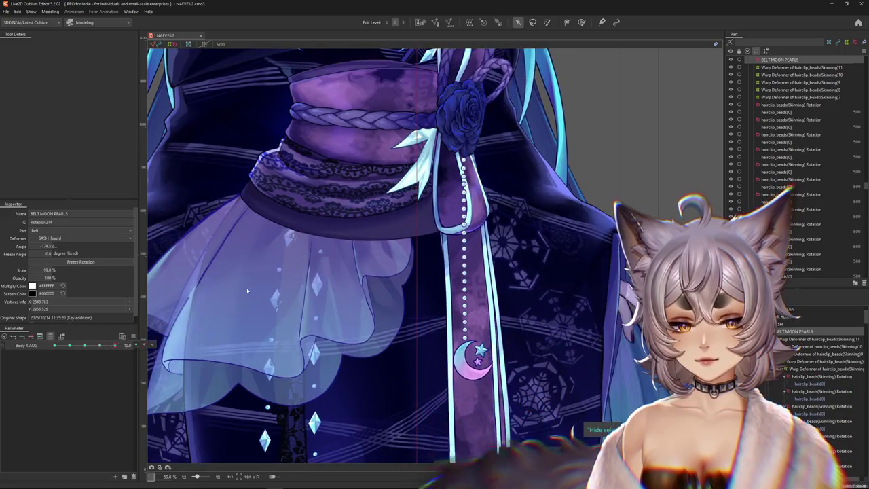
Toggle Hide selection to check the strand, then straighten it to about -174° at Body X AUG 10
key(ctrl+h)
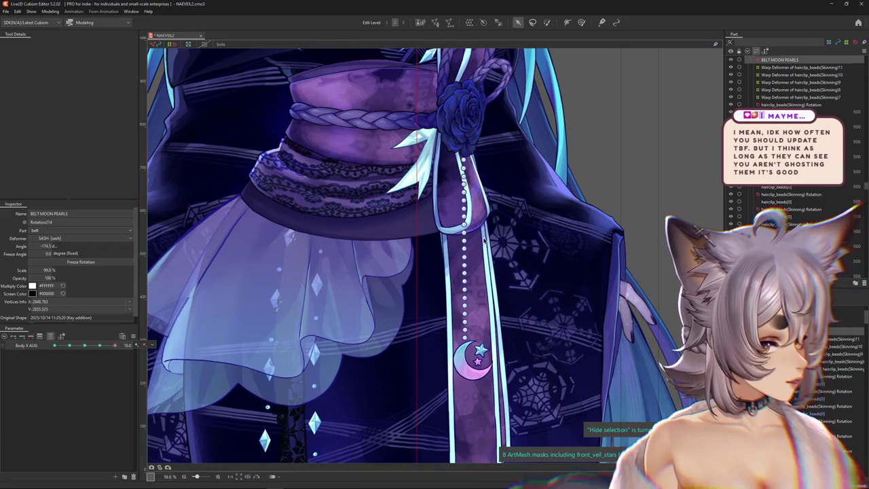
key(ctrl+h)
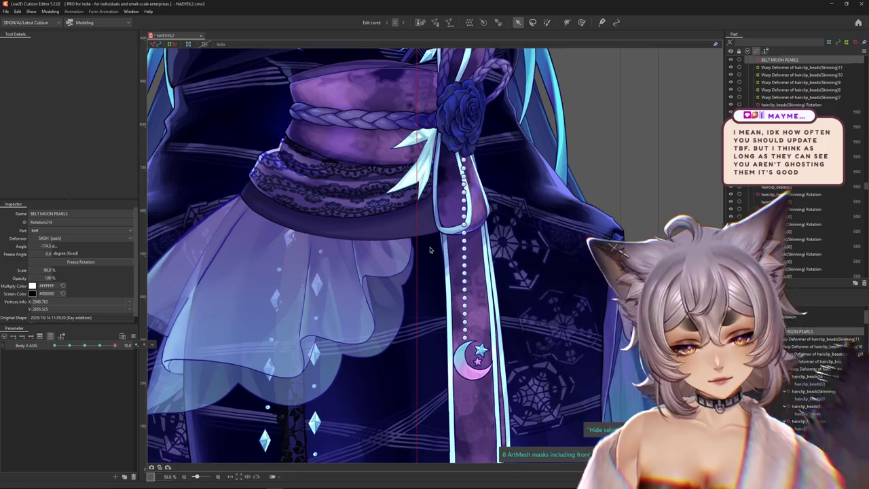
key(h)
scroll(465, 297, down, 3)
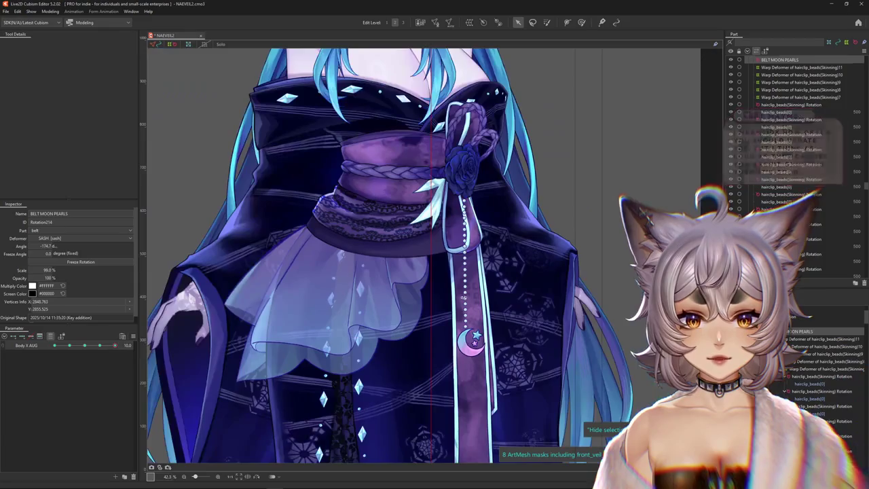
scroll(464, 297, down, 3)
scroll(407, 290, up, 5)
drag(114, 345, 136, 345)
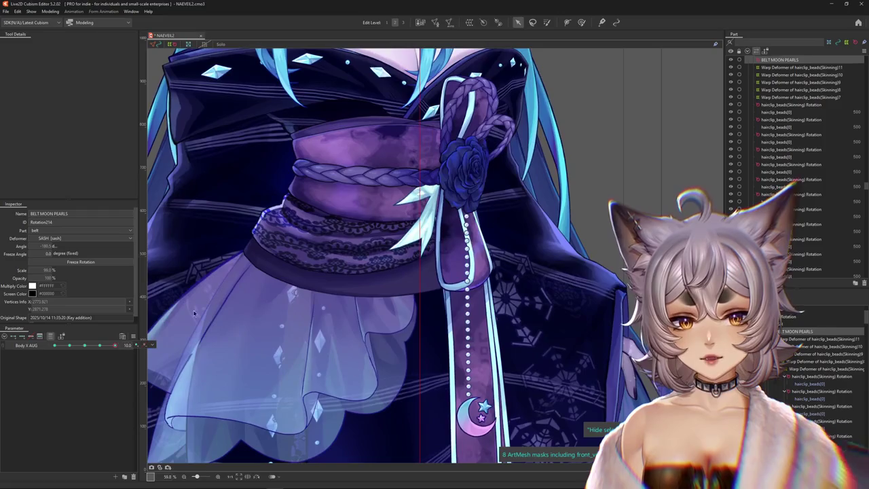
drag(480, 212, 473, 208)
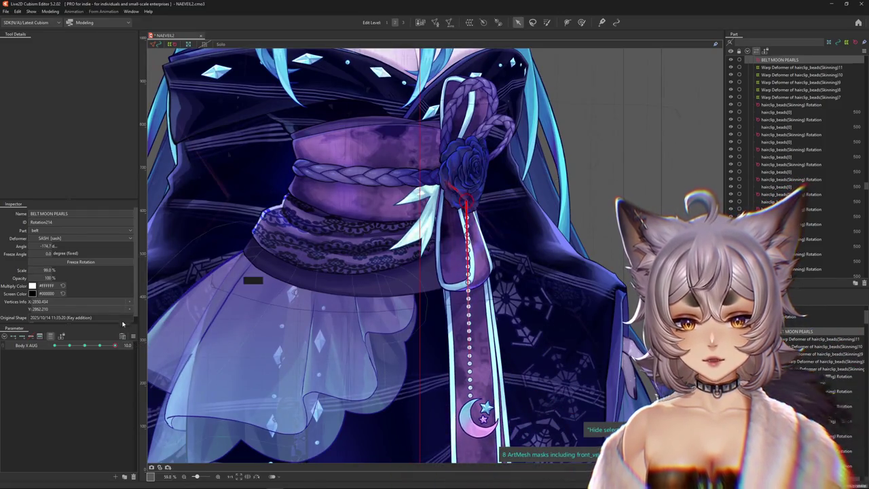
drag(115, 346, 122, 345)
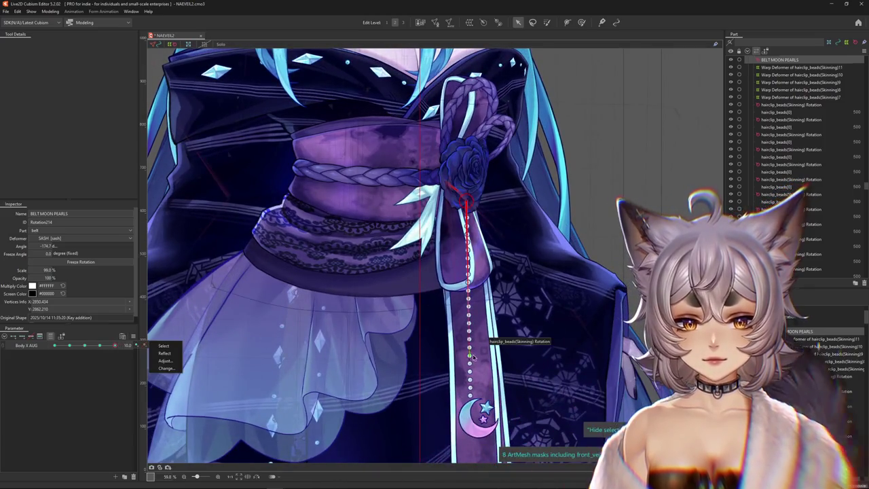
scroll(474, 348, down, 4)
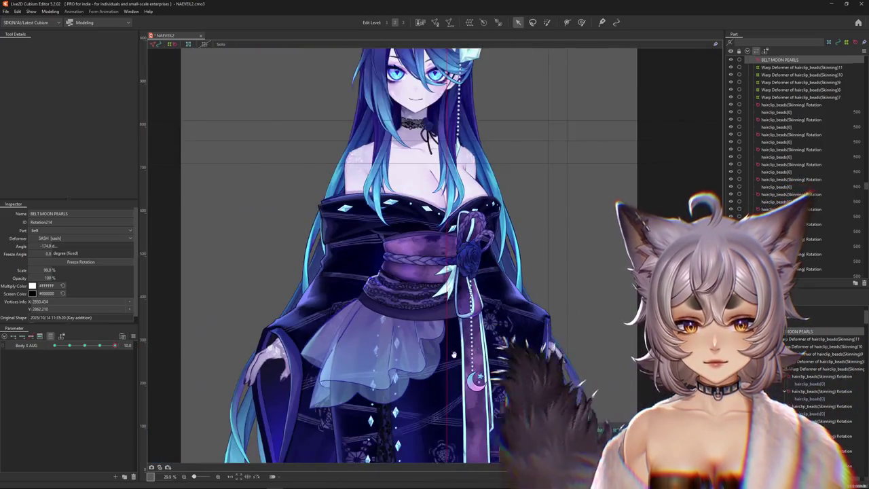
scroll(401, 326, up, 1)
mouse_move(114, 345)
mouse_down()
mouse_move(42, 346)
mouse_move(88, 346)
mouse_up()
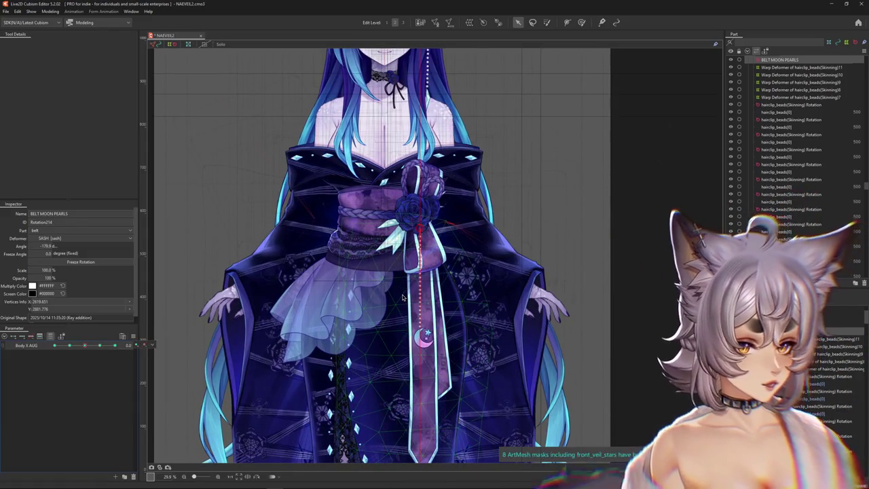
scroll(403, 297, up, 2)
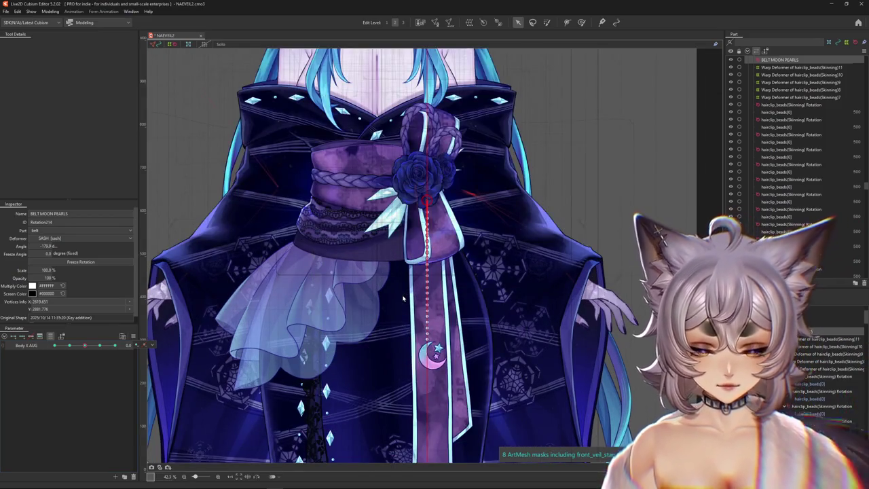
scroll(384, 326, down, 2)
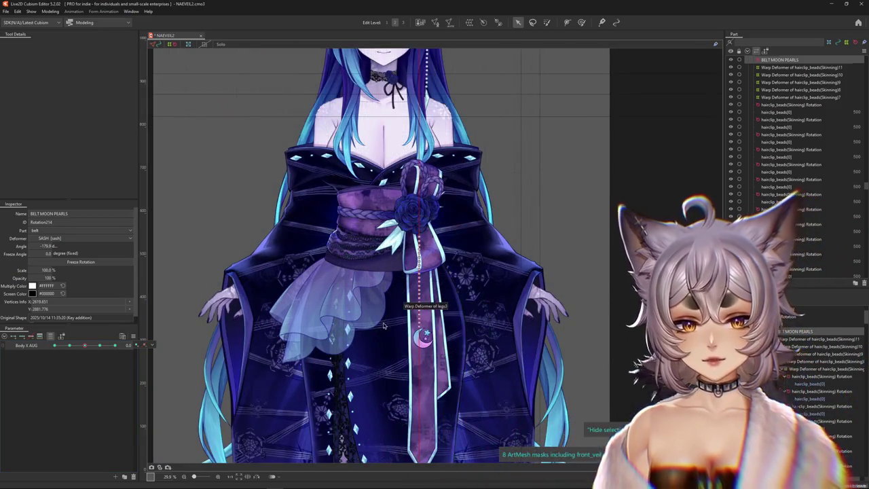
scroll(383, 326, up, 2)
mouse_move(100, 349)
mouse_down()
mouse_move(125, 346)
mouse_move(47, 343)
mouse_move(67, 348)
mouse_up()
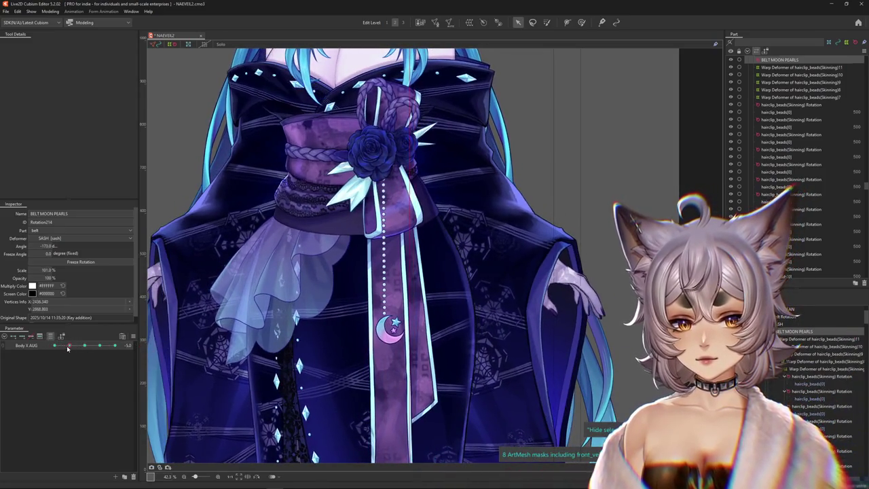
Turn off the parameter filter, collapse the eyes group, and expand the body angles group
scroll(326, 313, up, 2)
drag(326, 313, 314, 365)
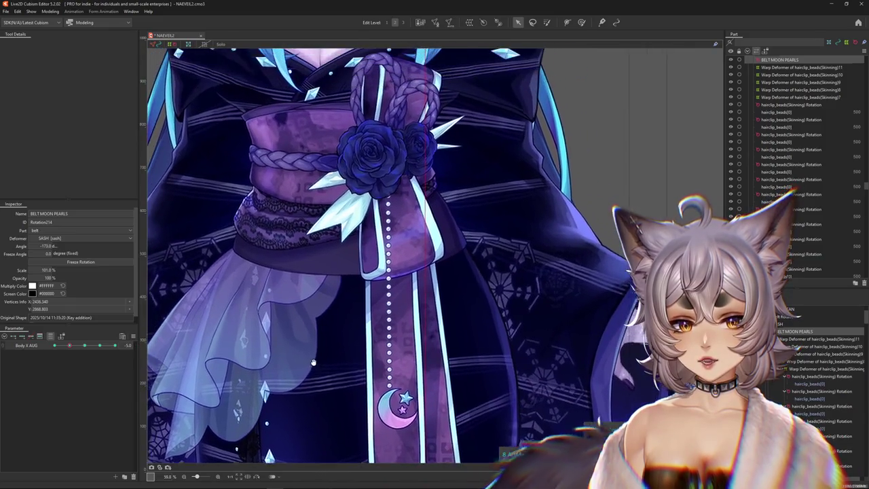
scroll(313, 365, down, 2)
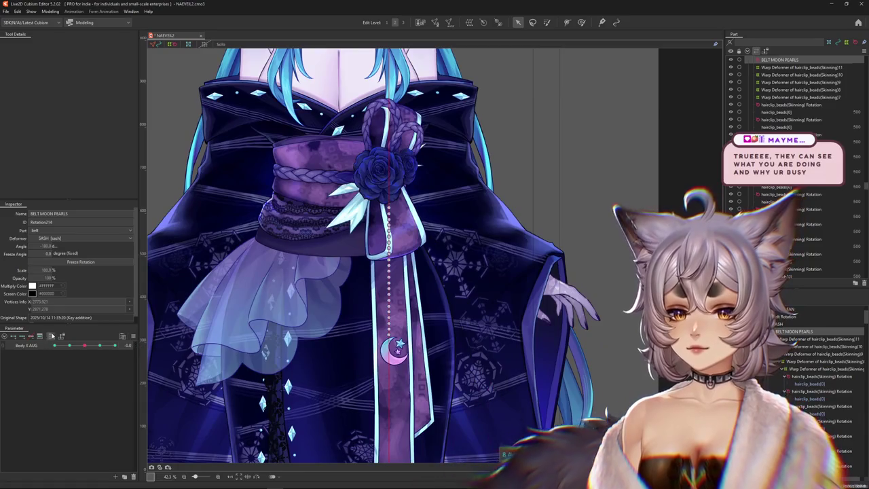
click(44, 419)
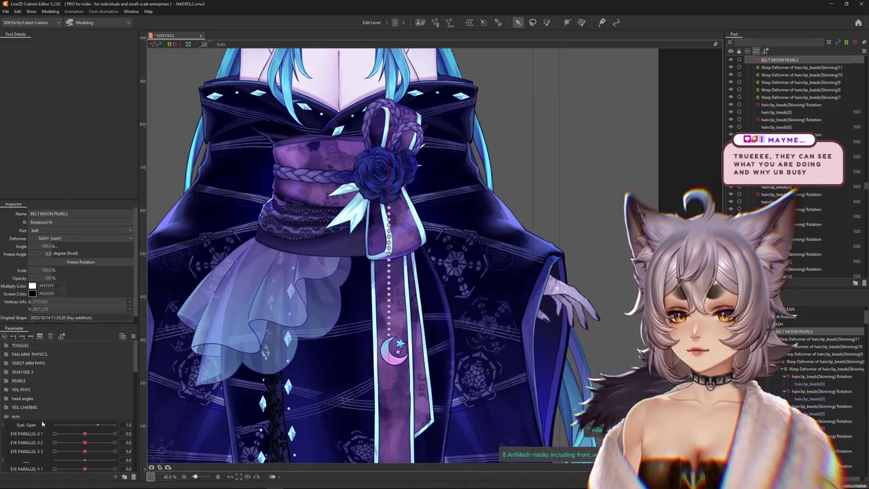
click(4, 336)
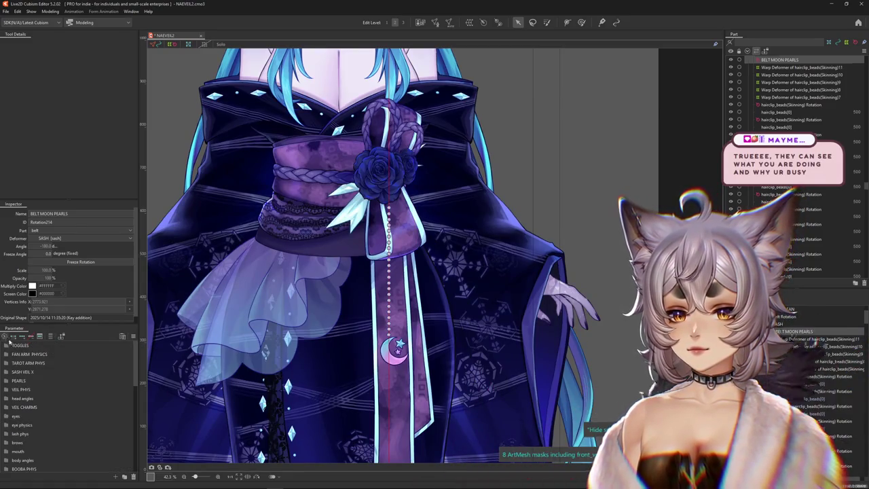
scroll(5, 421, down, 1)
scroll(5, 420, down, 2)
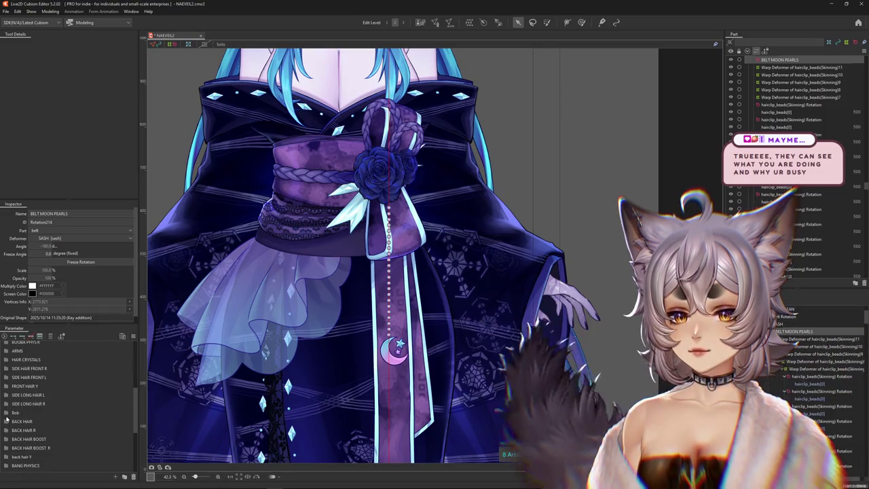
scroll(8, 421, down, 2)
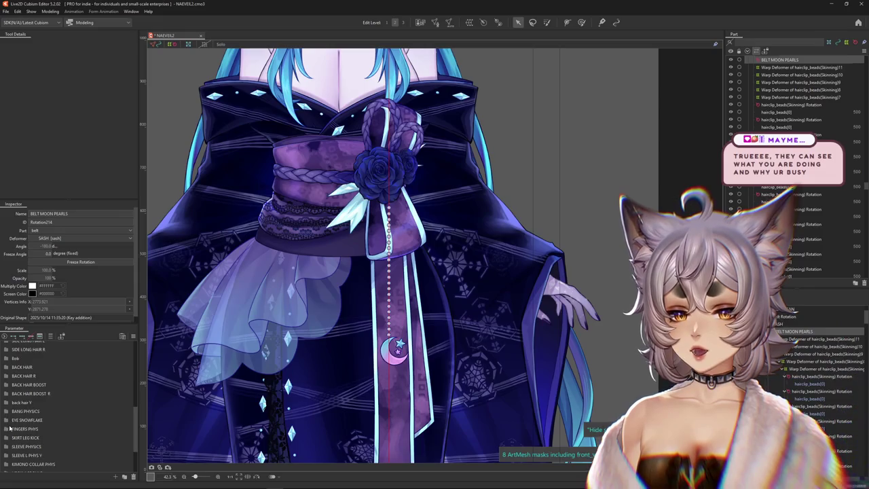
scroll(10, 427, up, 5)
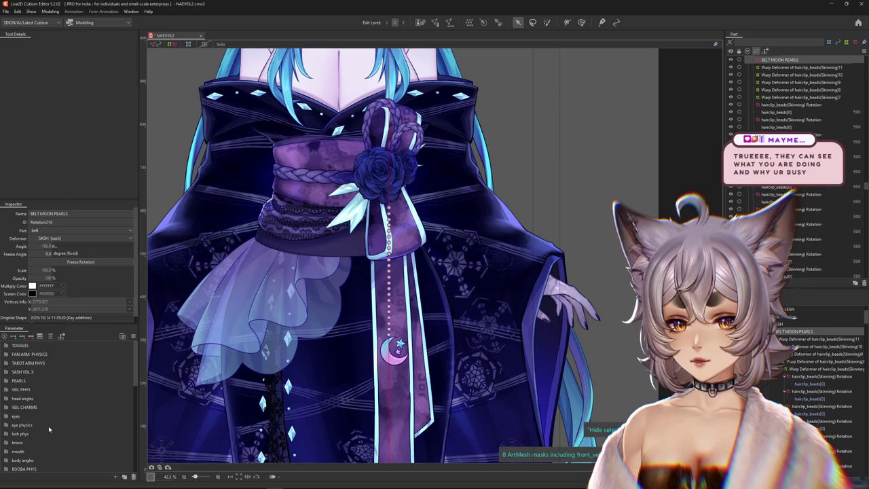
click(6, 459)
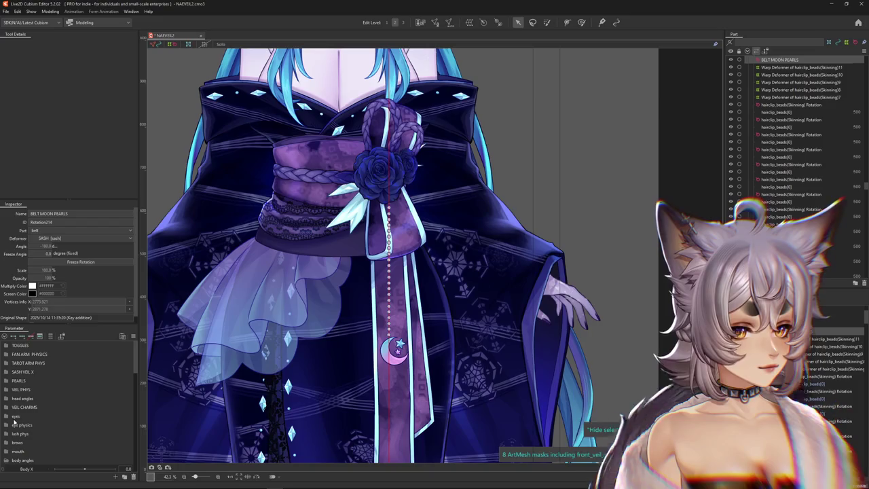
scroll(27, 415, down, 1)
scroll(39, 412, down, 2)
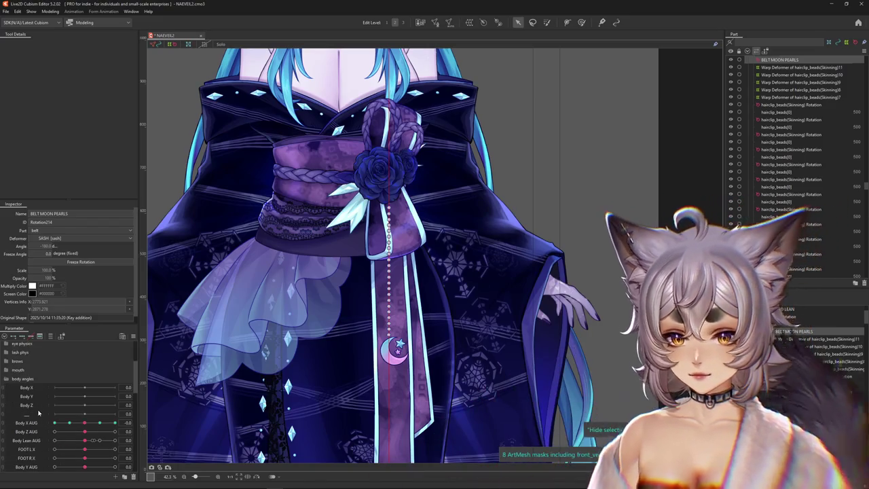
Filter to Body X AUG and Body Lean AUG, lean the body, and rotate BELT MOON PEARLS to about -173°
click(50, 335)
drag(93, 354, 114, 354)
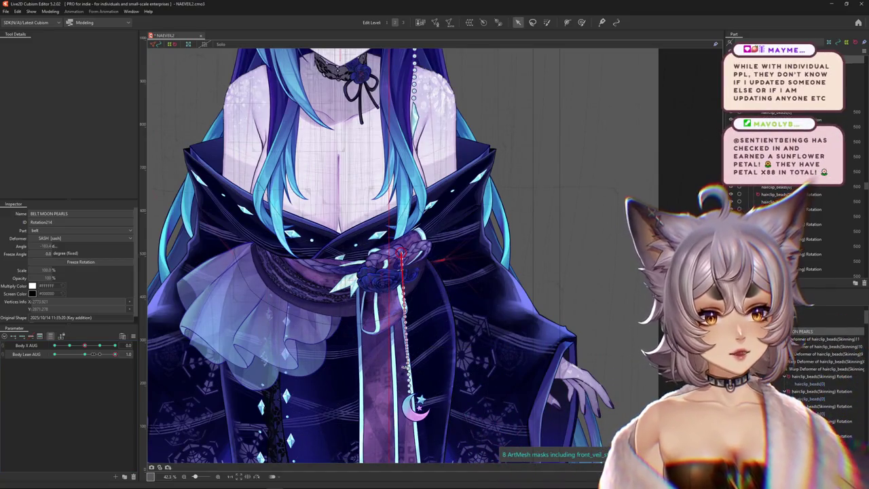
drag(396, 368, 417, 330)
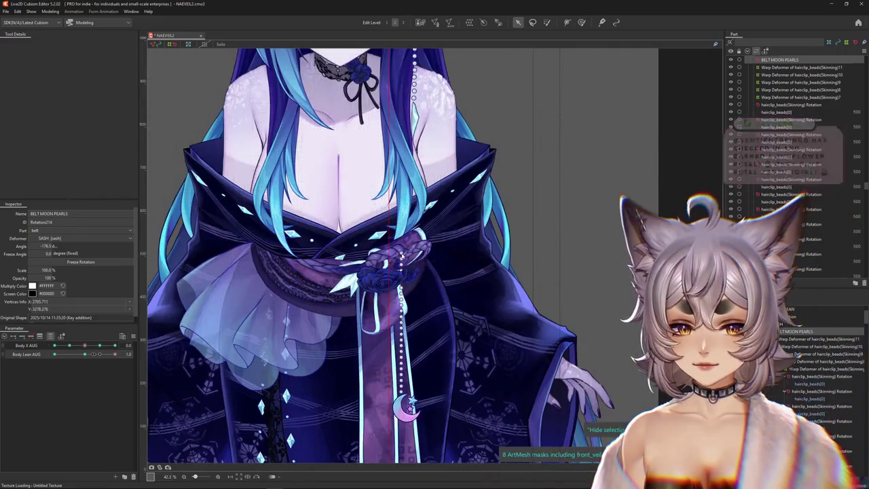
drag(391, 293, 397, 274)
mouse_move(115, 353)
mouse_down()
mouse_move(101, 353)
mouse_move(114, 354)
mouse_up()
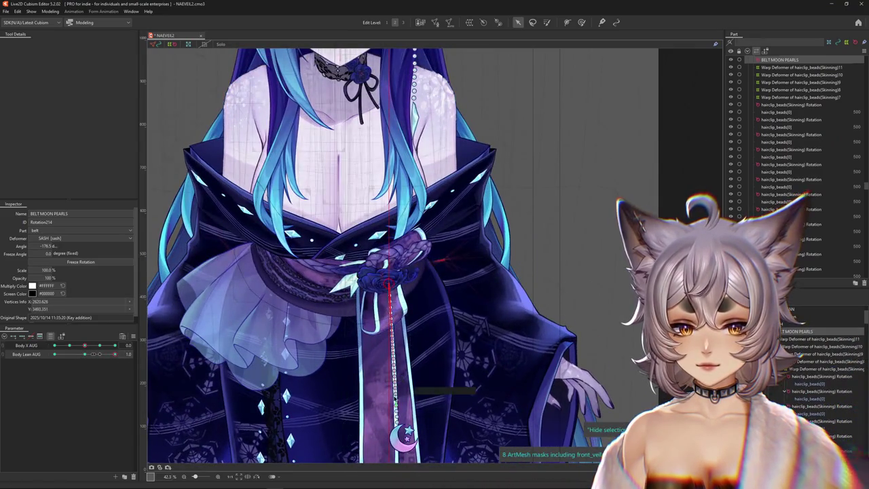
drag(411, 358, 400, 360)
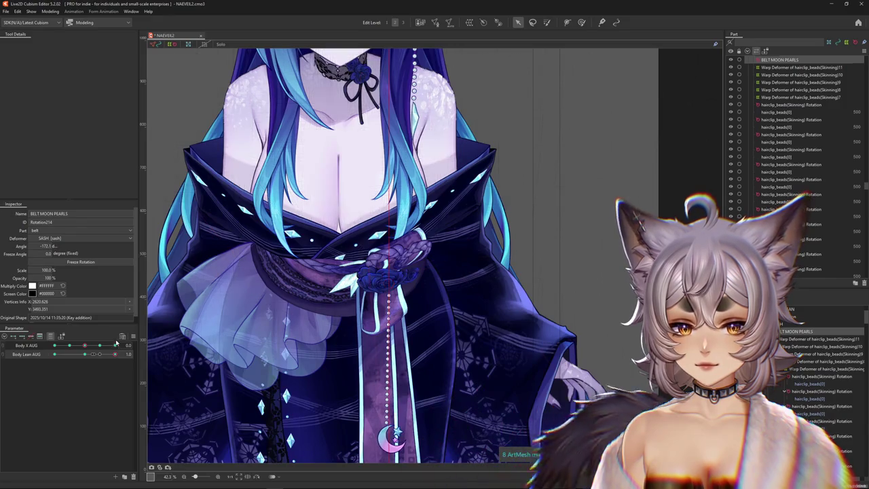
mouse_move(87, 356)
mouse_down()
mouse_move(125, 363)
mouse_move(87, 354)
mouse_up()
Reparent BELT MOON PEARLS from SASH to HIPS Z [torso] and test with Body X AUG and Body Lean AUG
click(319, 176)
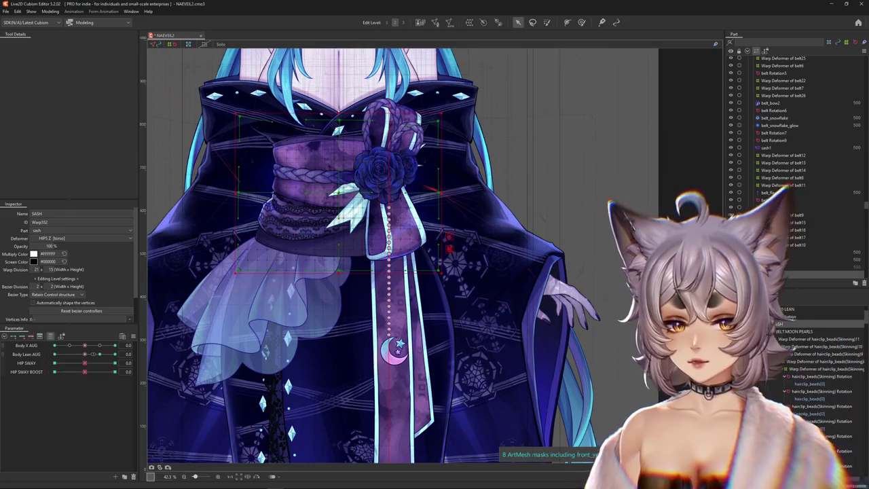
click(388, 224)
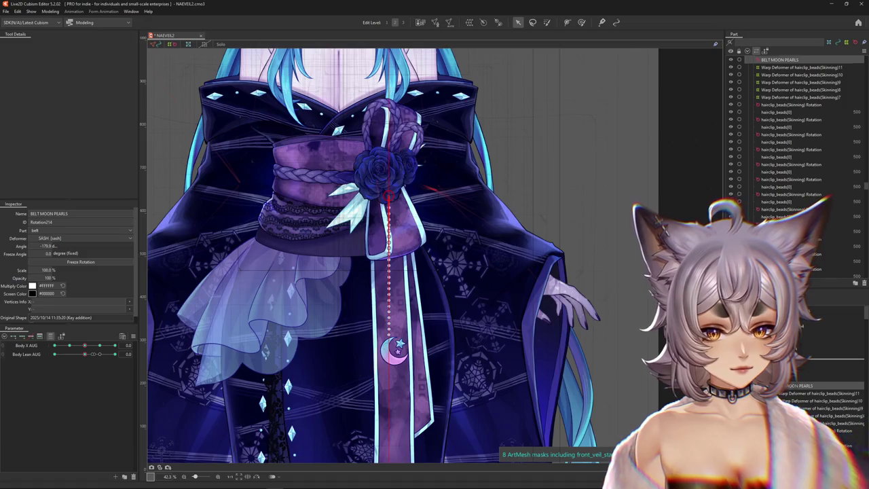
scroll(326, 380, up, 4)
click(117, 344)
mouse_move(117, 345)
mouse_down()
mouse_move(85, 345)
mouse_move(115, 355)
mouse_up()
scroll(362, 378, down, 4)
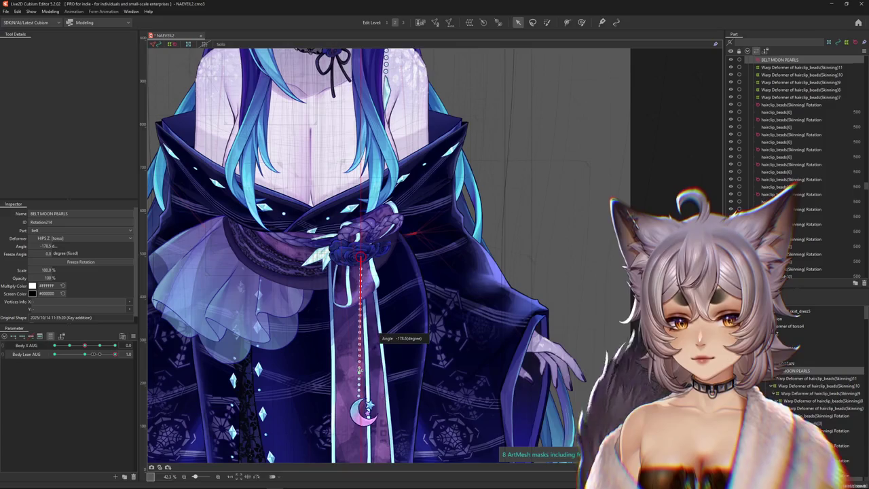
Sweep Body Lean AUG between -1.0 and 1.0 while viewing the belt strand, ending at -1.0
drag(115, 354, 93, 357)
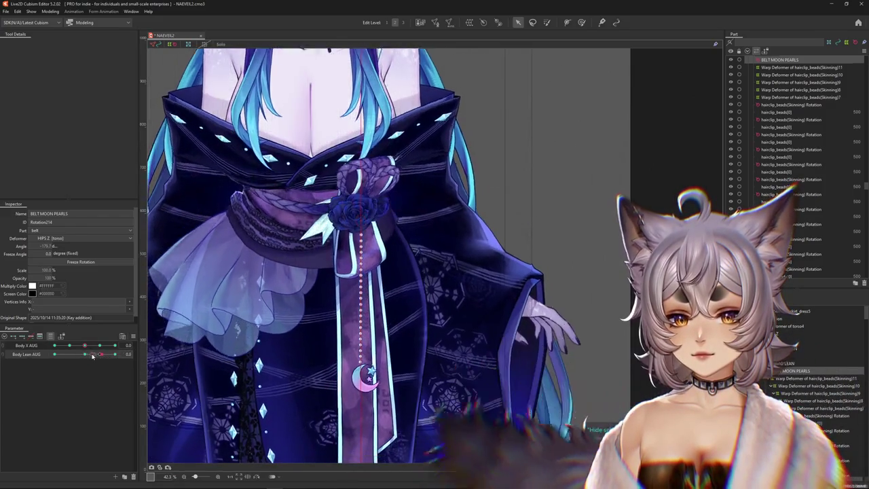
drag(93, 355, 116, 353)
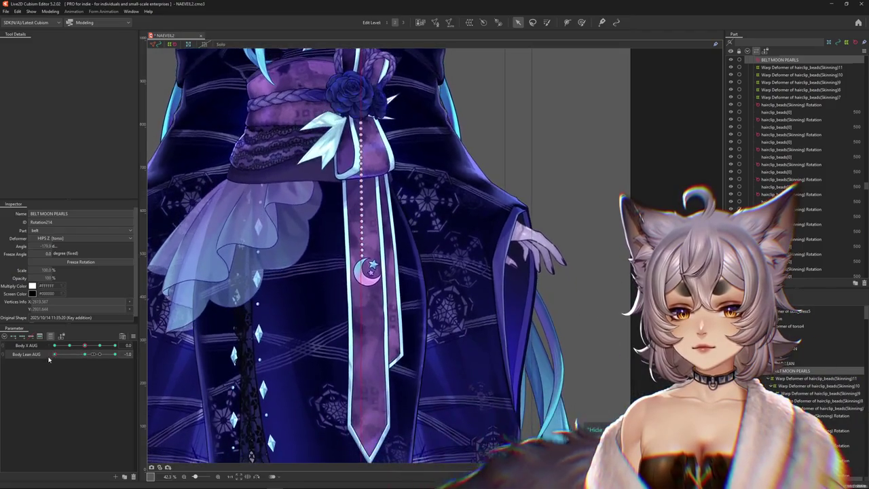
drag(213, 286, 395, 344)
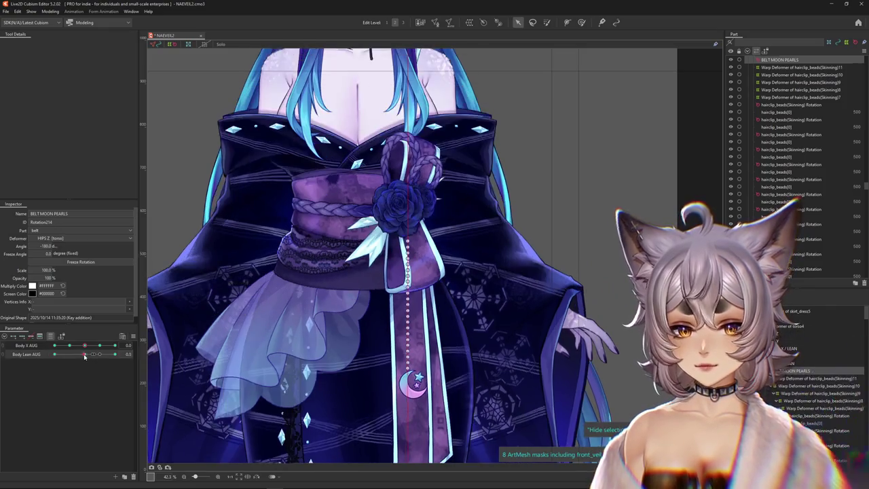
drag(57, 353, 78, 354)
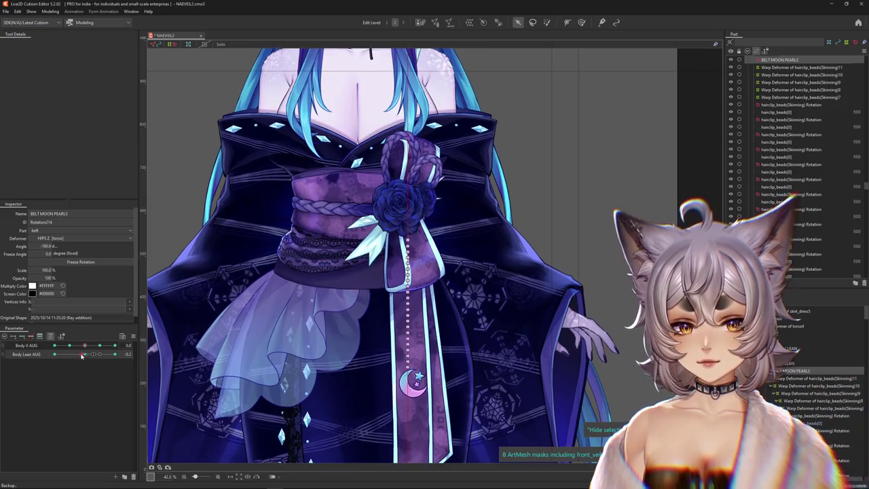
drag(78, 353, 56, 354)
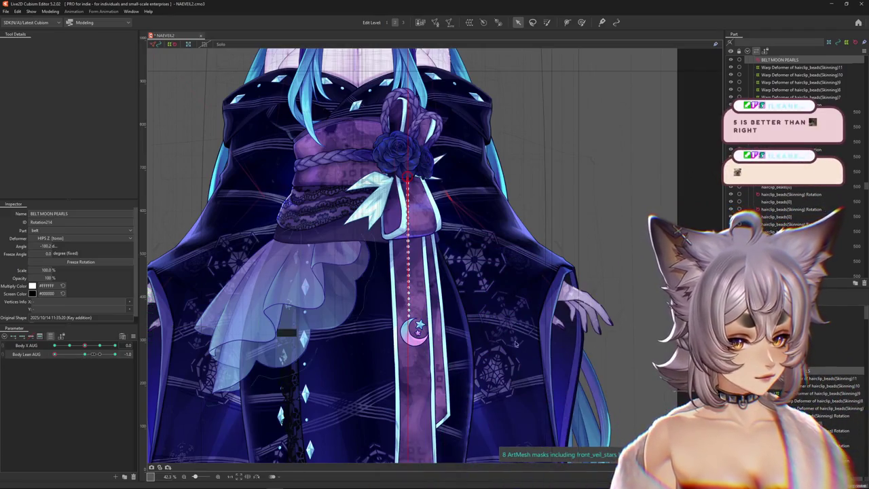
drag(94, 353, 40, 362)
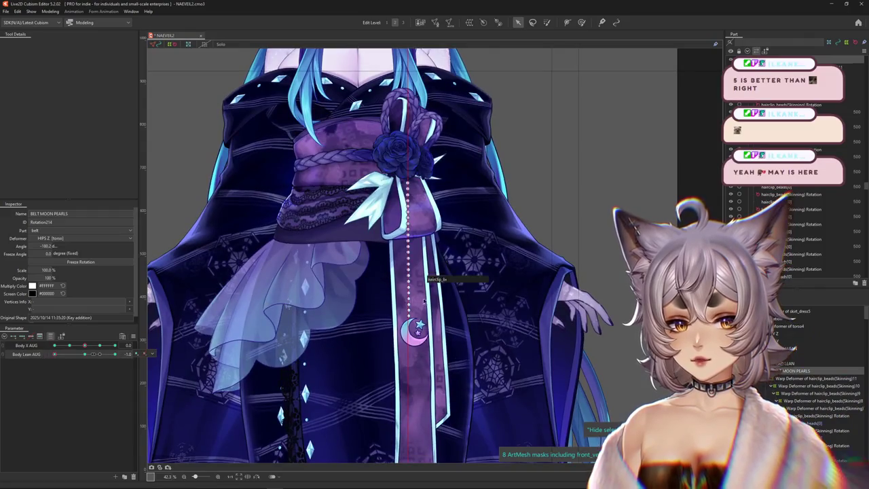
Ease Body Lean AUG from -1.0 to -0.6 and zoom into the moon charm ribbon
scroll(421, 301, up, 1)
scroll(401, 192, up, 1)
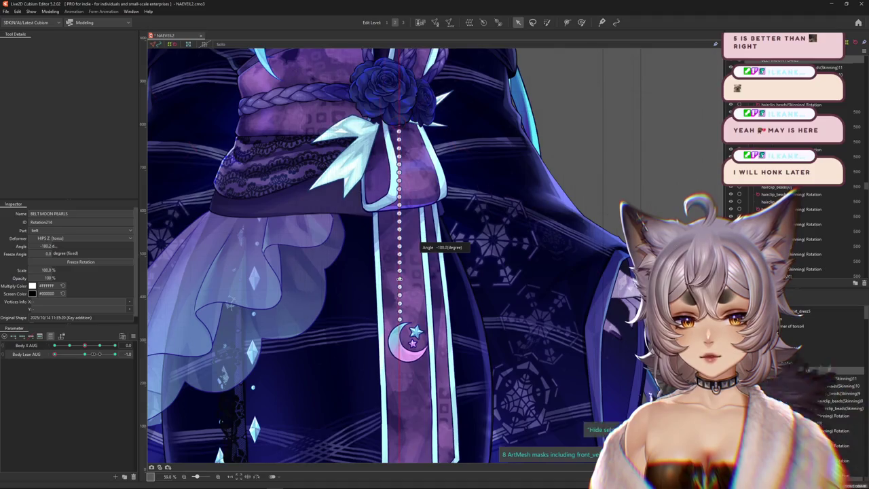
mouse_move(84, 354)
mouse_down()
mouse_move(57, 359)
mouse_move(116, 364)
mouse_up()
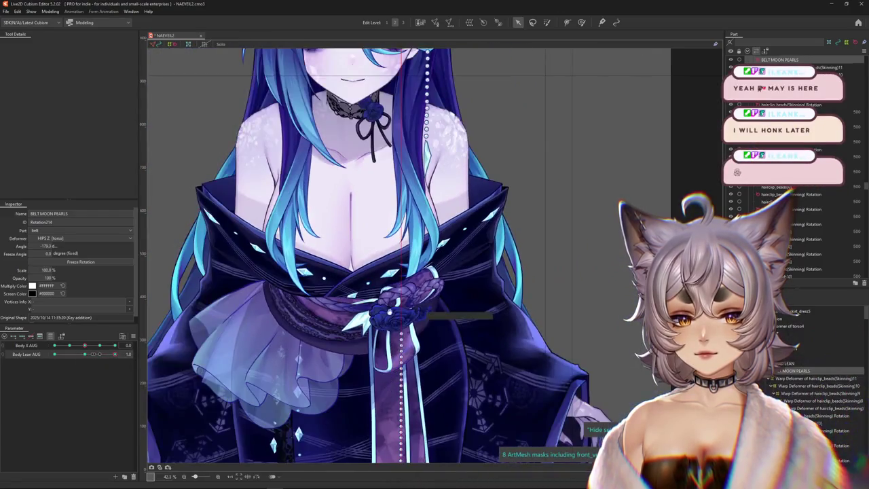
scroll(380, 339, down, 3)
scroll(394, 367, up, 2)
scroll(402, 395, up, 2)
Hide the deformer guide overlay with Ctrl+H and turn Body X AUG to 5.0
key(ctrl+h)
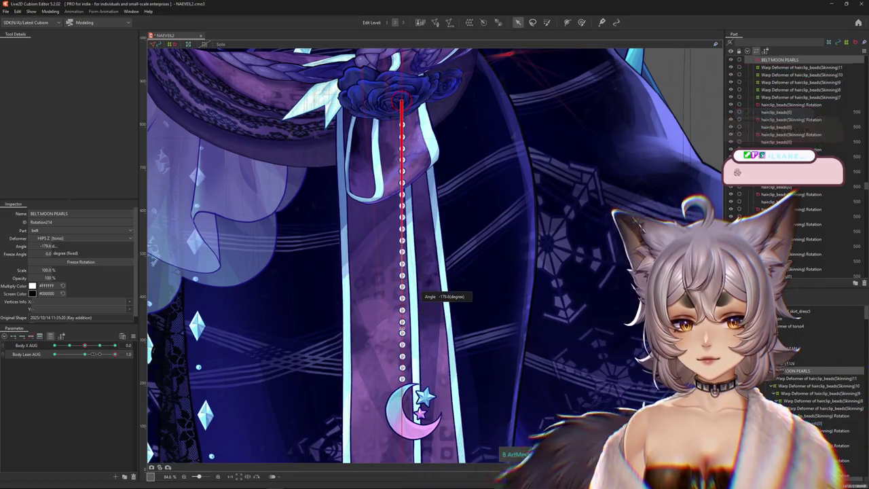
scroll(402, 310, down, 3)
scroll(400, 327, up, 1)
scroll(370, 316, up, 2)
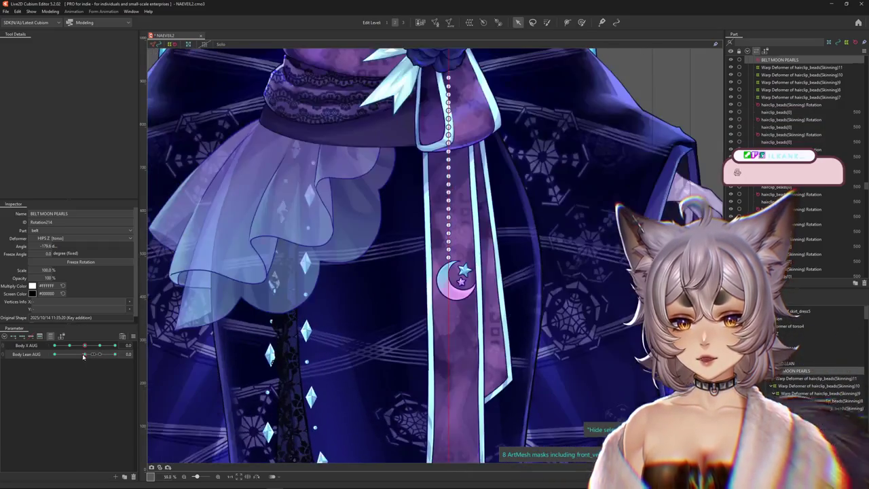
drag(93, 347, 100, 345)
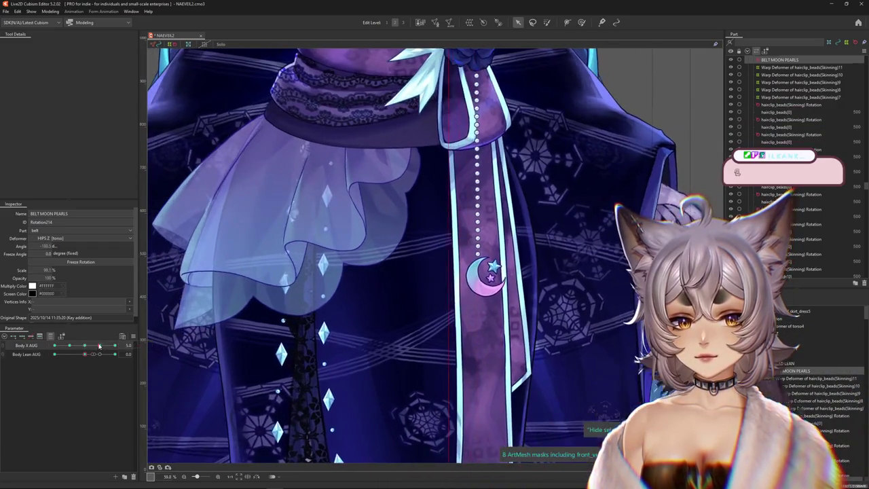
Try Body X AUG at -5 and about -3, then return it to 0
scroll(266, 314, down, 1)
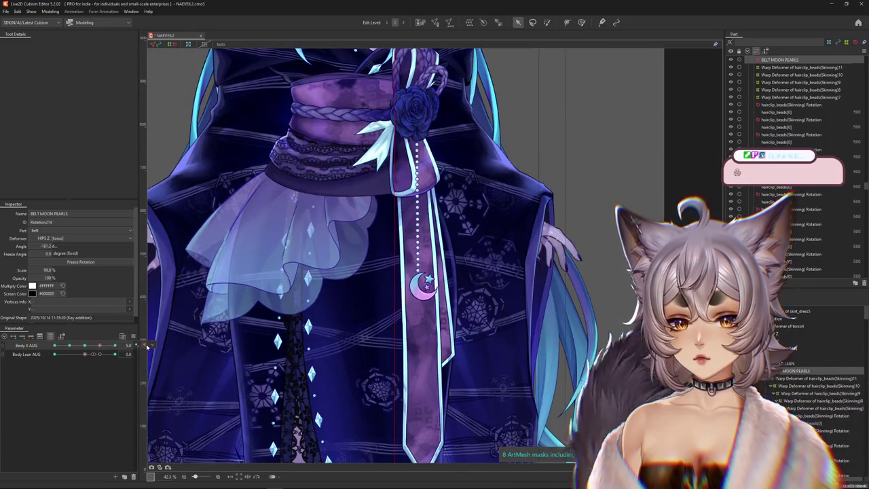
click(68, 346)
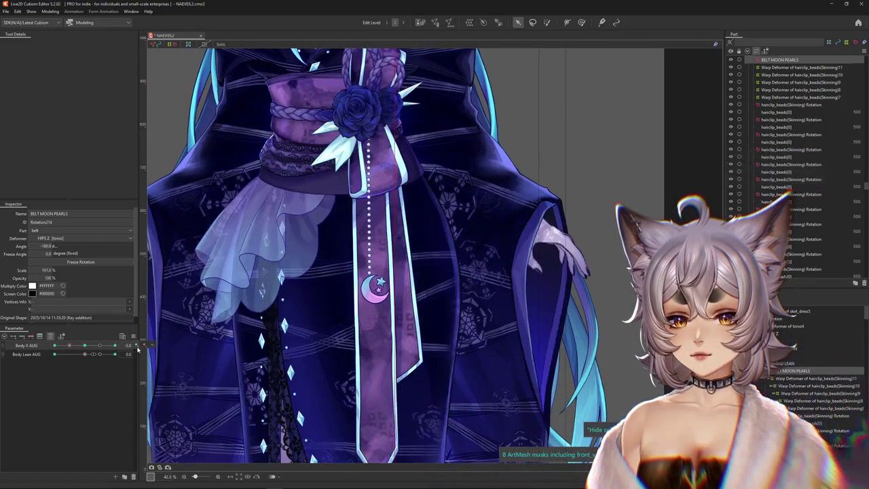
mouse_move(69, 346)
mouse_down()
mouse_move(85, 346)
mouse_move(47, 342)
mouse_up()
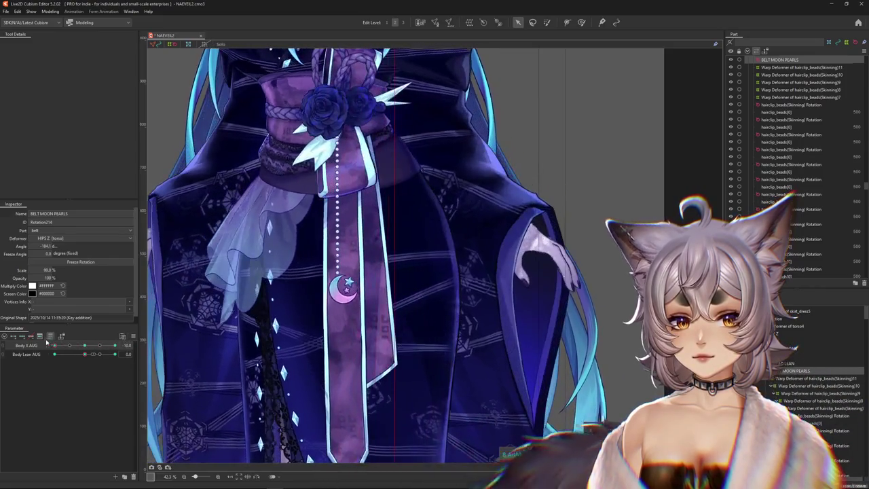
click(85, 346)
Synthesize corner keys for Body X AUG and Body Lean AUG with default settings
click(134, 337)
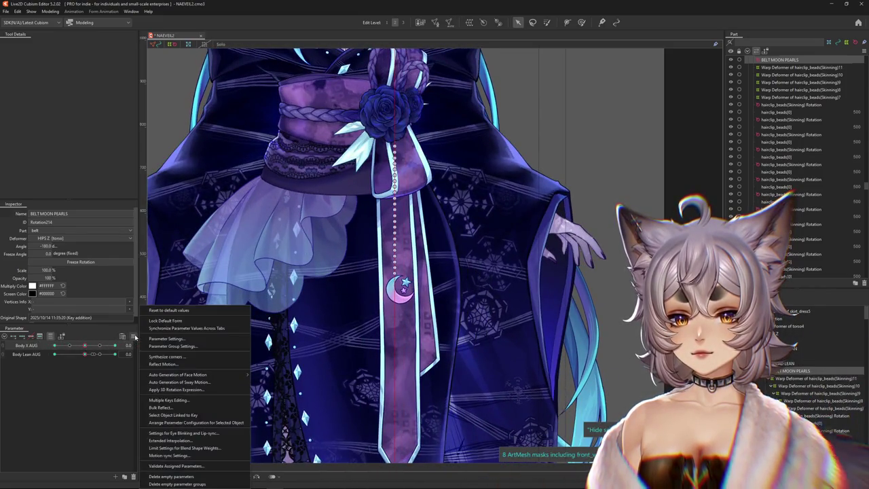
click(166, 356)
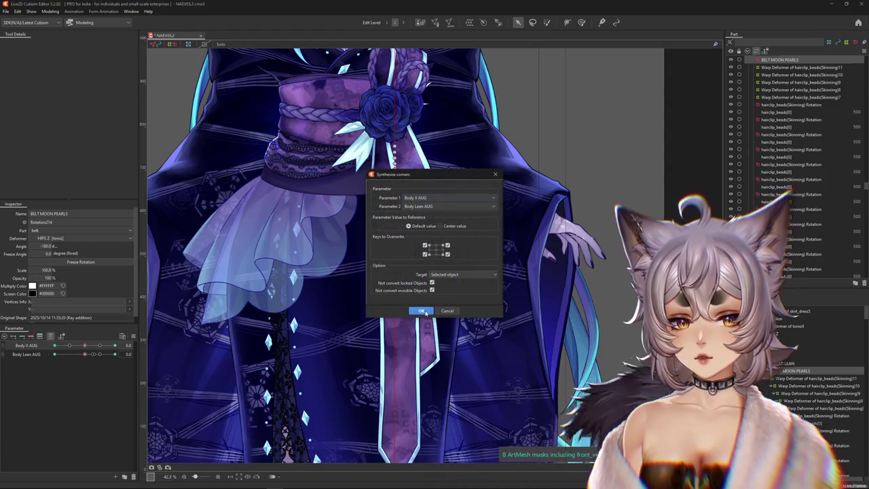
click(421, 311)
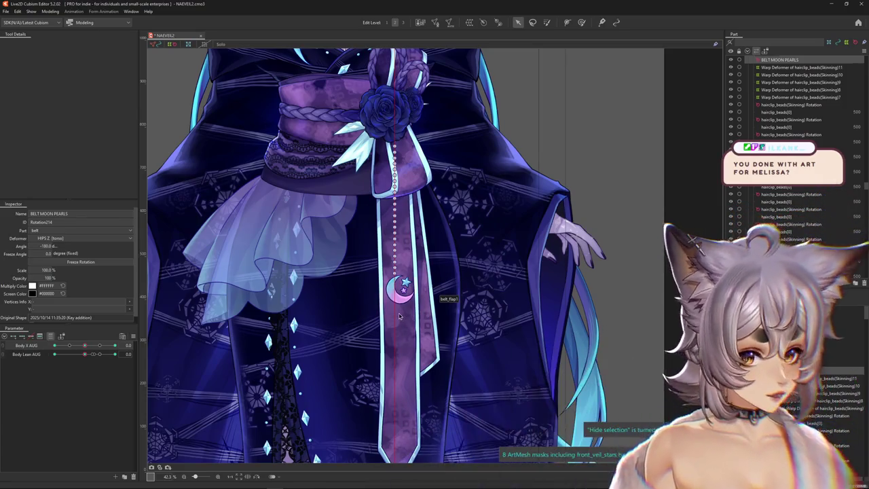
Zoom out, save the NAEVEIL2 model with Ctrl+S, and bring up the recent model files list
scroll(414, 297, down, 2)
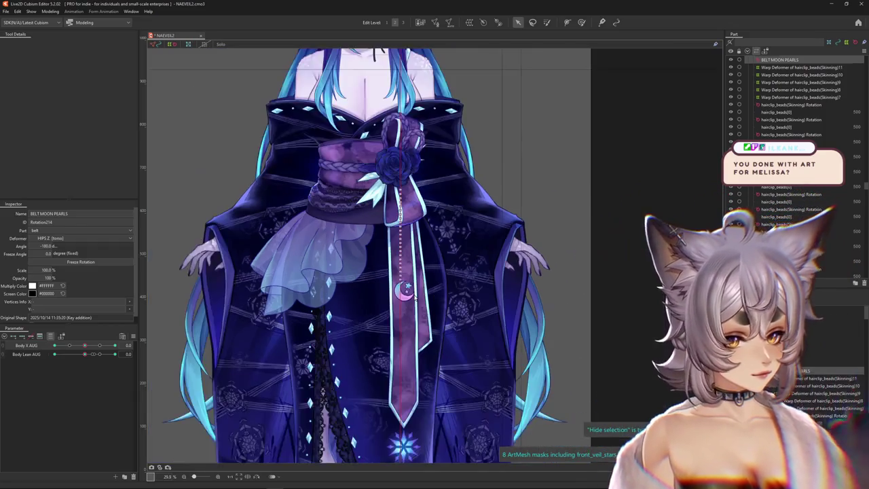
key(ctrl+s)
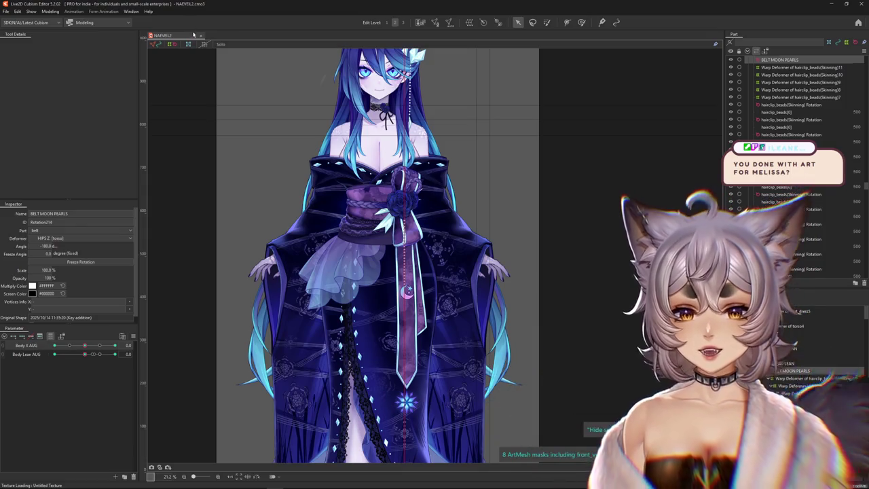
click(5, 11)
mouse_move(20, 42)
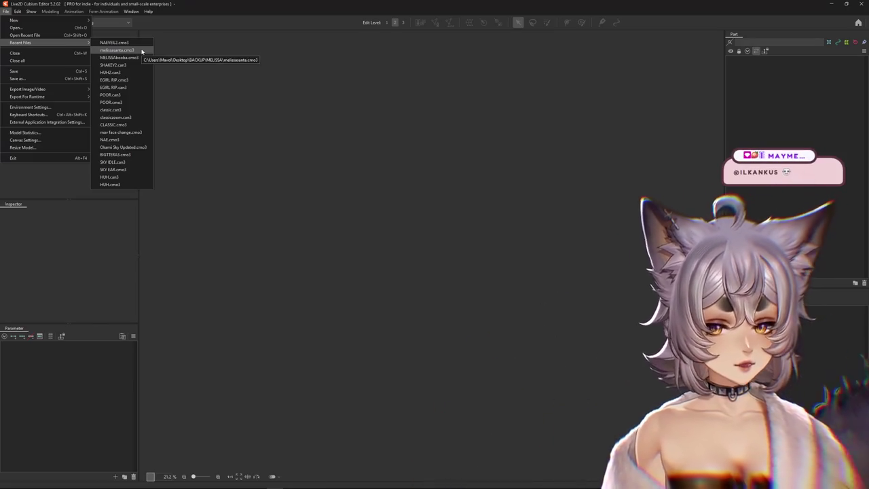
Open melissasanta.cmo3 from recent files and centre the red character on the canvas
click(142, 51)
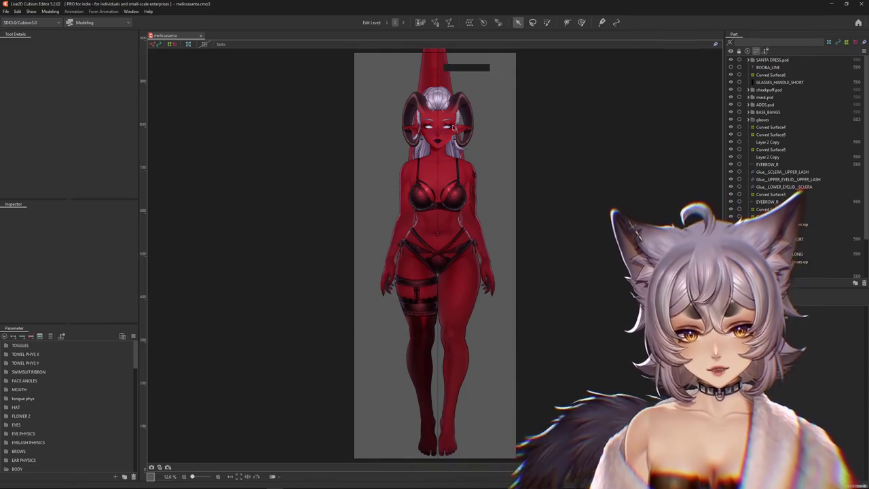
scroll(434, 229, up, 2)
drag(479, 249, 525, 295)
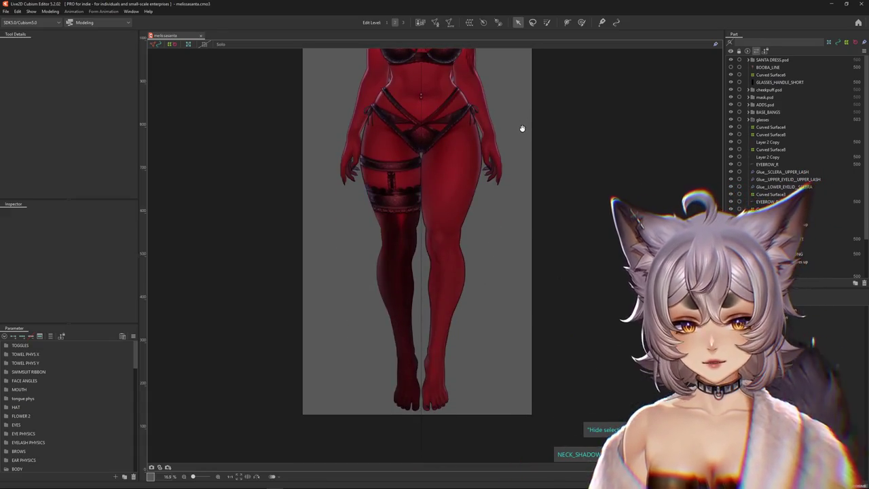
scroll(520, 130, up, 2)
scroll(523, 237, up, 2)
scroll(537, 210, up, 2)
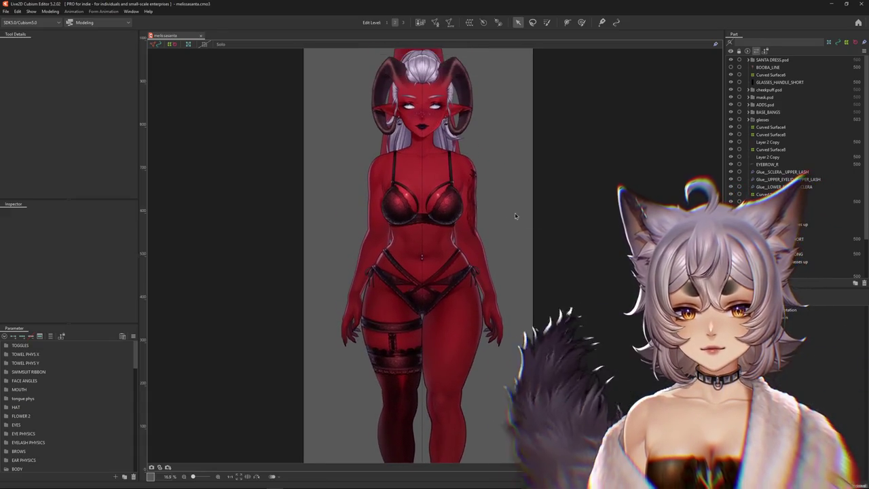
scroll(432, 175, up, 3)
scroll(459, 241, down, 2)
scroll(520, 227, down, 2)
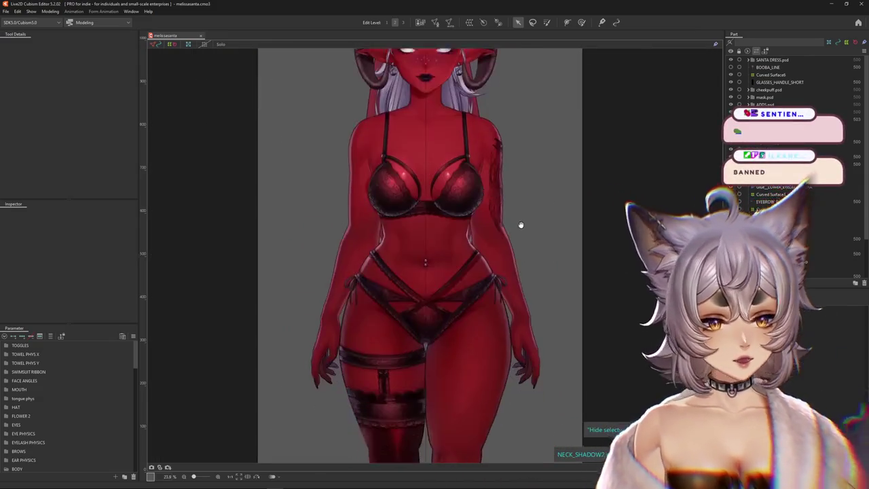
scroll(525, 238, down, 1)
scroll(518, 248, down, 2)
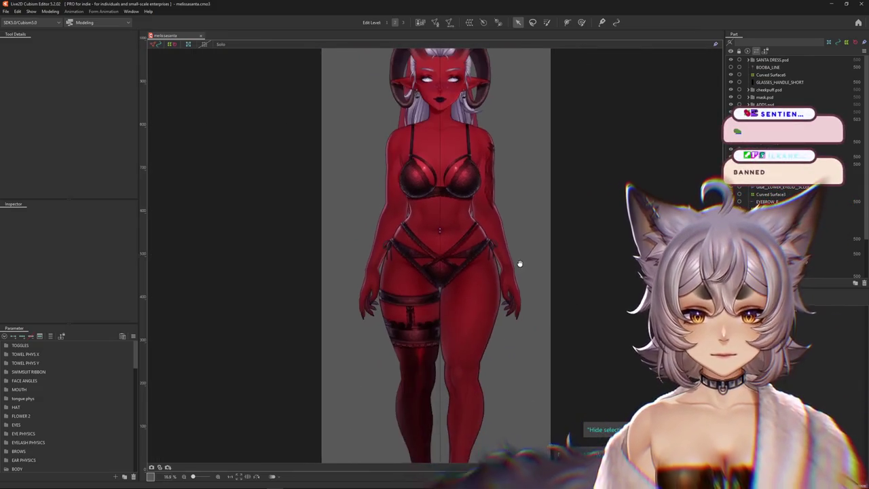
Make SANTA DRESS.psd visible in the Part panel and expand its folder
click(749, 60)
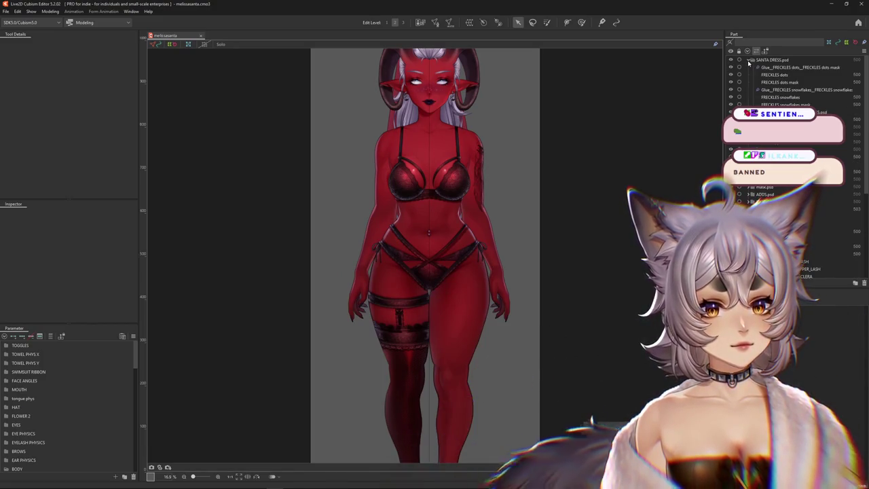
click(749, 61)
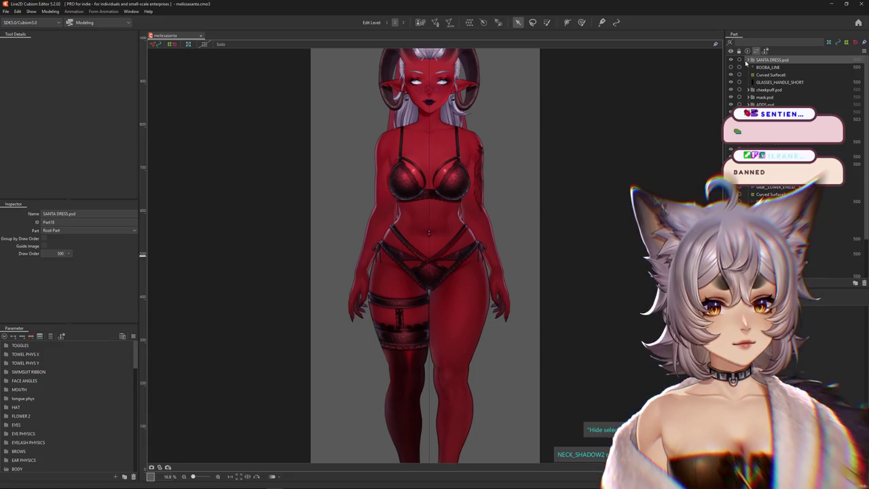
click(749, 61)
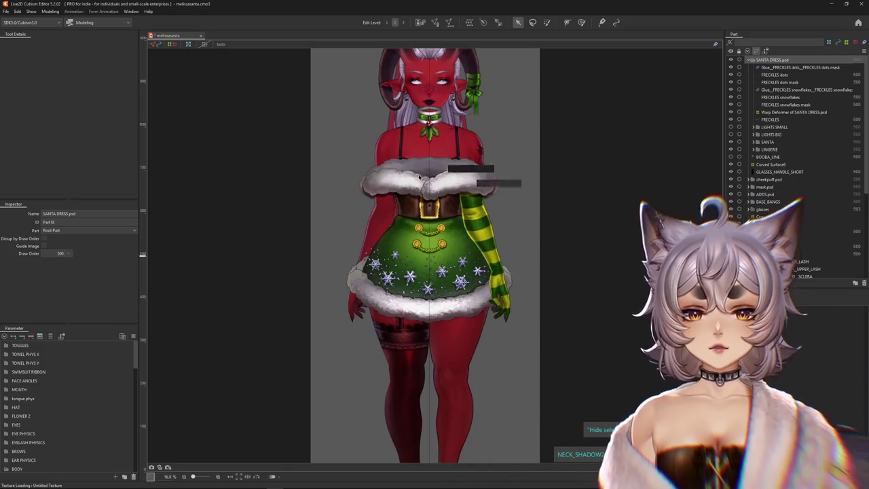
scroll(436, 155, down, 2)
Select the FLUFF_BEHIND mesh on the skirt to edit its draw order in the Inspector
scroll(414, 190, up, 3)
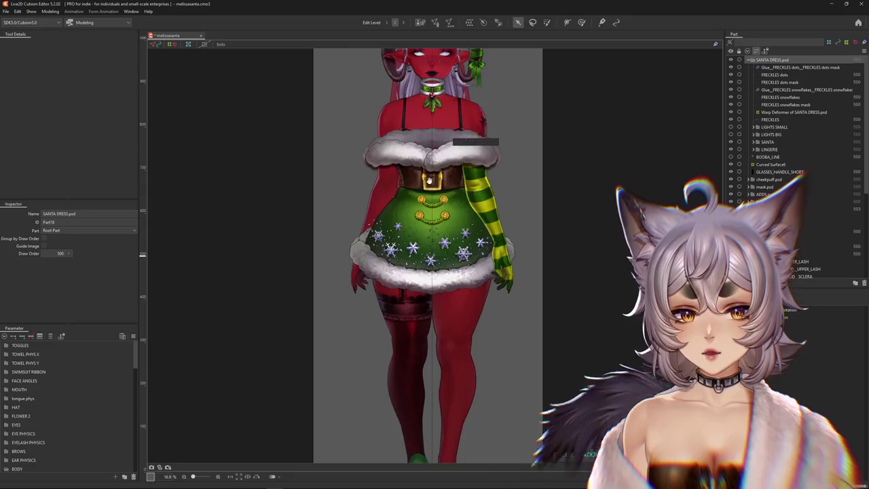
scroll(410, 201, down, 1)
scroll(411, 198, up, 2)
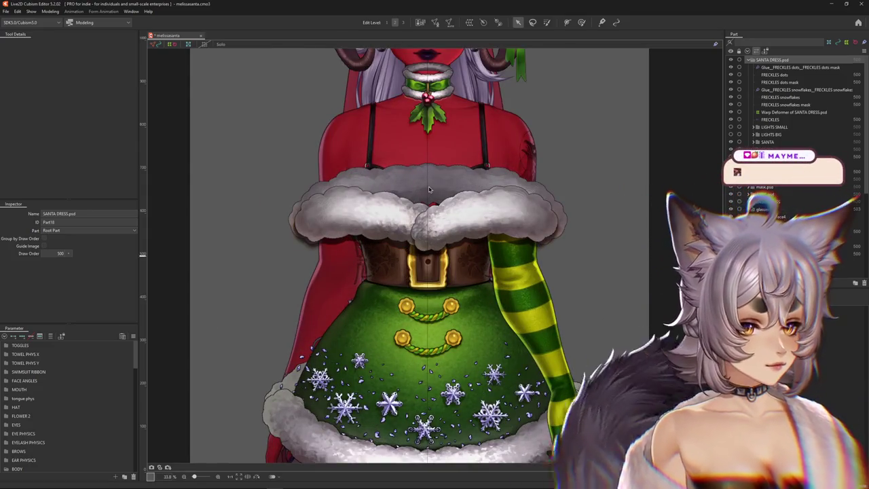
right_click(429, 189)
click(467, 205)
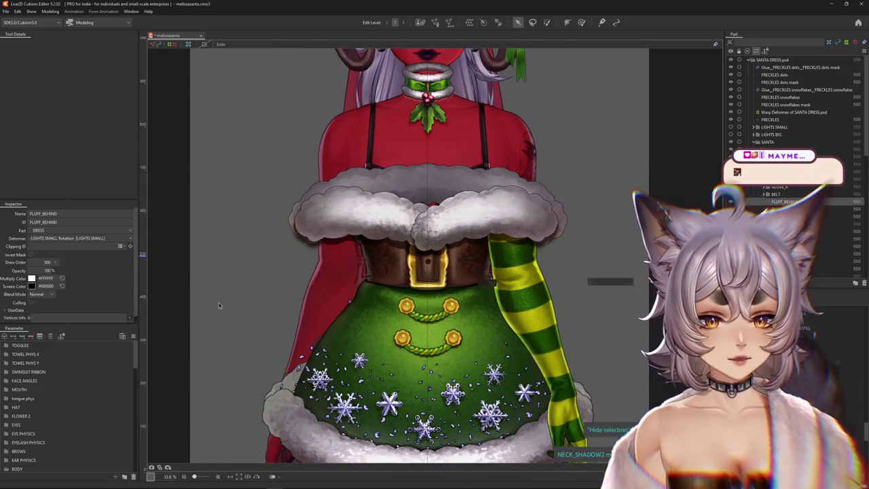
scroll(531, 209, down, 1)
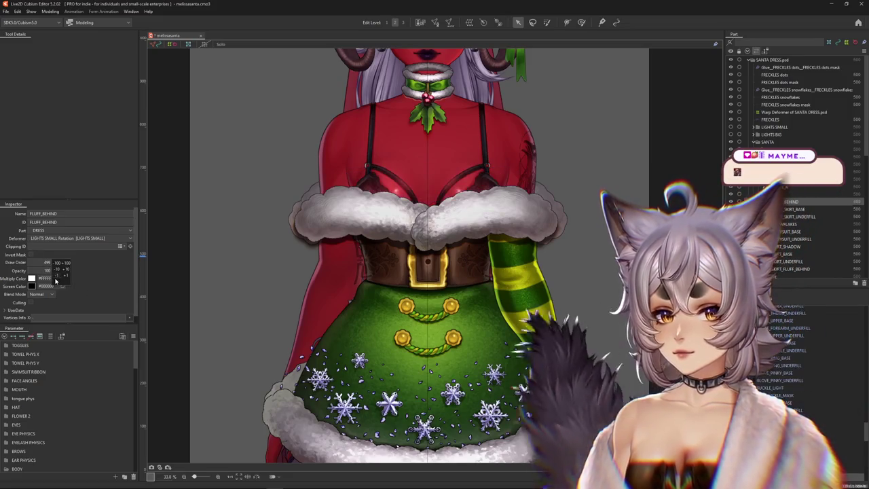
scroll(532, 209, down, 1)
scroll(532, 209, down, 1)
scroll(531, 209, down, 1)
scroll(494, 249, up, 1)
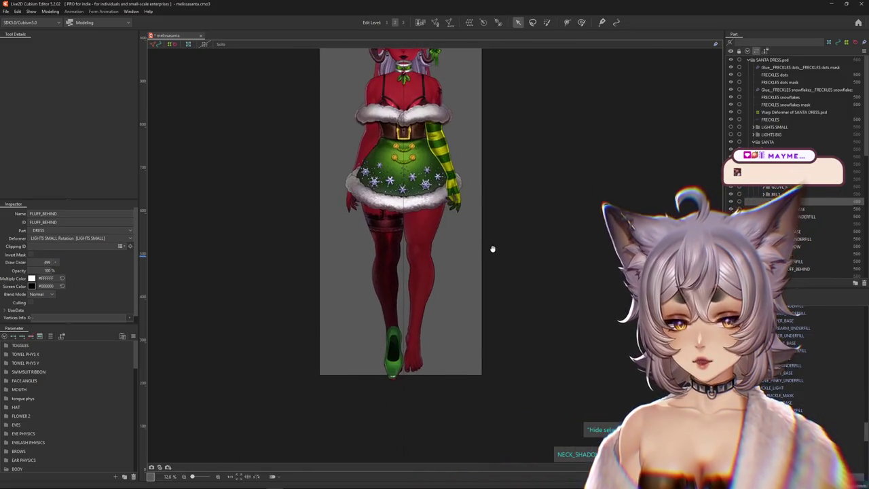
scroll(475, 254, up, 1)
scroll(462, 260, up, 1)
scroll(447, 263, up, 1)
Bring the face into view and select the FLUFF_UPPER_BEHIND mesh at the neck
mouse_move(448, 264)
mouse_down()
mouse_move(565, 275)
mouse_move(565, 370)
mouse_up()
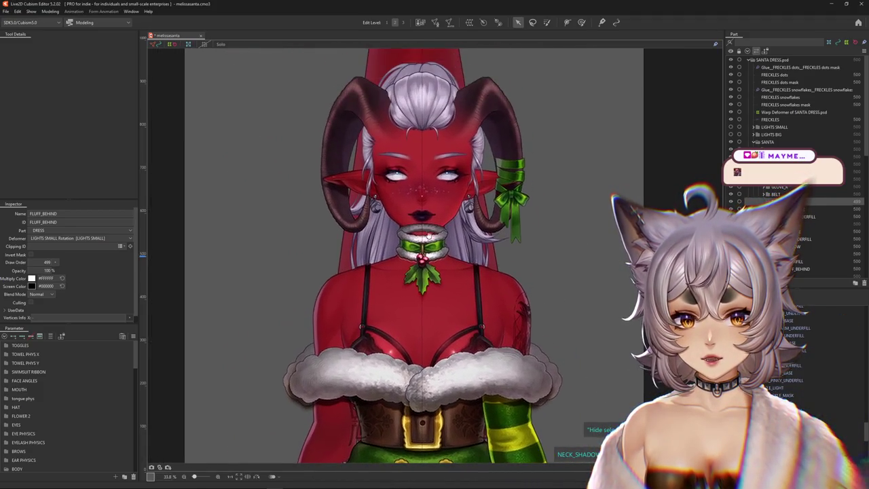
scroll(412, 327, up, 4)
right_click(433, 183)
click(458, 255)
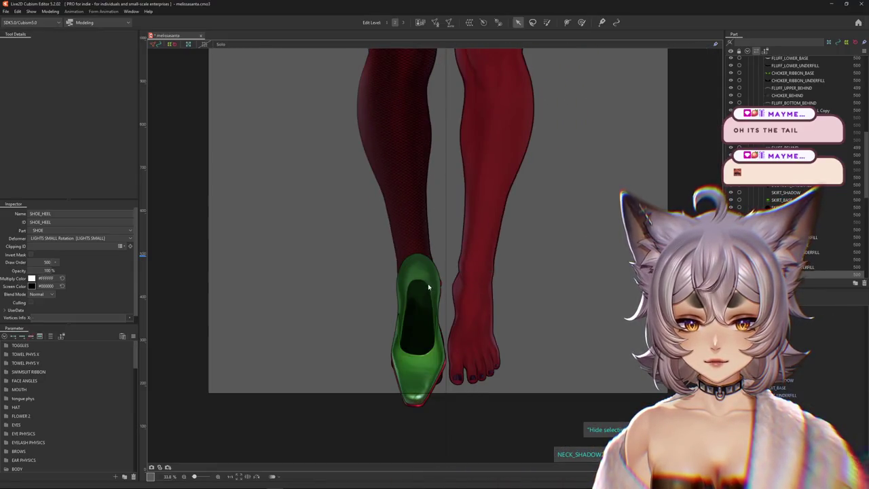
Select SHOE_BEHIND_UNDERFILL and the green shoe meshes, including SHOE_SOLE_BASE, for draw order 499
right_click(428, 287)
click(469, 311)
scroll(426, 294, up, 2)
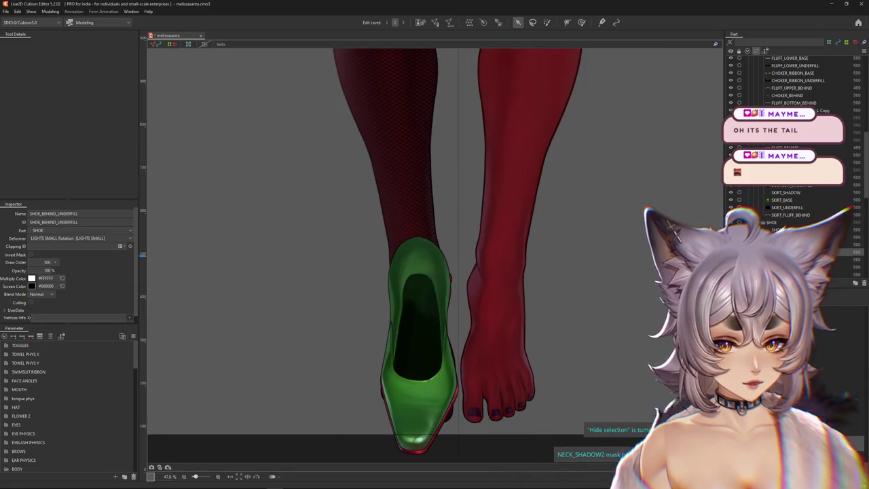
click(468, 405)
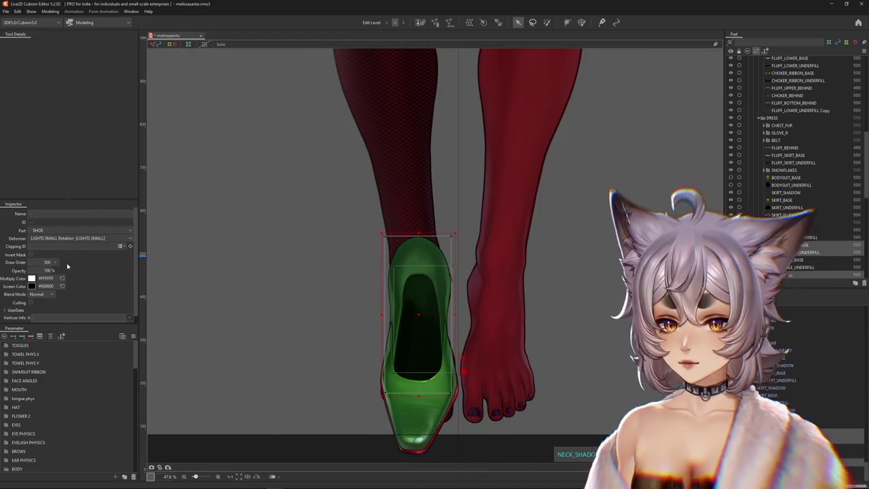
click(420, 407)
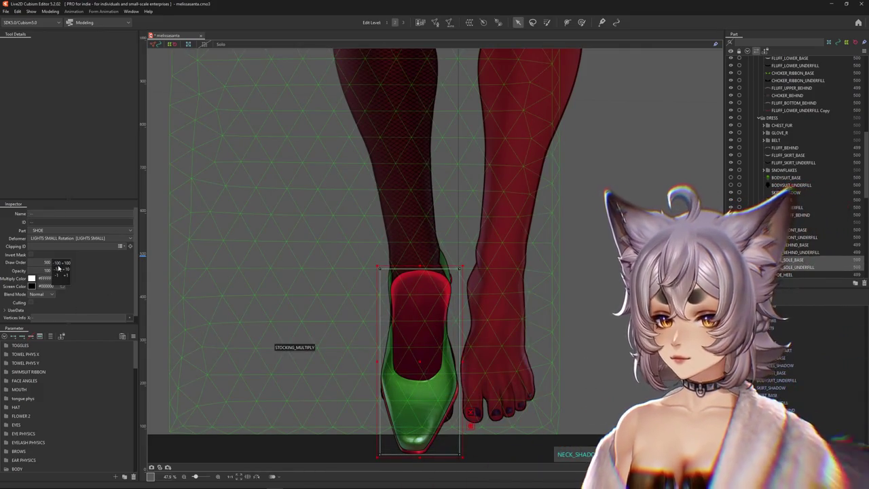
scroll(502, 313, down, 2)
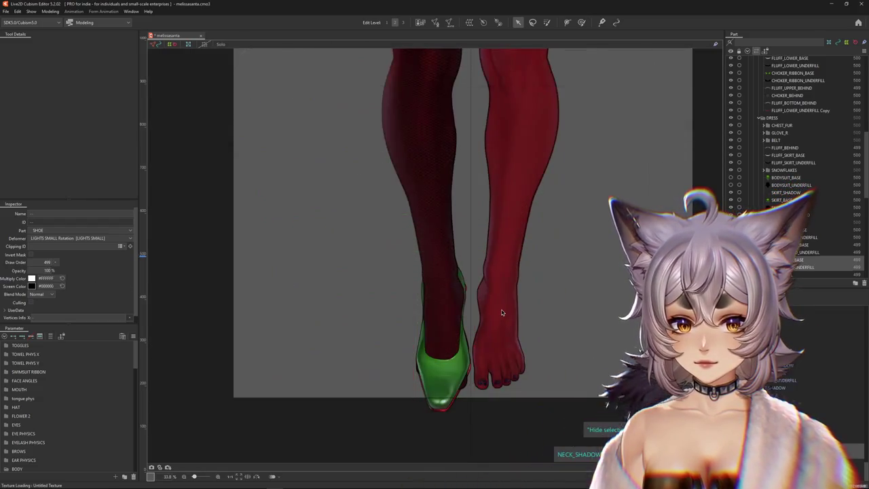
scroll(501, 314, down, 2)
scroll(507, 315, down, 1)
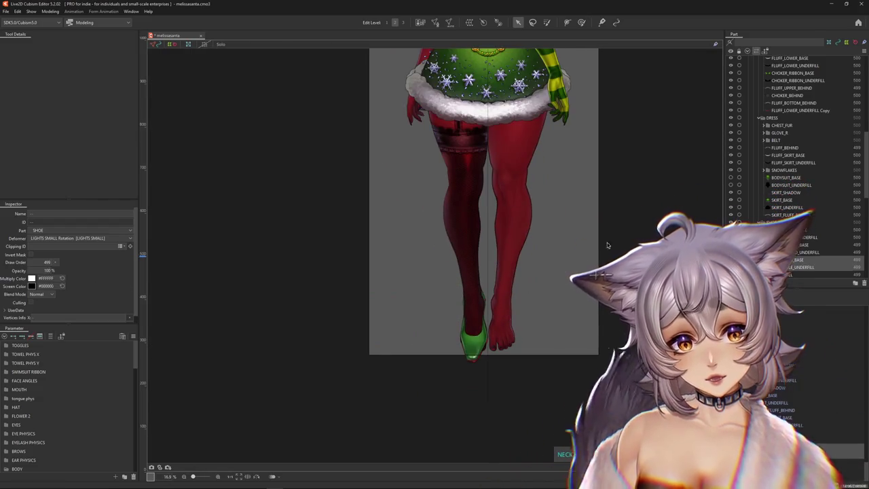
scroll(857, 143, up, 5)
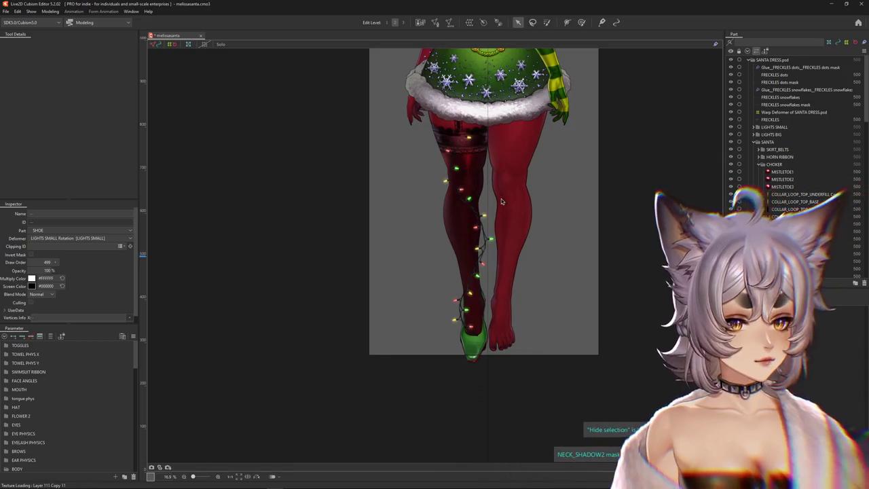
scroll(517, 213, up, 2)
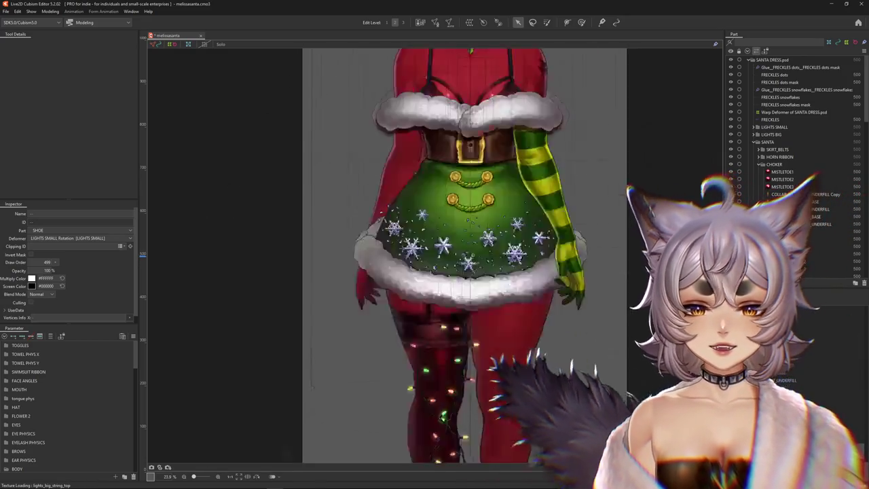
drag(517, 212, 571, 377)
scroll(576, 299, down, 3)
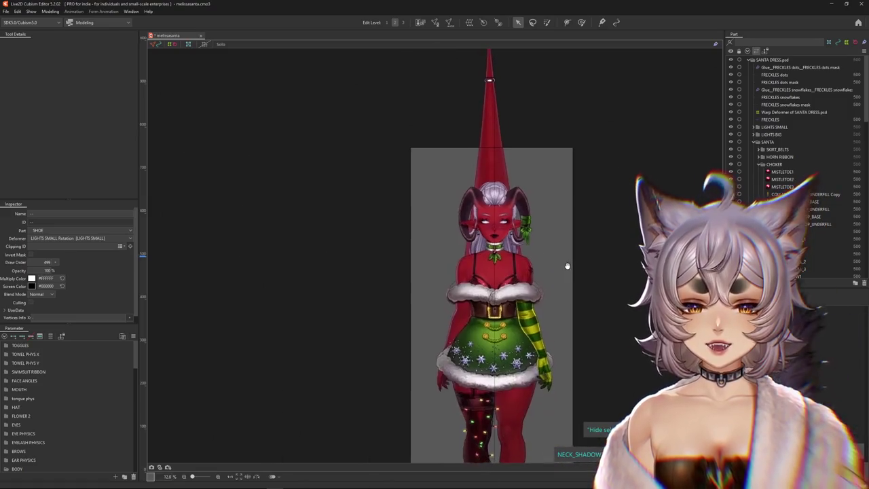
scroll(578, 276, down, 2)
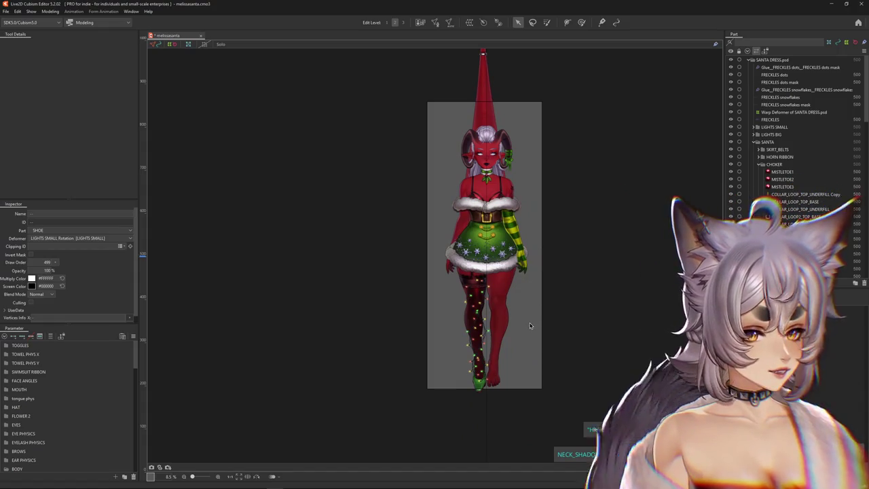
scroll(521, 275, up, 2)
scroll(522, 274, up, 5)
scroll(522, 275, up, 1)
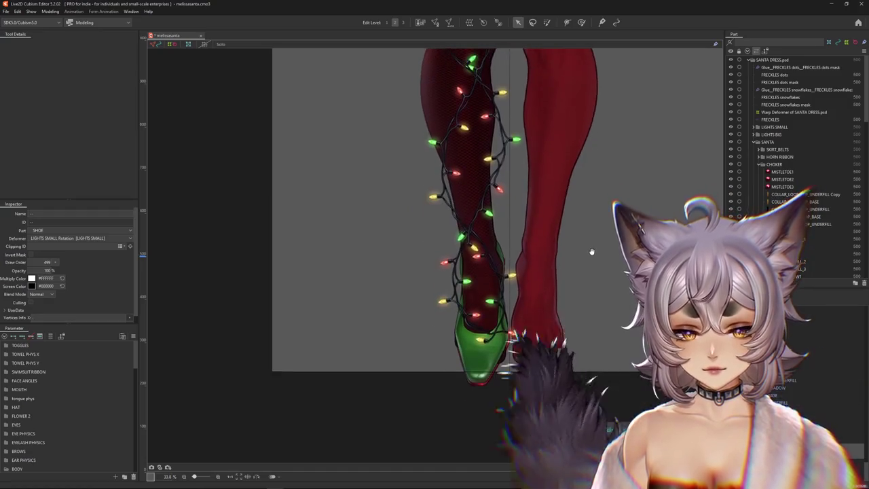
mouse_move(591, 249)
mouse_down()
mouse_move(583, 305)
mouse_move(573, 289)
mouse_up()
mouse_move(462, 197)
mouse_down()
mouse_move(450, 184)
mouse_move(489, 171)
mouse_up()
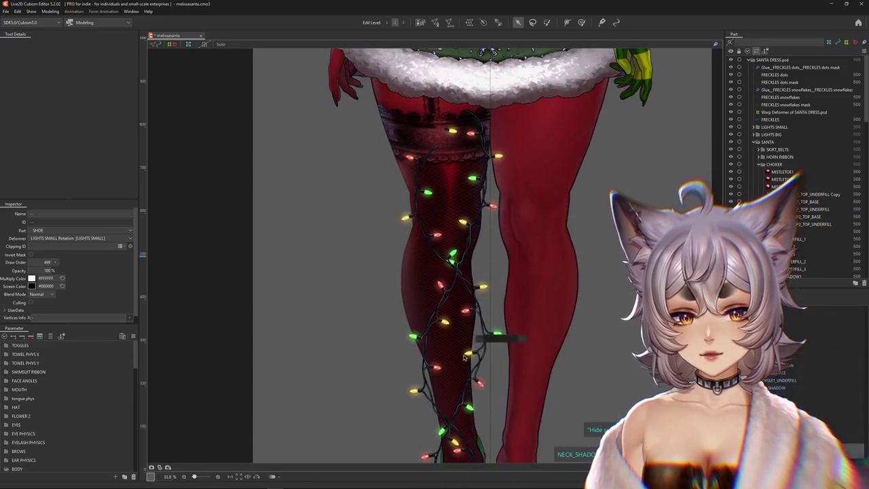
drag(428, 373, 433, 203)
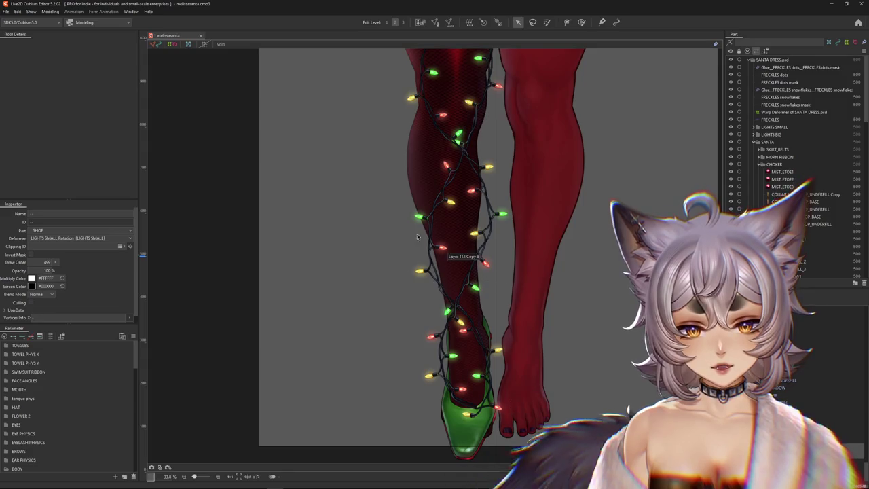
scroll(550, 264, down, 3)
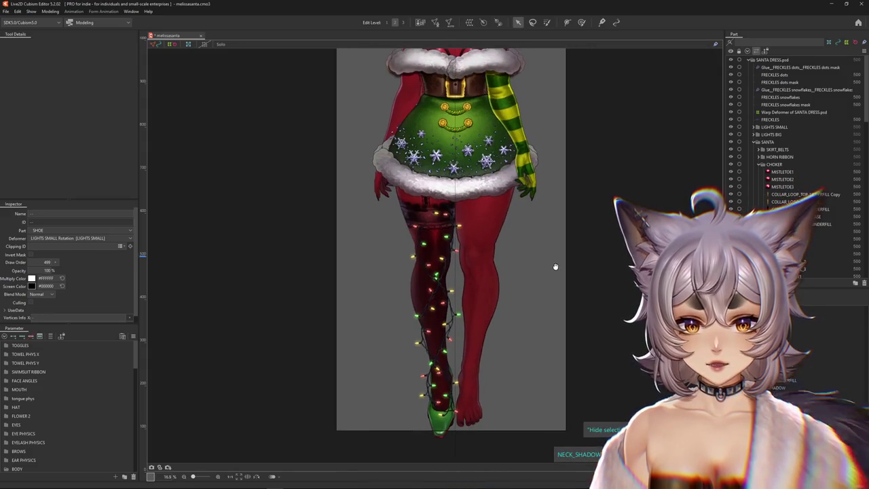
mouse_move(560, 178)
mouse_down()
mouse_move(571, 264)
mouse_move(571, 198)
mouse_up()
scroll(506, 229, up, 2)
scroll(506, 229, up, 1)
scroll(611, 353, down, 2)
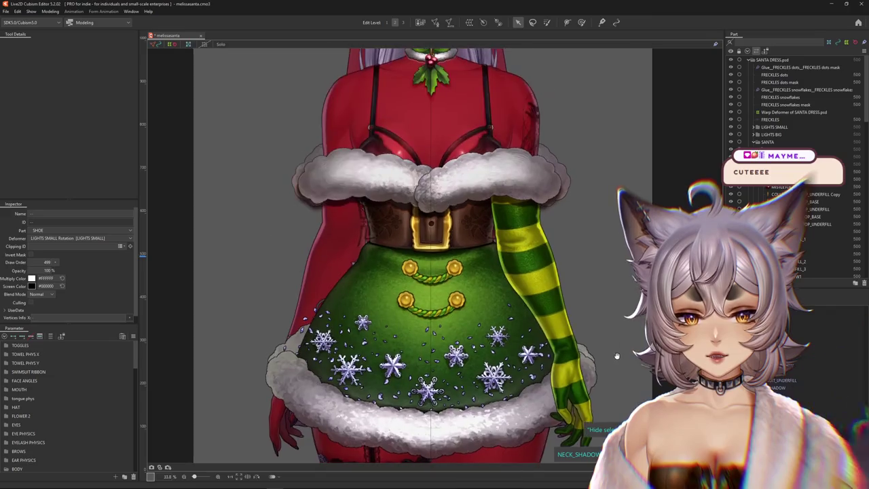
scroll(601, 268, down, 1)
drag(601, 268, 567, 224)
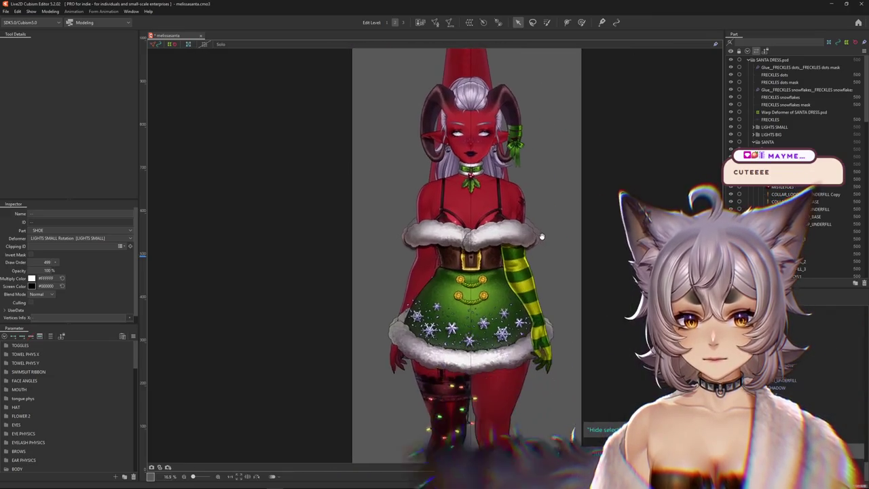
scroll(566, 232, down, 2)
scroll(567, 233, down, 1)
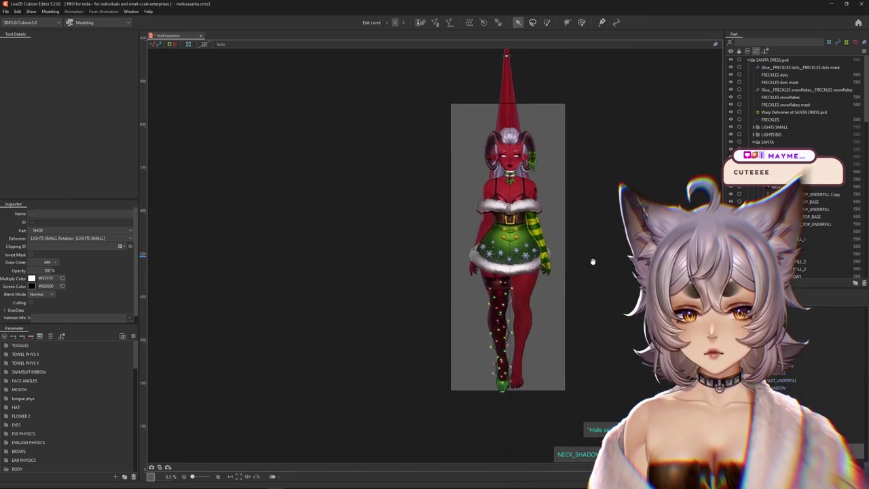
scroll(544, 220, up, 2)
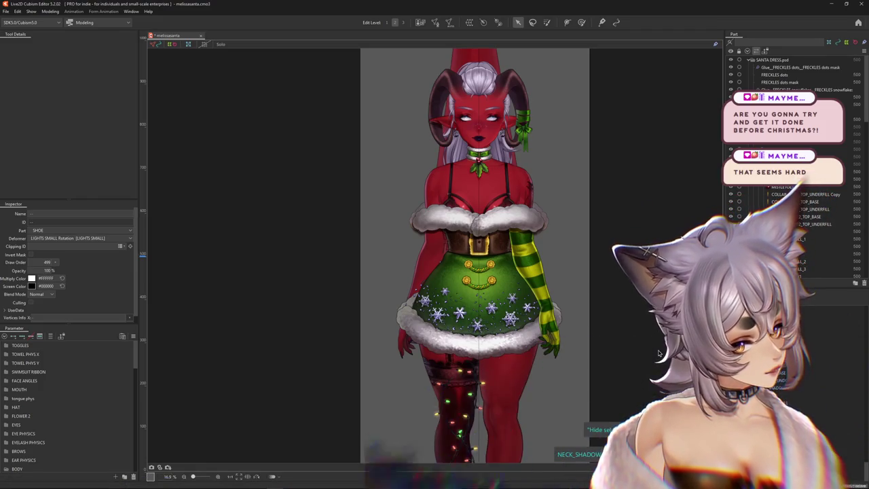
click(638, 380)
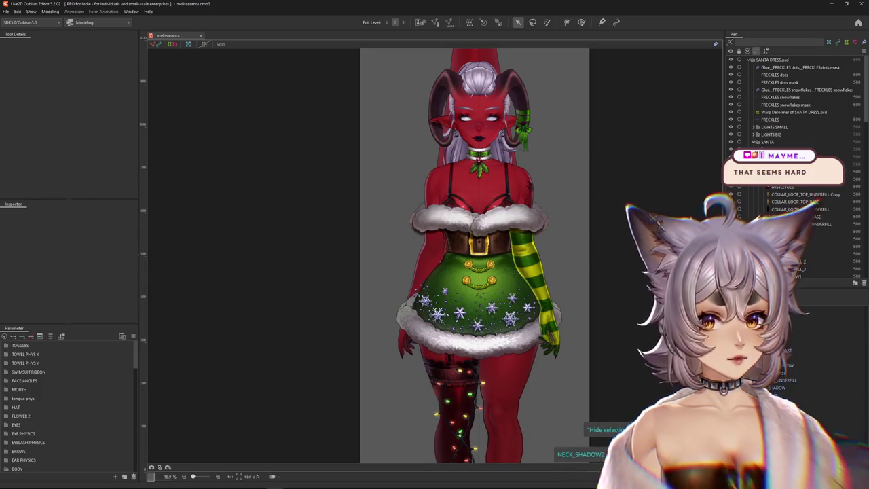
scroll(665, 359, down, 2)
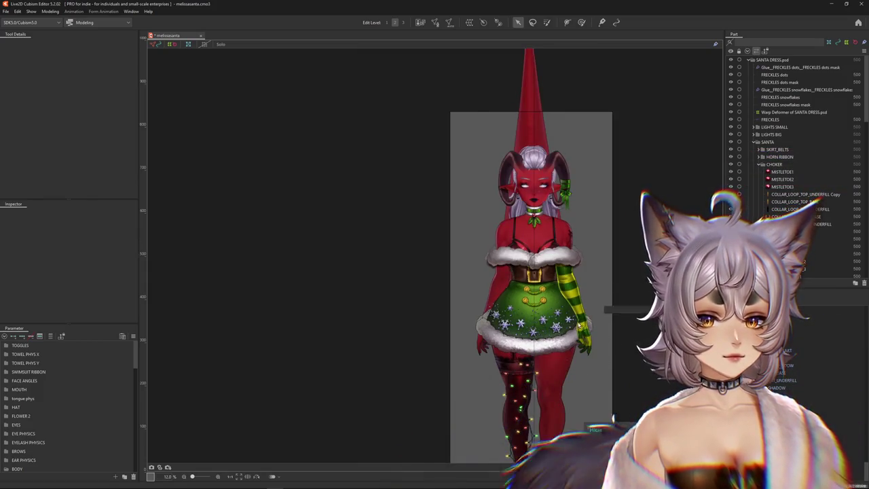
scroll(622, 302, up, 4)
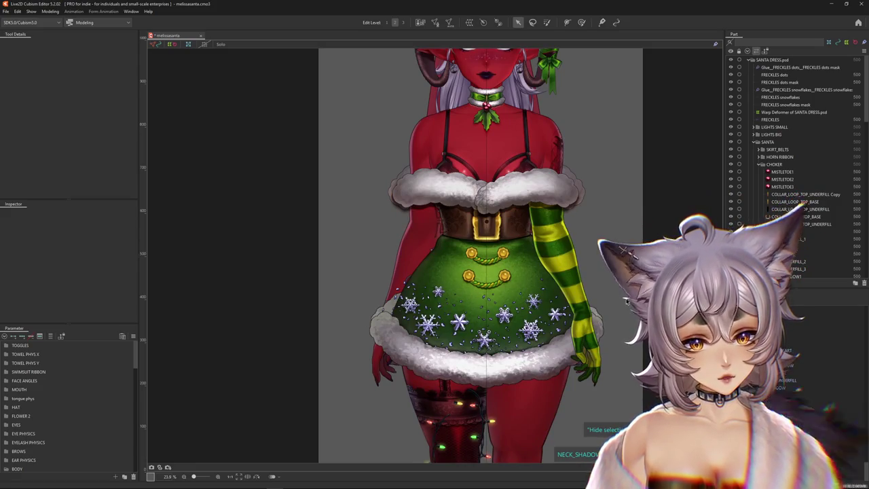
scroll(626, 301, down, 1)
scroll(625, 301, down, 2)
scroll(626, 301, up, 1)
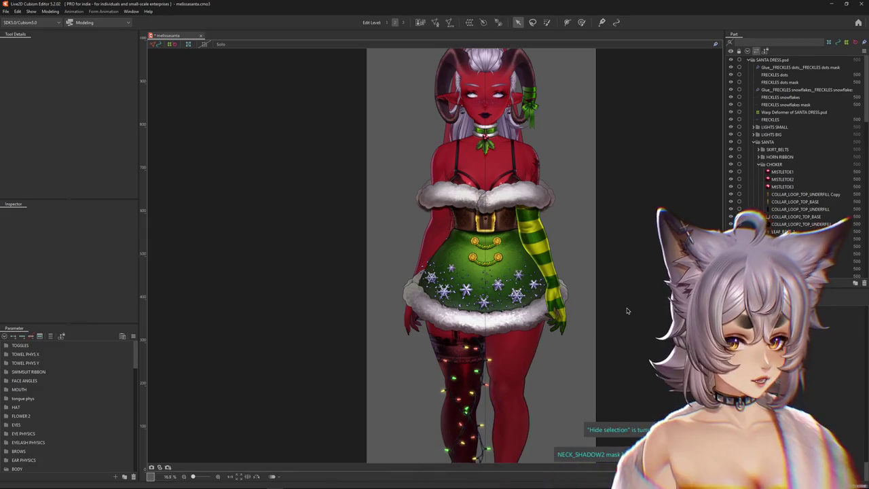
scroll(492, 250, up, 3)
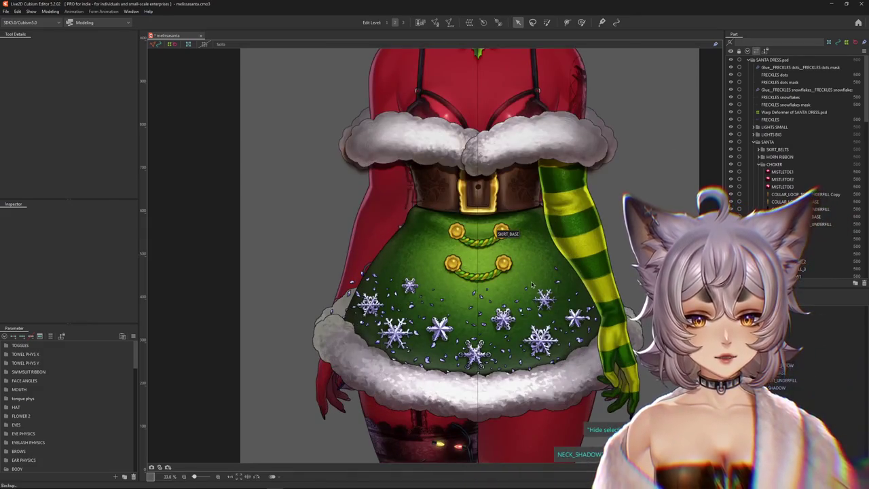
scroll(531, 283, down, 3)
scroll(509, 85, up, 3)
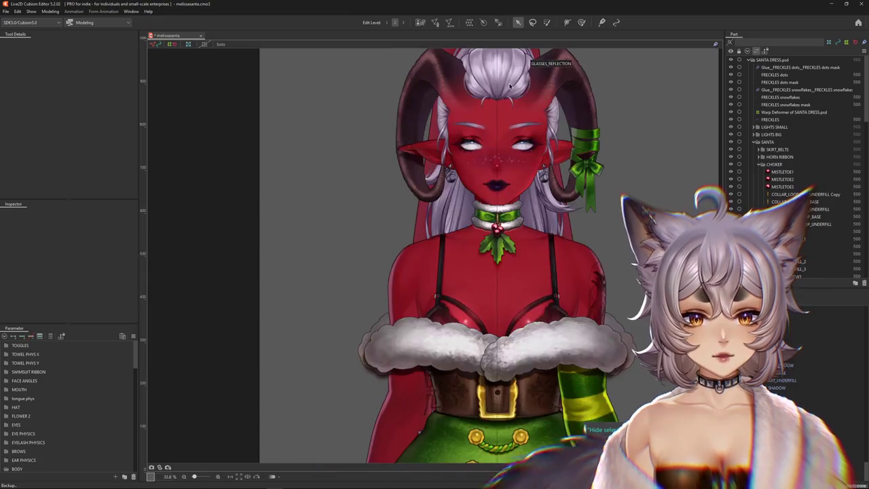
scroll(508, 102, down, 3)
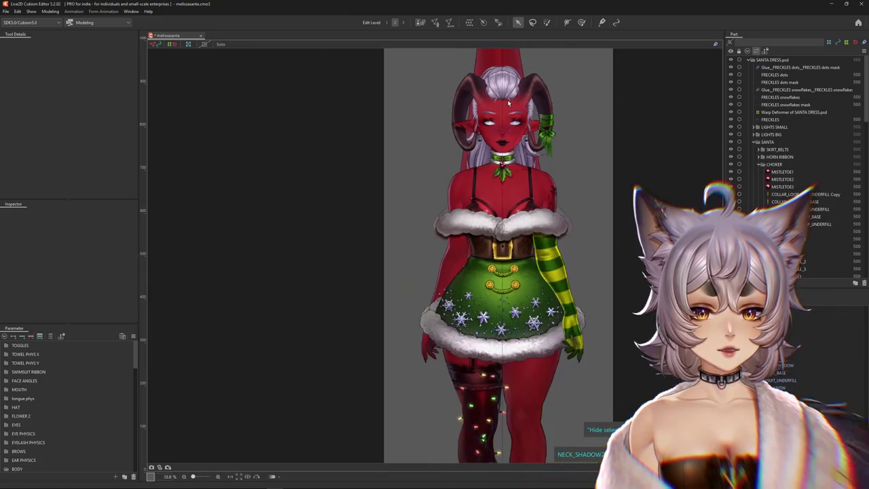
scroll(508, 178, up, 6)
scroll(492, 149, up, 3)
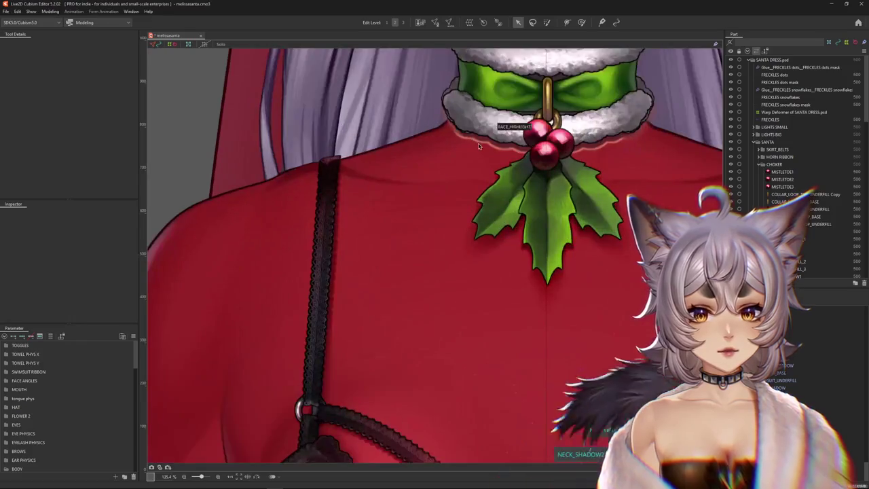
Set the choker's FLUFF_LOWER_UNDERFILL Copy mesh to the Multiply blend mode
right_click(486, 141)
click(536, 158)
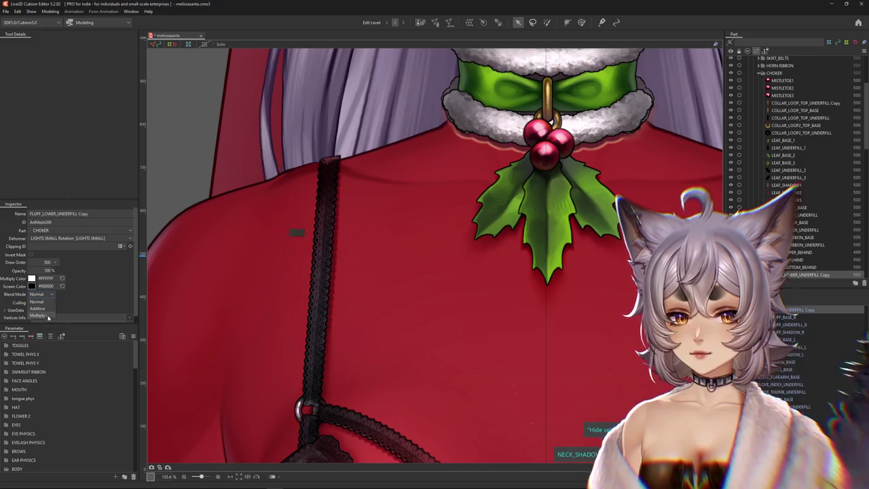
click(46, 316)
scroll(440, 272, down, 2)
scroll(440, 271, down, 2)
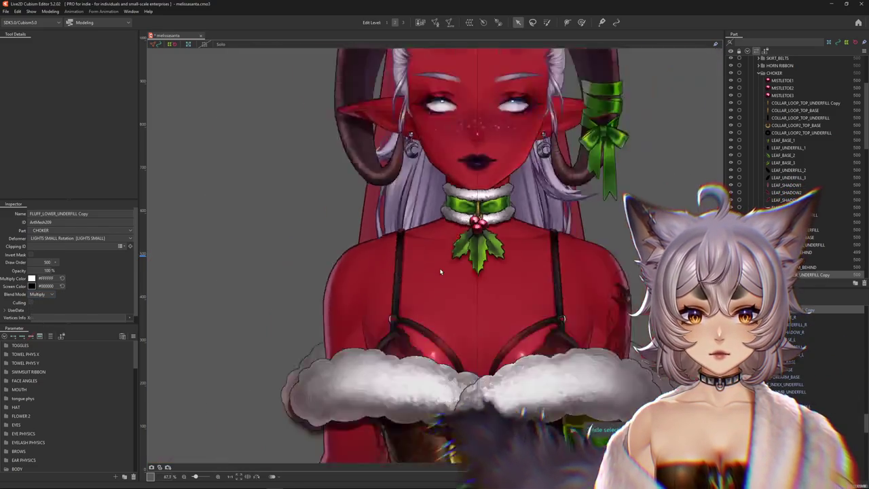
scroll(440, 271, down, 2)
scroll(440, 272, down, 1)
scroll(529, 237, up, 3)
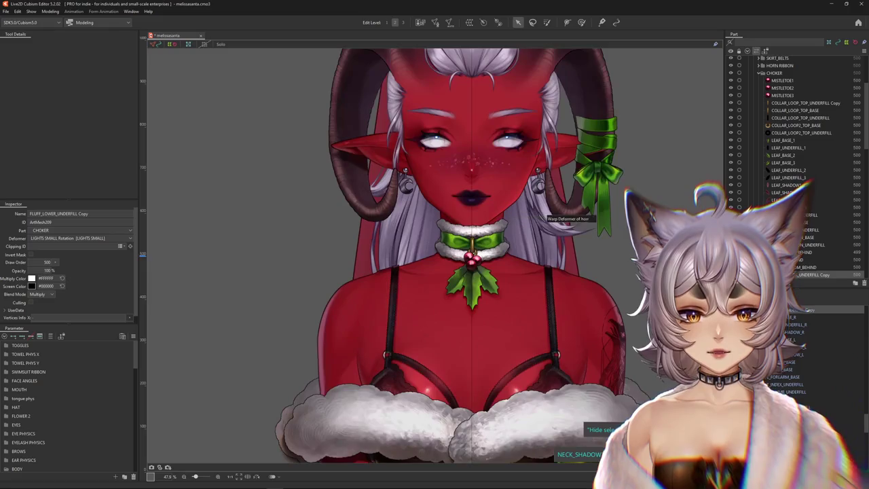
scroll(849, 100, up, 4)
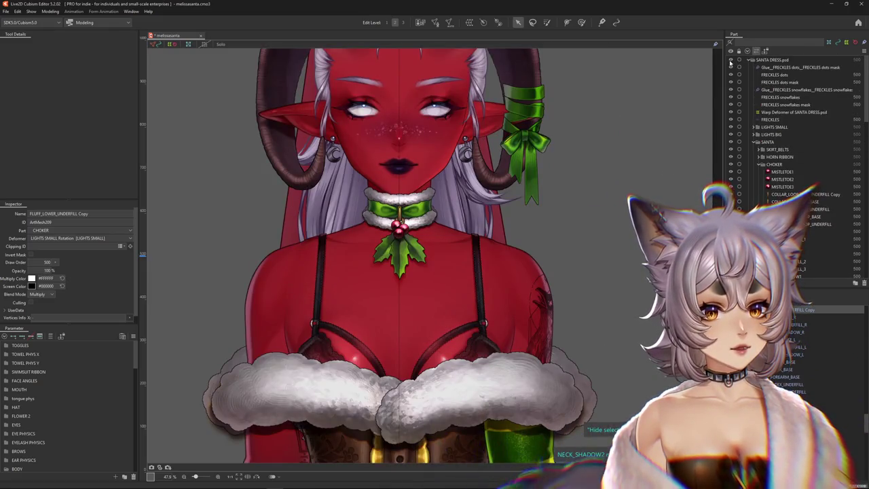
Hide and re-show SANTA DRESS.psd to compare the Multiply result
click(730, 59)
scroll(589, 197, down, 4)
drag(590, 233, 671, 122)
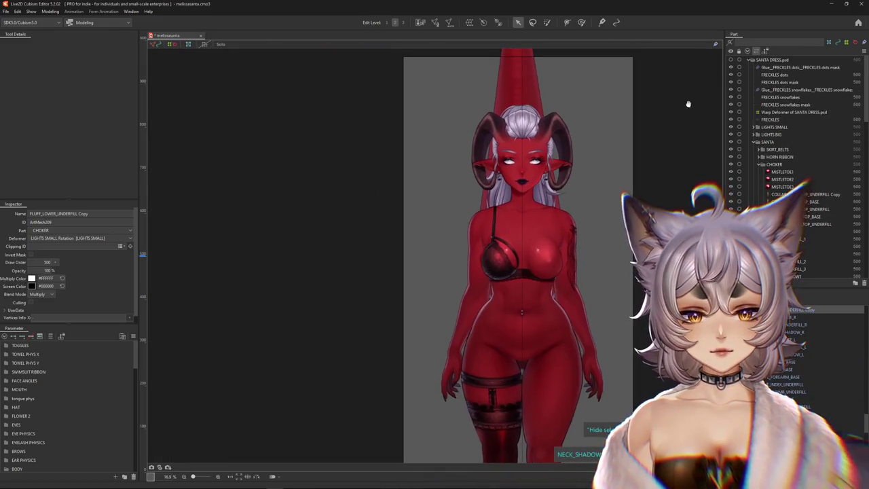
click(731, 59)
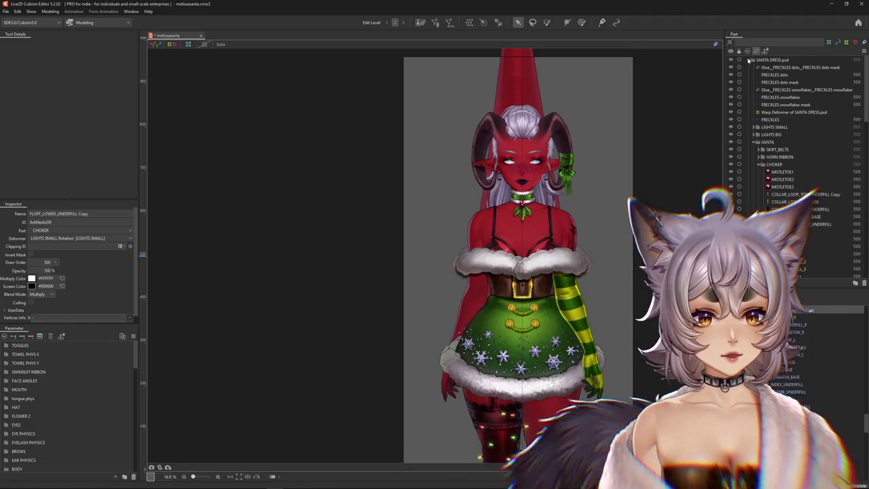
Hide the SANTA DRESS.psd part to reveal the lingerie, then open Modeling > Physics Settings
click(750, 60)
click(765, 89)
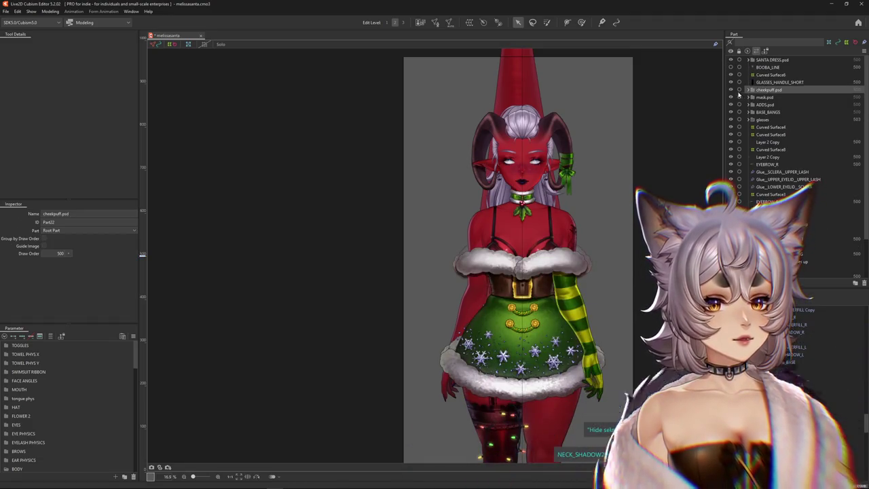
click(750, 60)
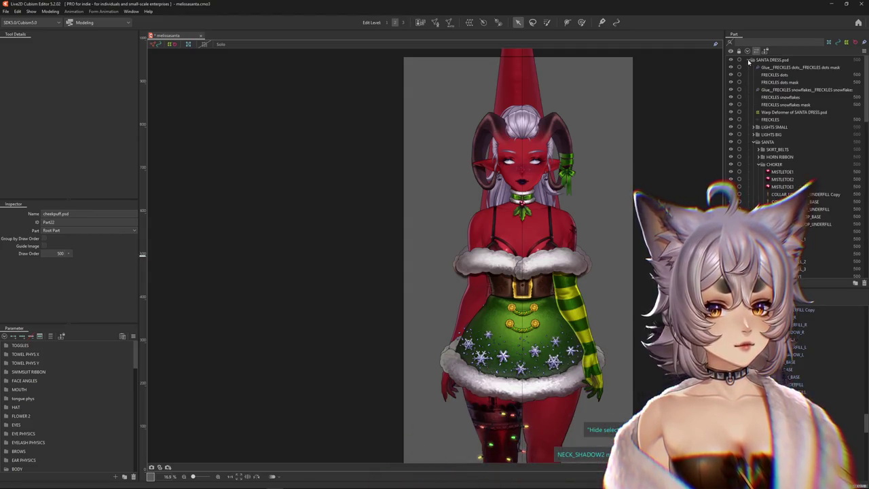
click(731, 141)
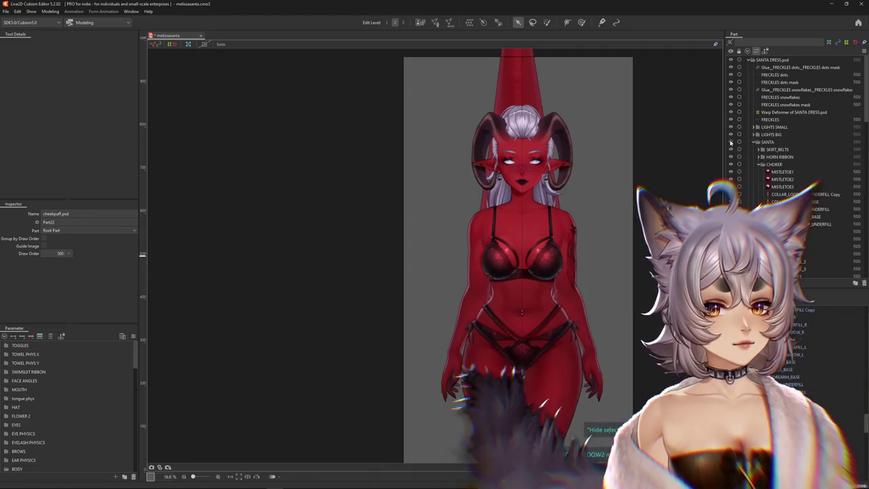
drag(629, 268, 612, 183)
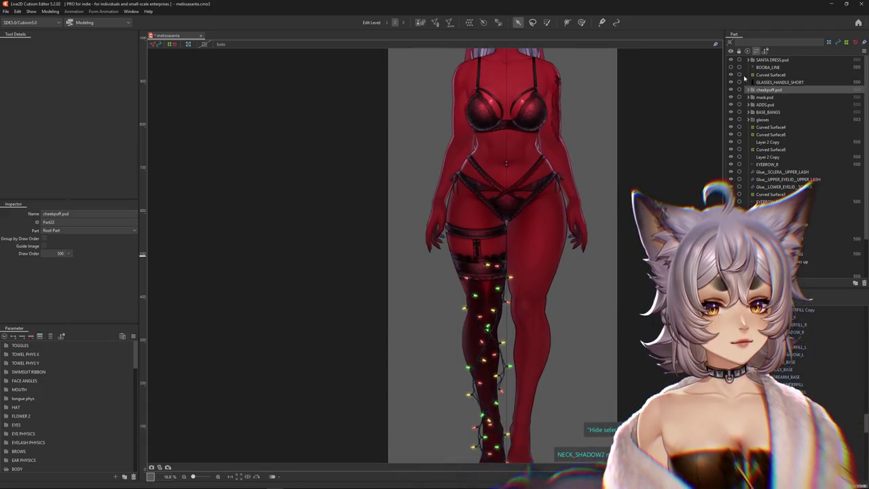
click(760, 112)
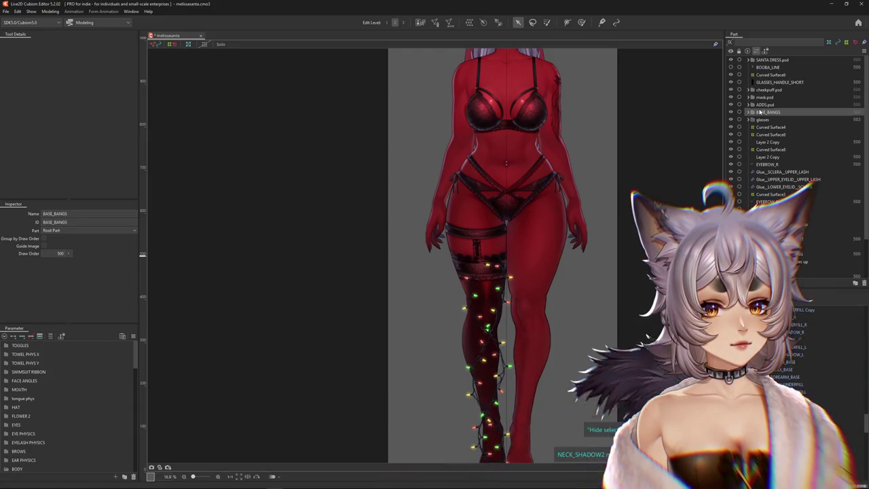
click(749, 61)
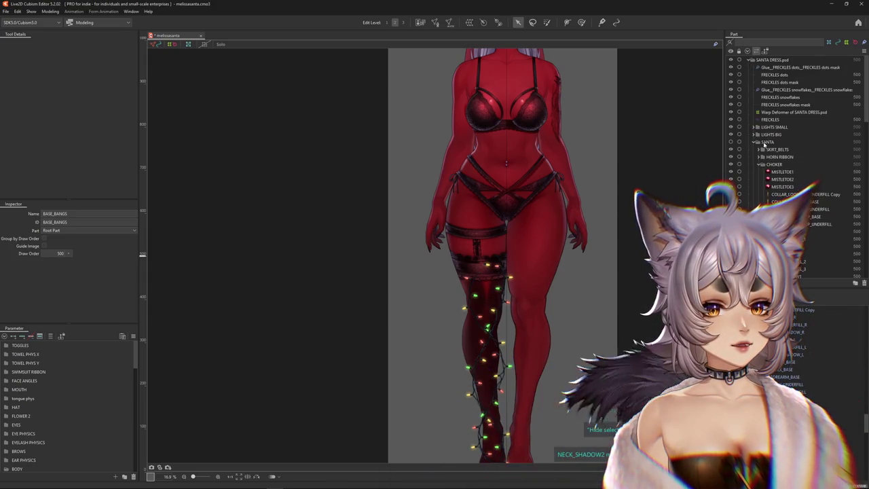
click(50, 12)
click(75, 156)
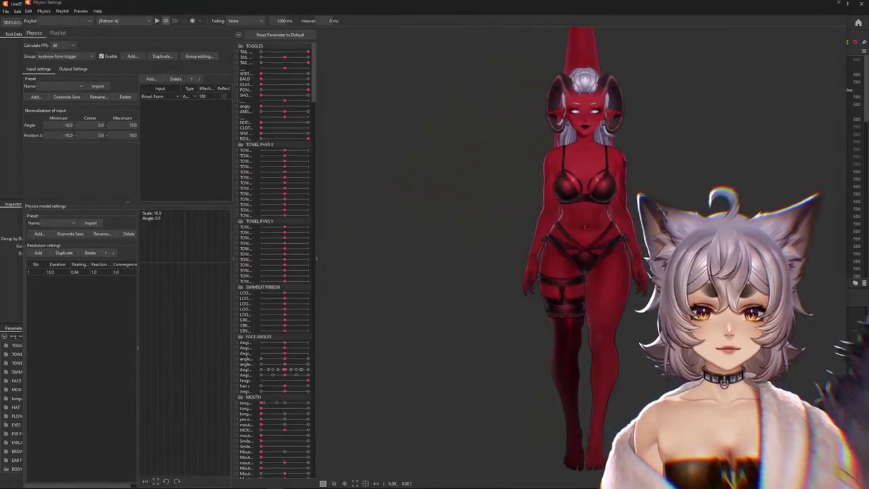
scroll(638, 245, up, 3)
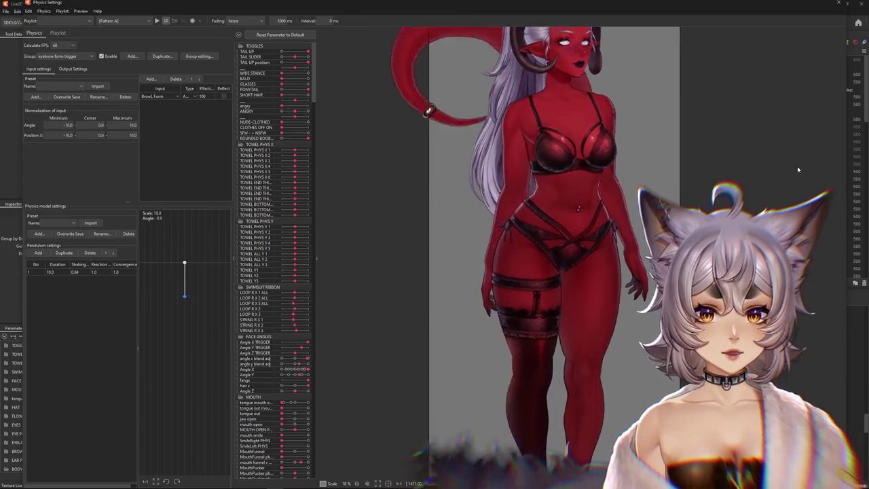
drag(588, 184, 545, 95)
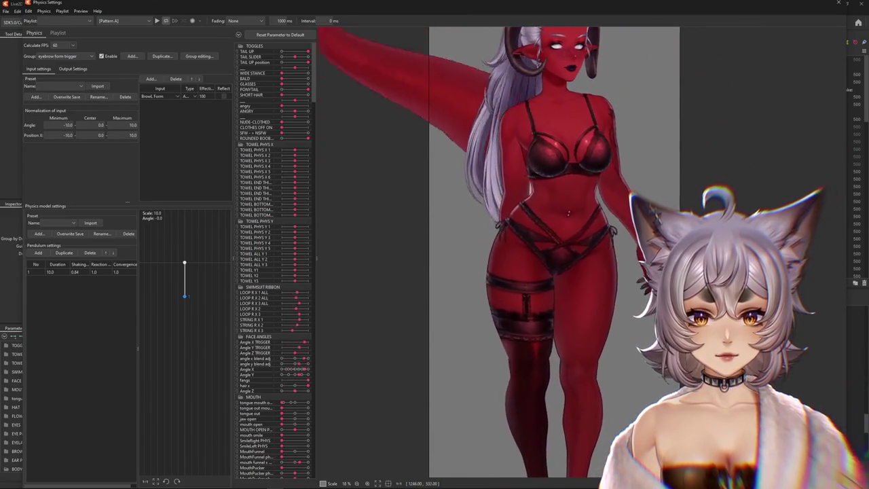
scroll(544, 95, up, 5)
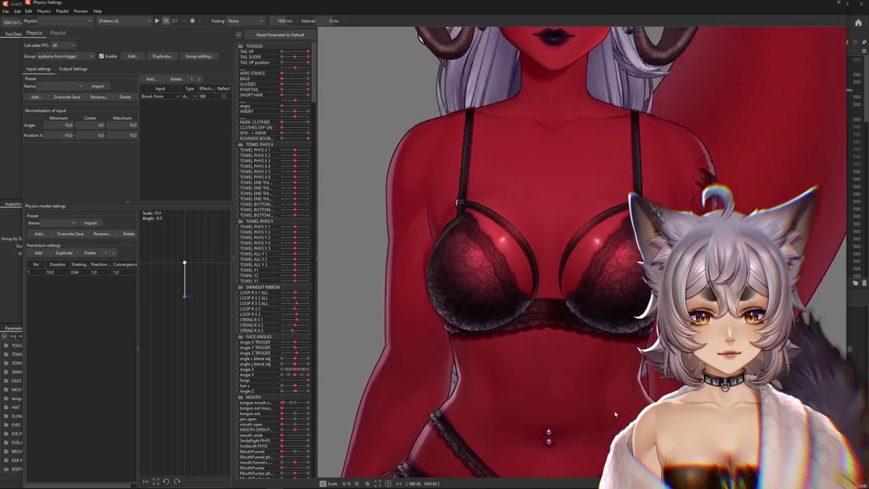
scroll(631, 279, down, 5)
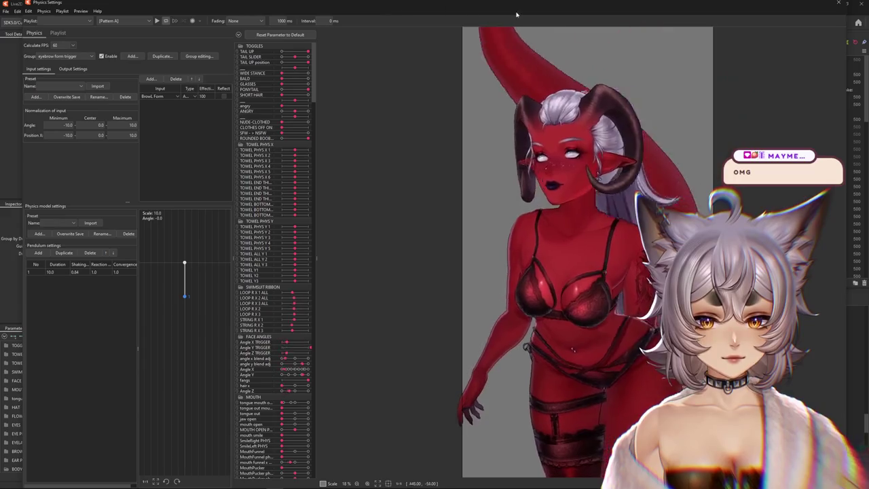
scroll(610, 304, up, 2)
scroll(590, 353, up, 2)
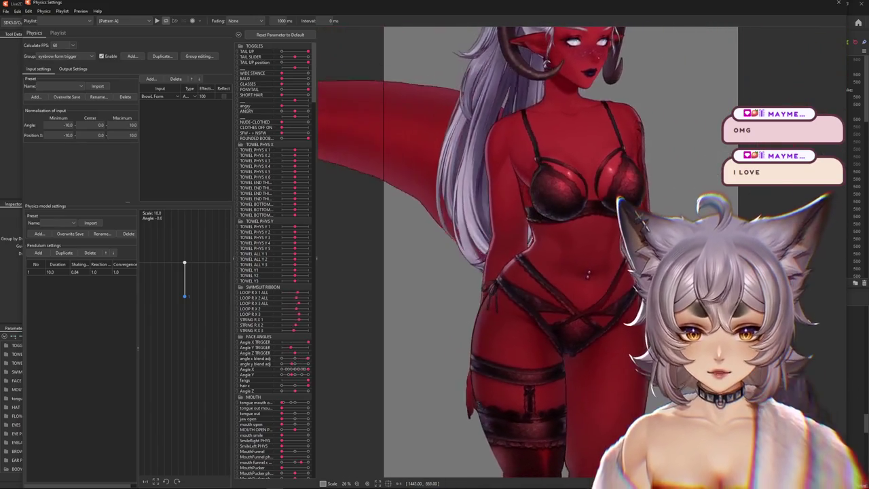
scroll(450, 333, up, 2)
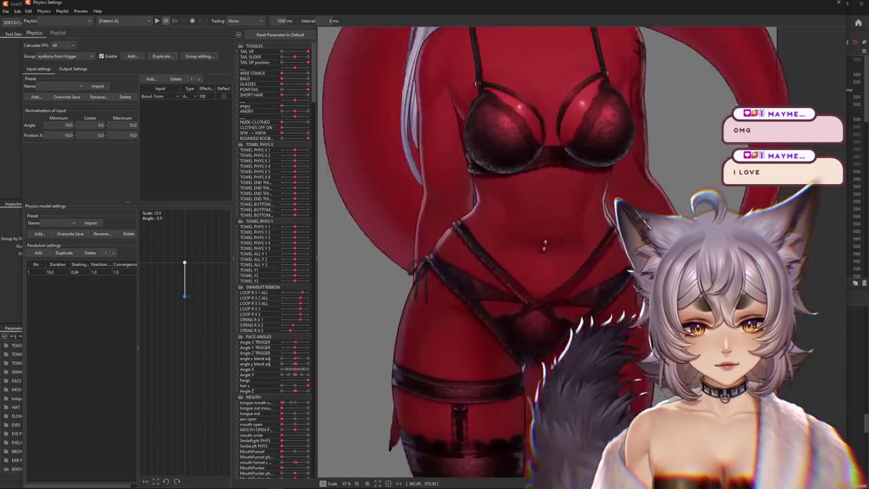
scroll(450, 333, up, 2)
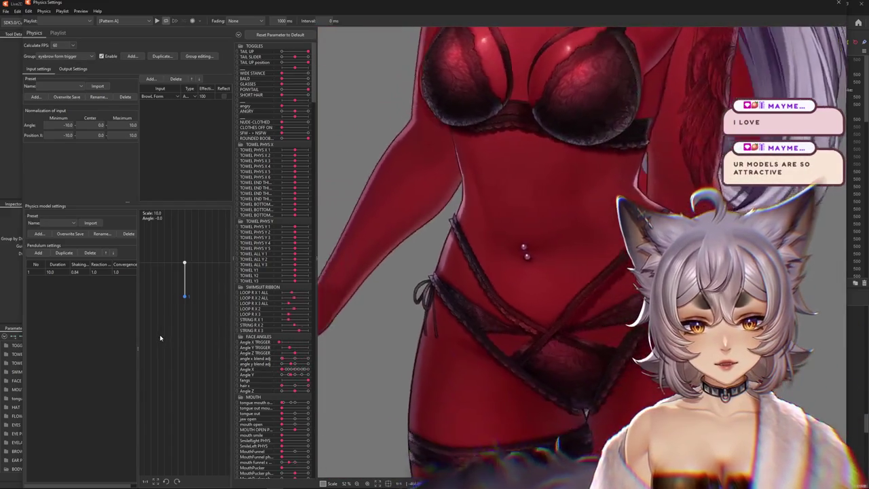
scroll(579, 247, down, 2)
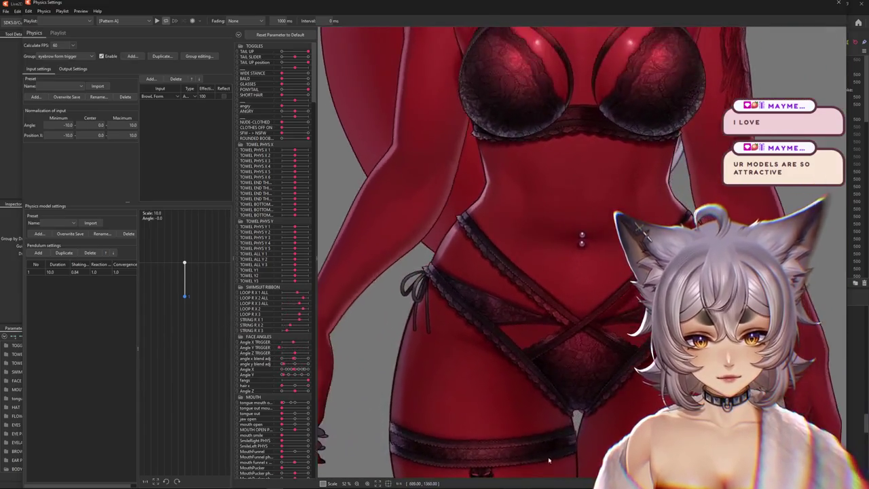
scroll(573, 265, down, 2)
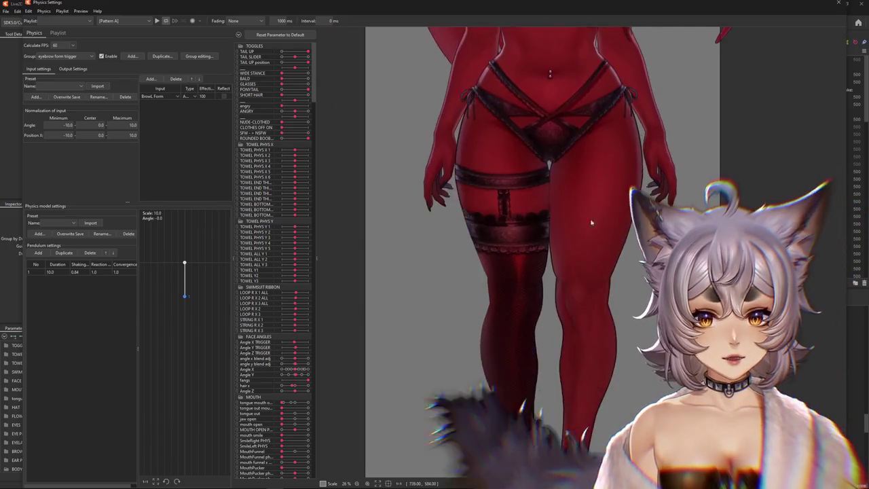
scroll(488, 204, up, 3)
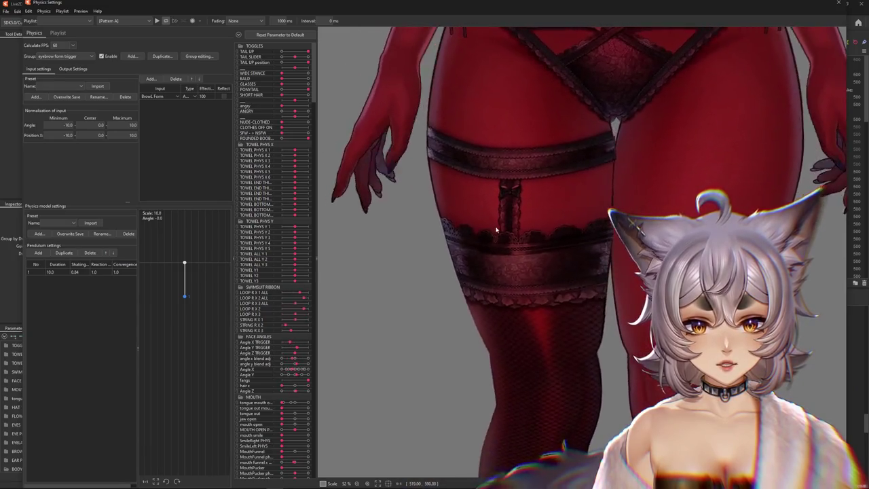
scroll(562, 223, down, 3)
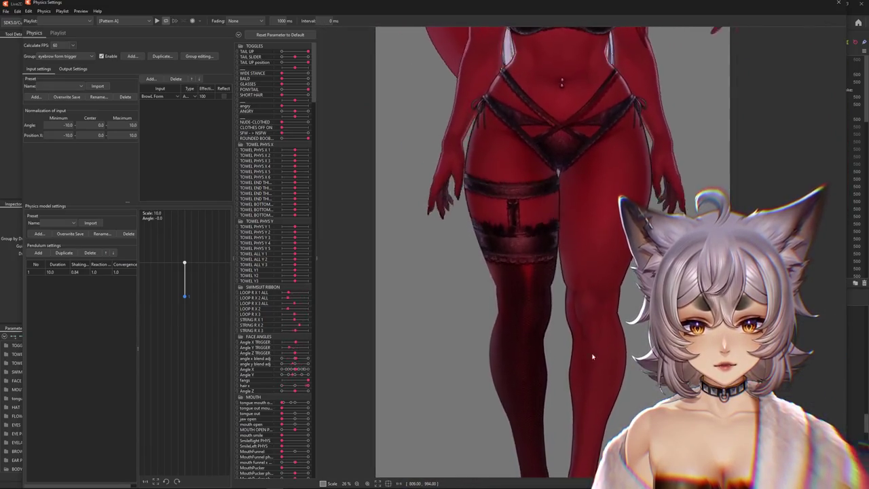
drag(582, 369, 530, 264)
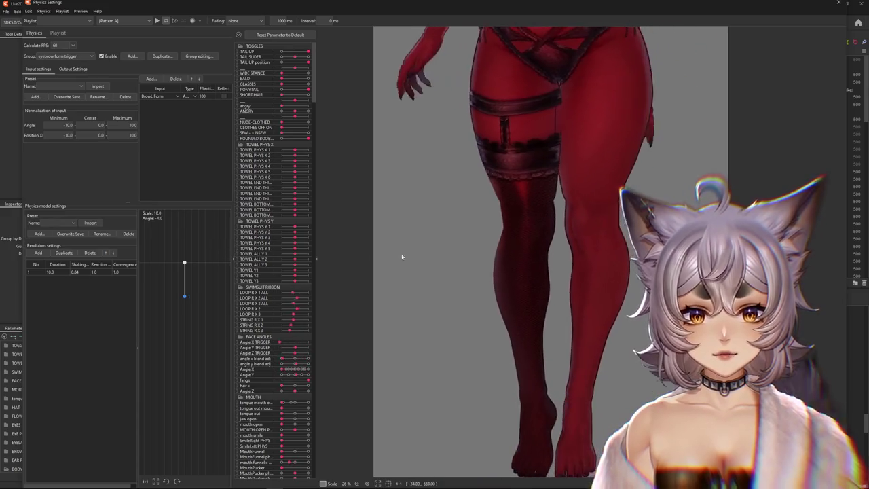
drag(583, 141, 543, 291)
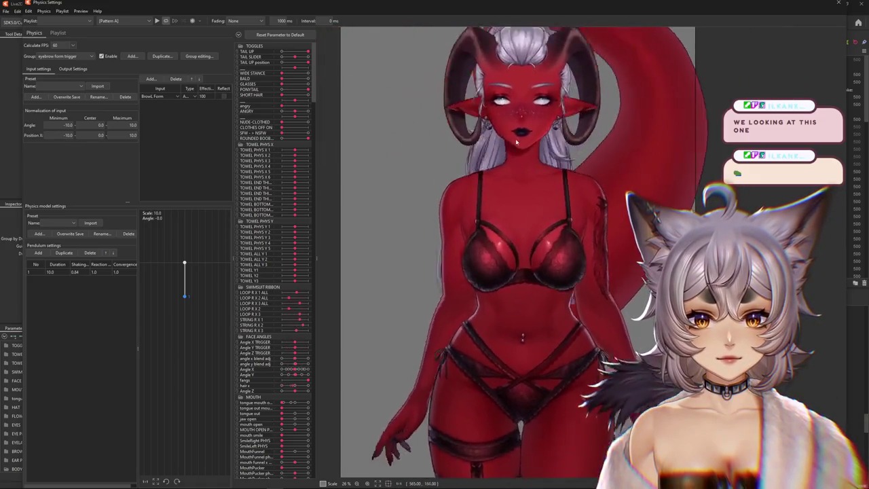
Drag the panel dividers left to narrow the parameter list and enlarge the preview canvas
scroll(516, 121, up, 3)
scroll(529, 190, up, 3)
scroll(545, 261, up, 2)
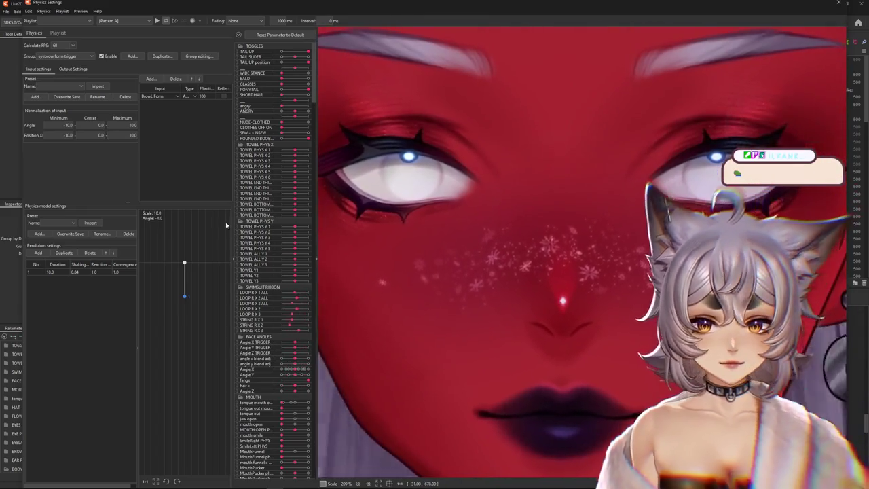
drag(234, 215, 174, 215)
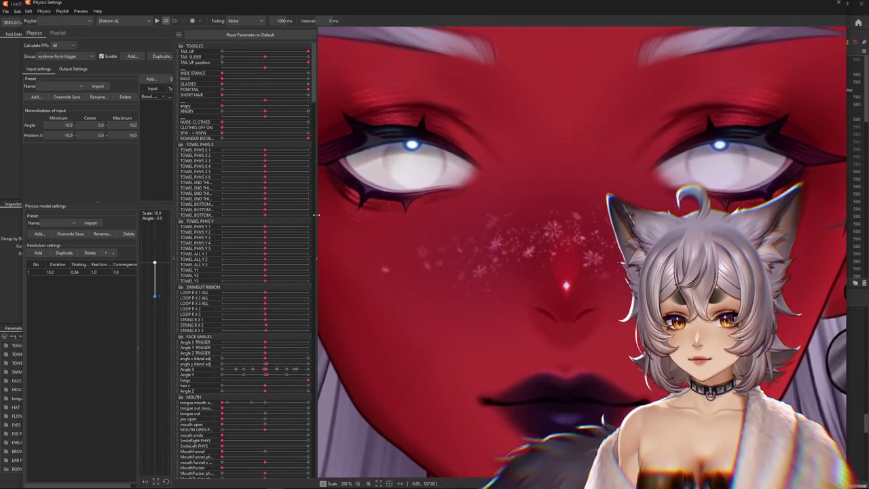
drag(315, 215, 243, 214)
Drag across the preview to test head tracking, then frame the full body
scroll(475, 258, down, 5)
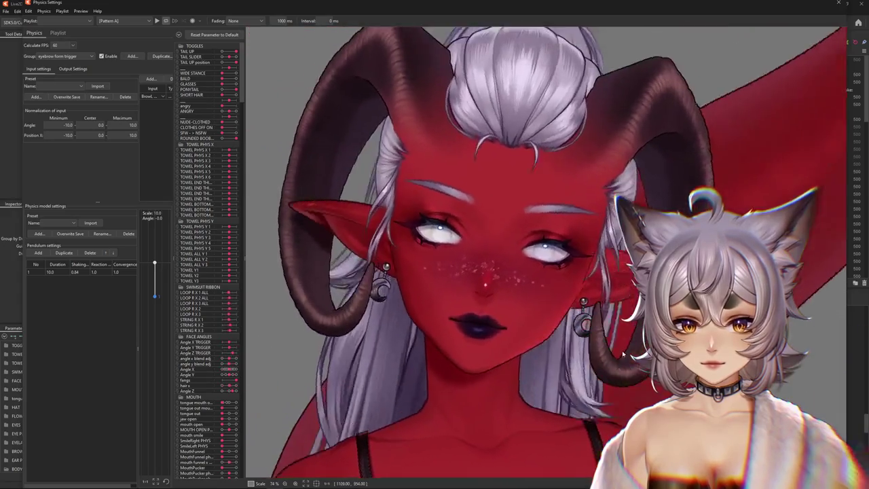
mouse_move(355, 237)
mouse_down()
mouse_move(548, 217)
mouse_move(527, 312)
mouse_up()
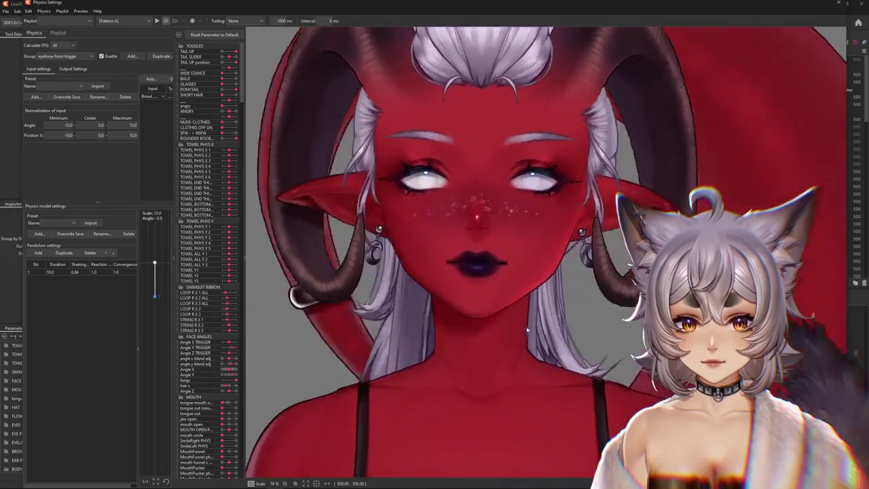
click(80, 11)
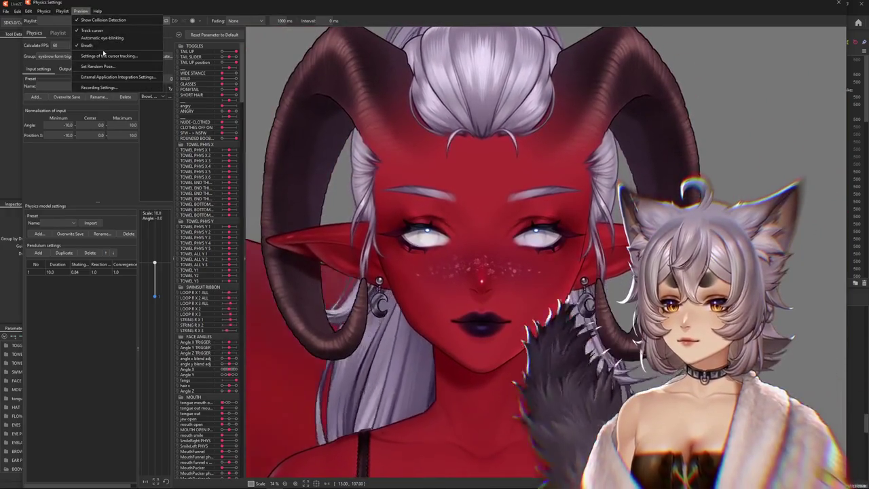
click(103, 53)
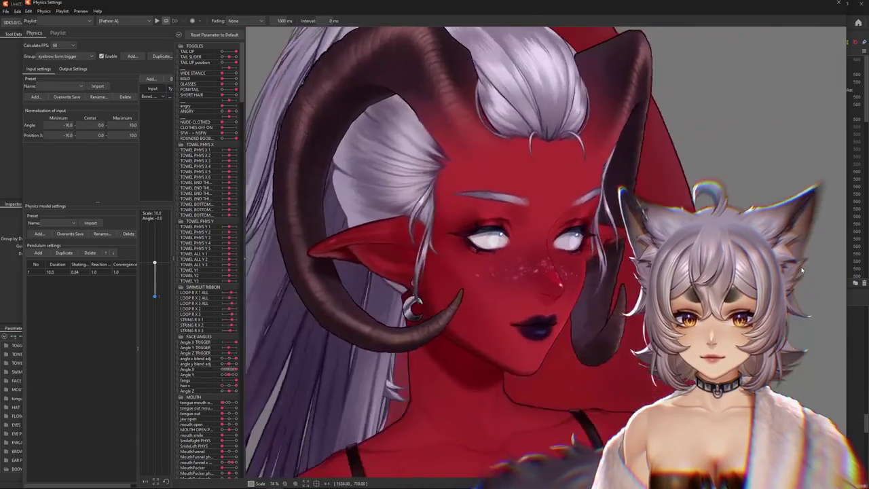
scroll(801, 271, down, 5)
drag(563, 340, 561, 450)
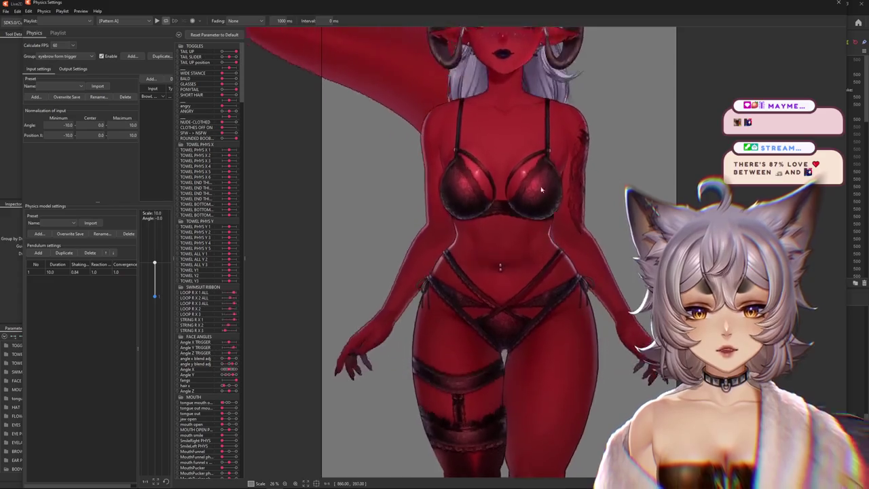
Zoom out on the preview canvas and close the Physics Settings window
scroll(526, 402, down, 2)
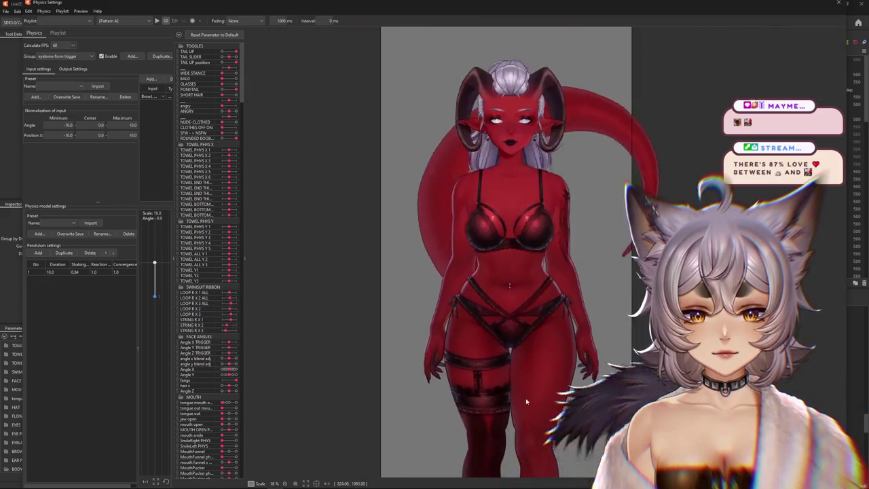
scroll(526, 402, down, 2)
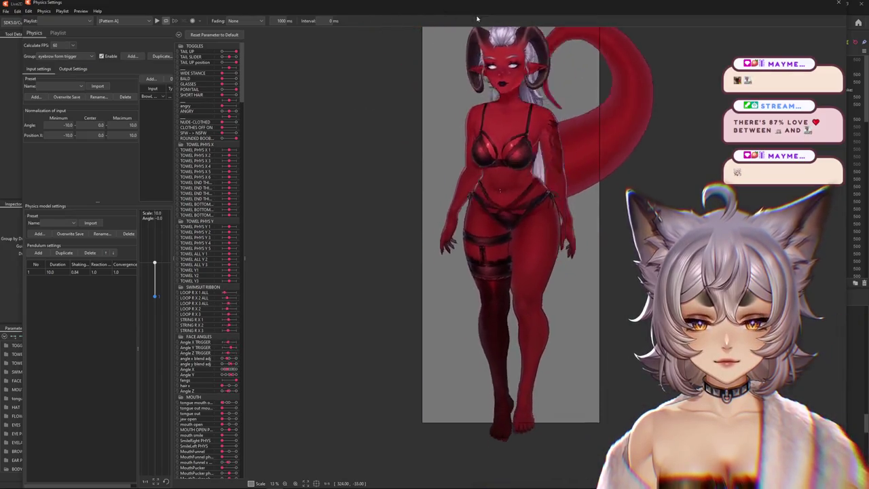
scroll(511, 306, up, 2)
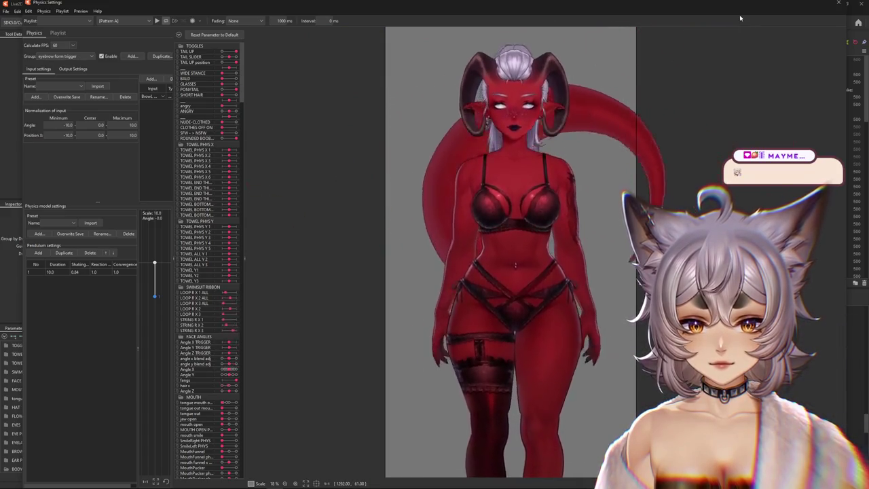
click(838, 4)
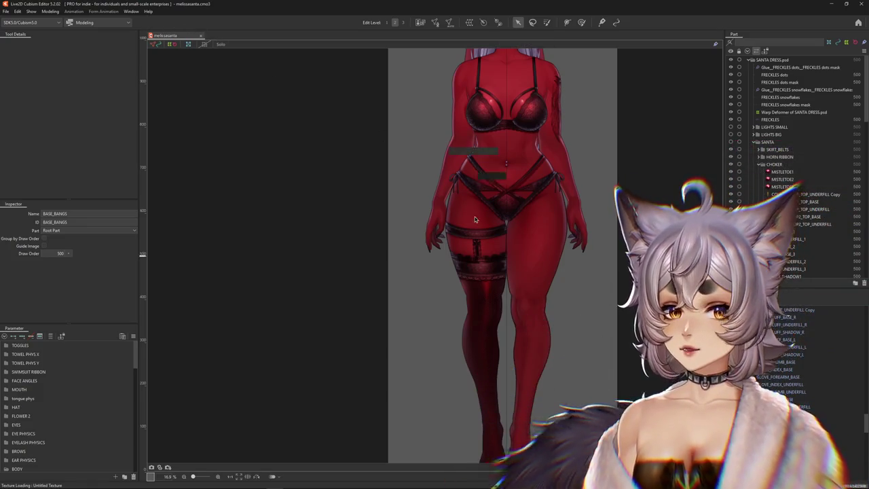
Look over the model from head to feet, then close the melissasanta model with Ctrl+W
scroll(469, 220, down, 3)
scroll(469, 217, up, 3)
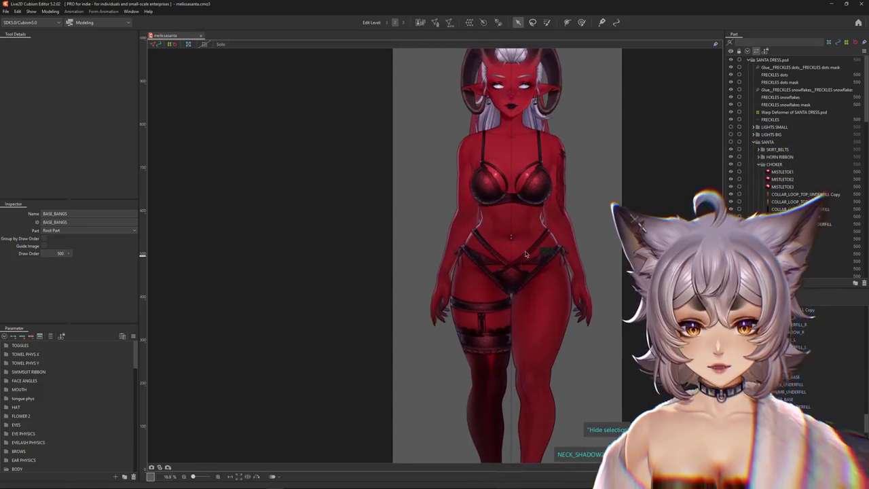
scroll(577, 145, up, 2)
drag(561, 192, 571, 224)
mouse_move(570, 333)
mouse_down()
mouse_move(545, 170)
mouse_move(566, 177)
mouse_up()
mouse_move(575, 227)
mouse_down()
mouse_move(638, 163)
mouse_move(562, 155)
mouse_move(567, 461)
mouse_up()
drag(566, 204, 566, 340)
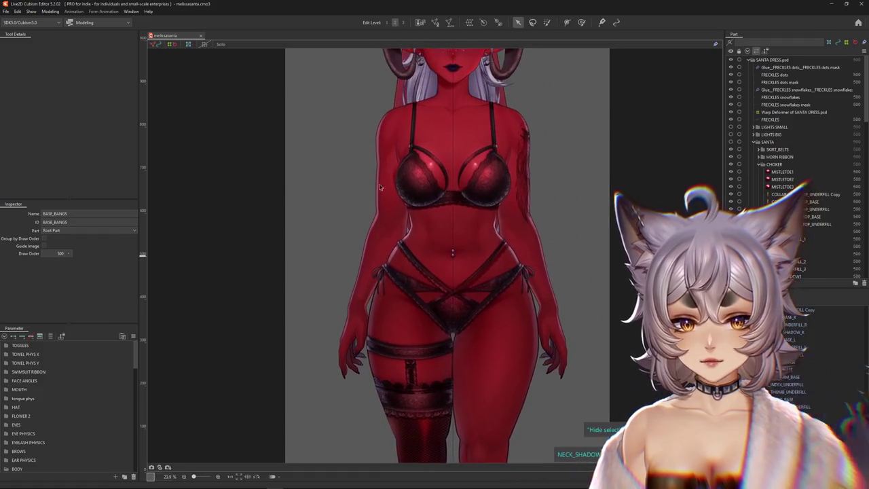
drag(312, 102, 312, 192)
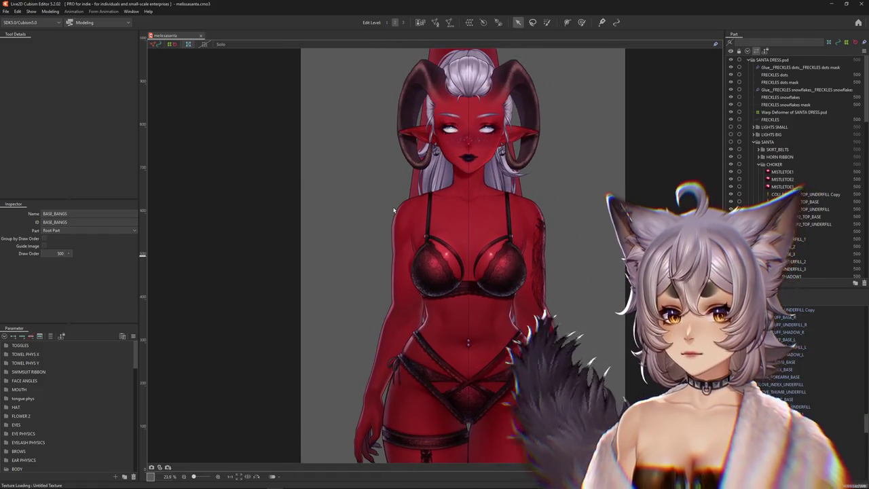
key(ctrl+w)
click(6, 12)
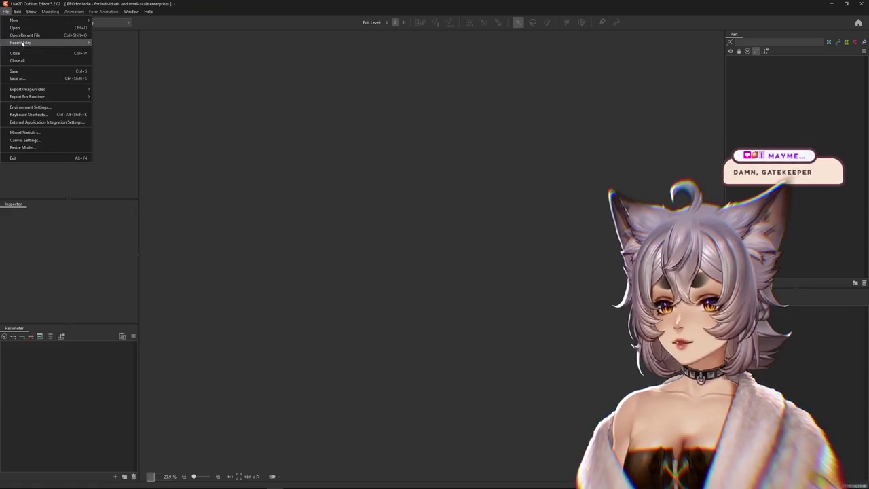
mouse_move(21, 42)
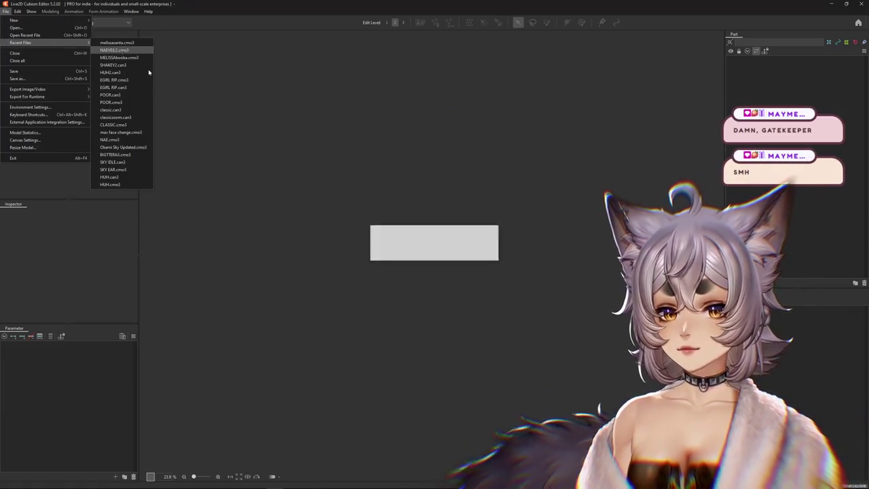
Load the veil model .cmo3 from the Recent Files list
click(141, 68)
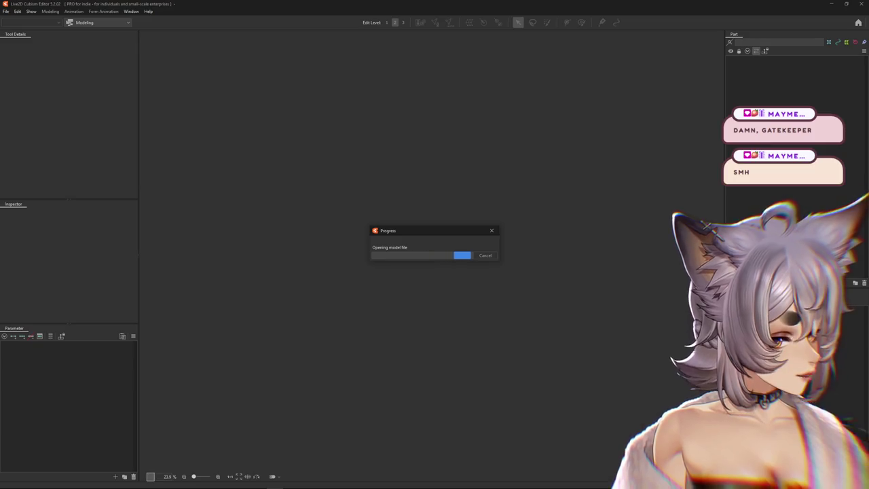
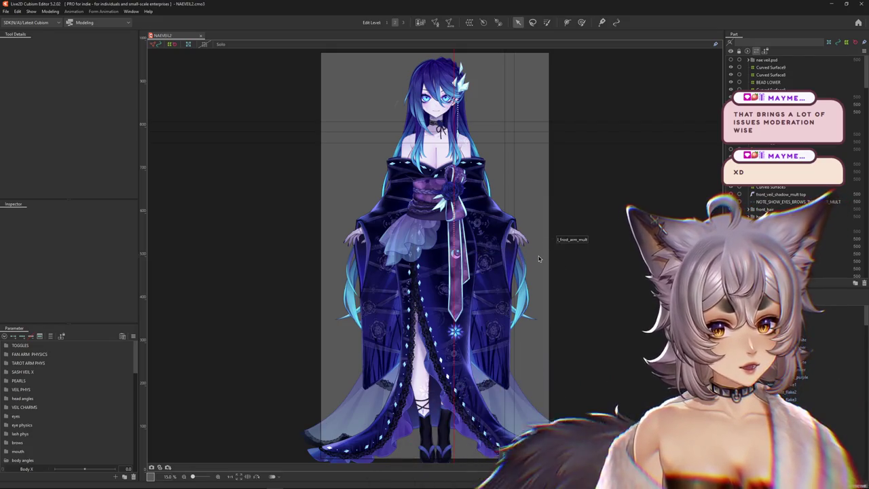
Open the physics settings window, then close it again
scroll(455, 260, up, 2)
scroll(455, 260, up, 3)
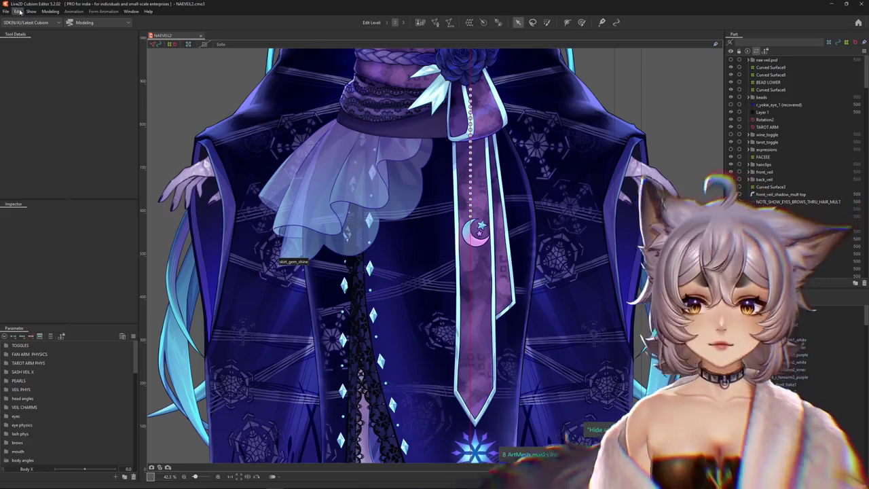
click(51, 11)
click(99, 164)
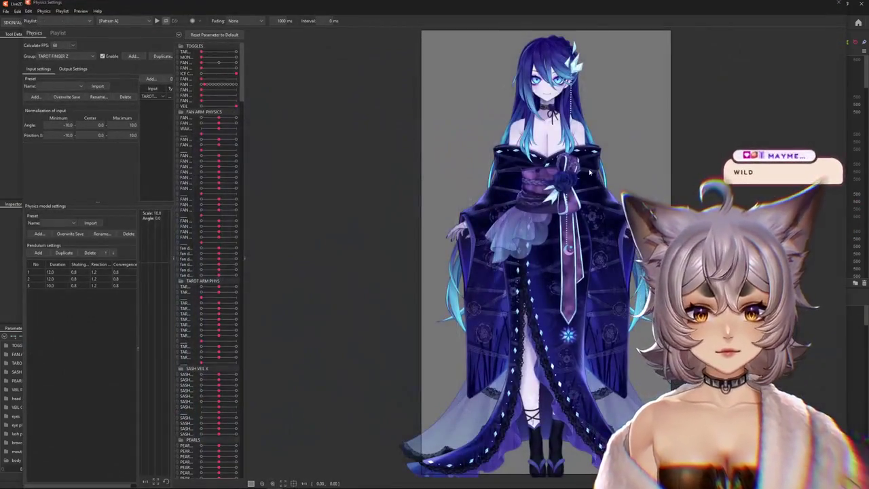
click(840, 5)
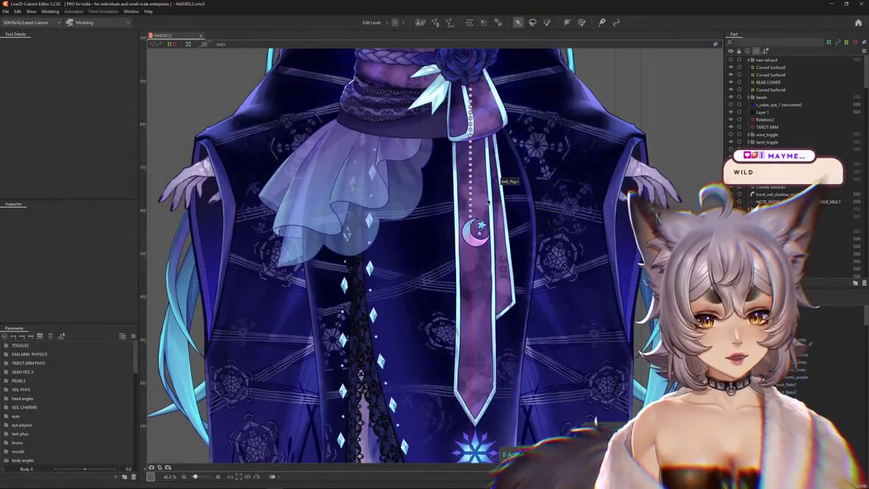
scroll(456, 273, up, 4)
scroll(452, 185, down, 3)
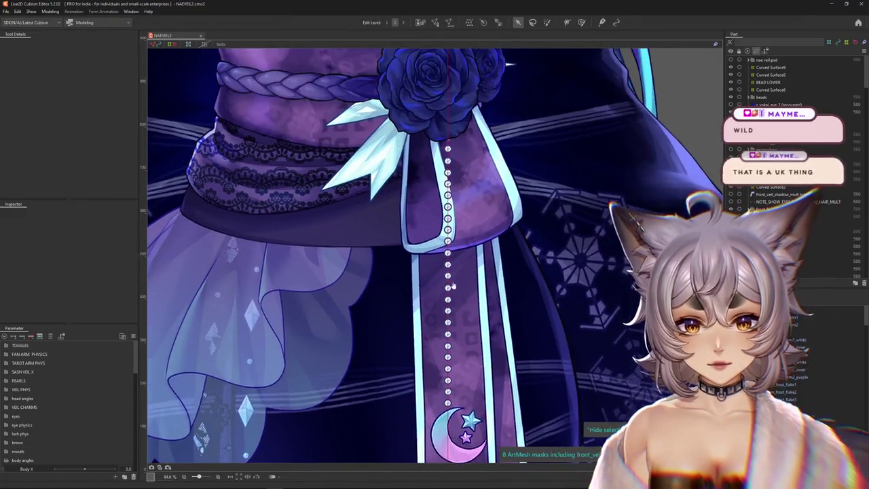
scroll(503, 272, up, 1)
scroll(514, 290, up, 2)
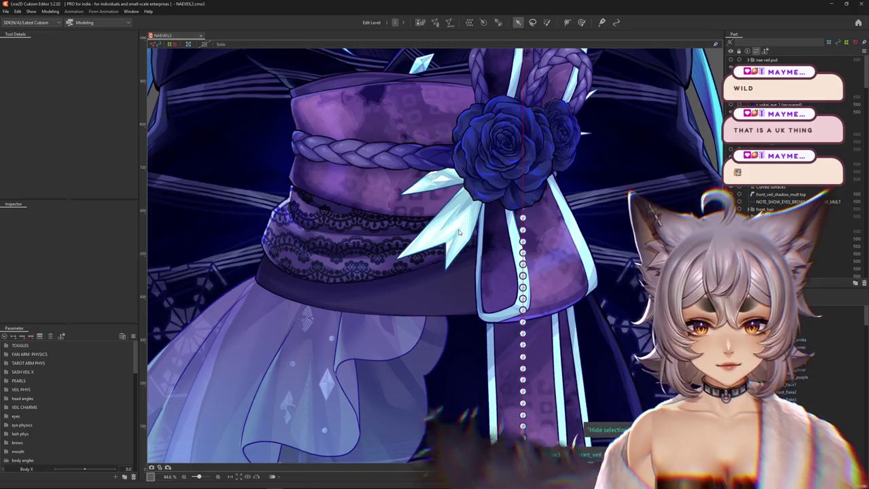
Pick the belt_shard2_base mesh from the overlap list and enter mesh edit mode, zoomed in
right_click(458, 231)
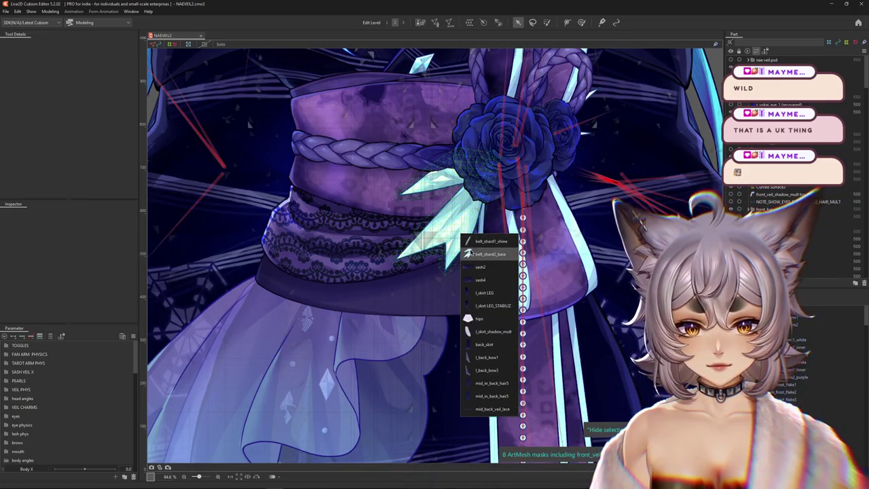
click(467, 253)
key(ctrl+e)
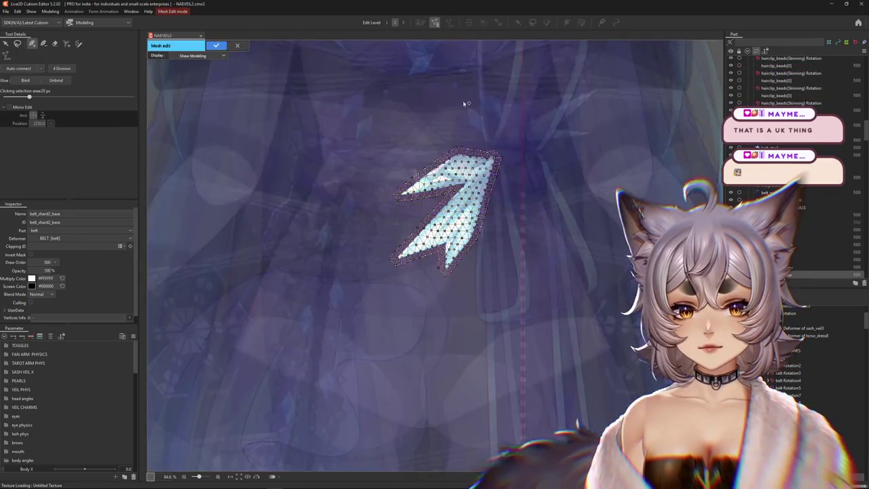
scroll(434, 194, up, 3)
scroll(447, 224, up, 2)
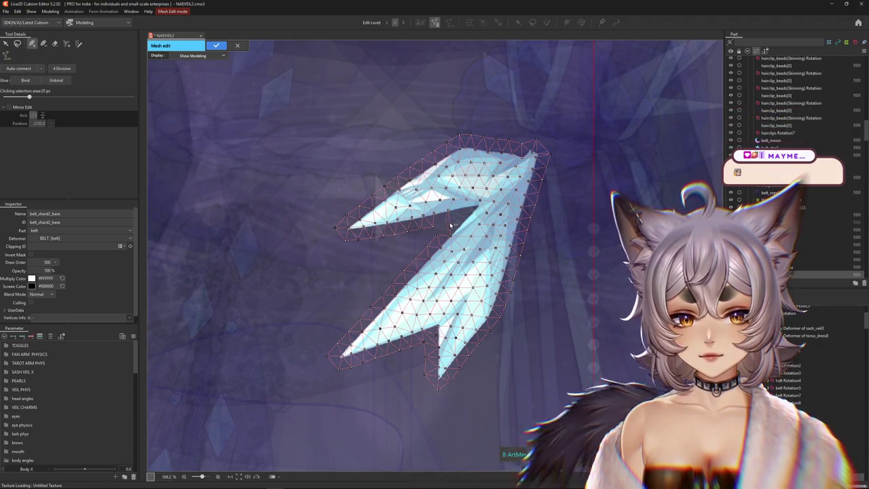
scroll(450, 226, up, 4)
scroll(454, 248, up, 3)
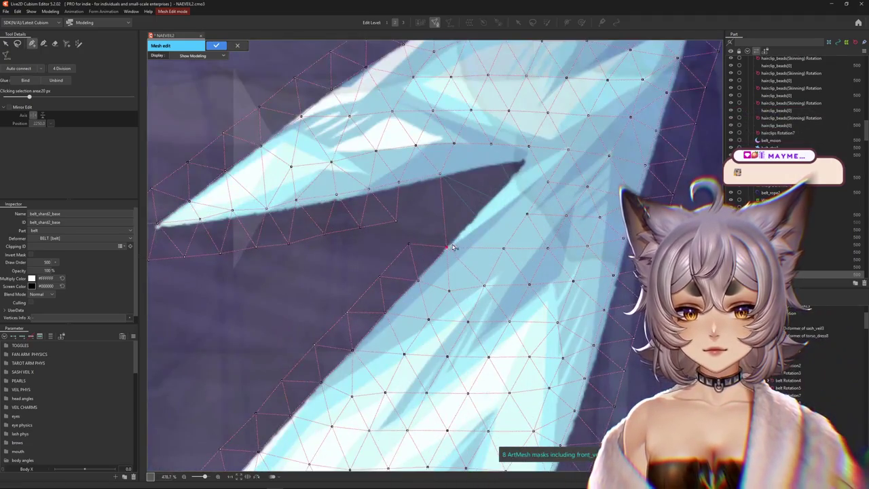
Select vertices at the shard's tip and edges, nudging one onto the shard edge
click(510, 177)
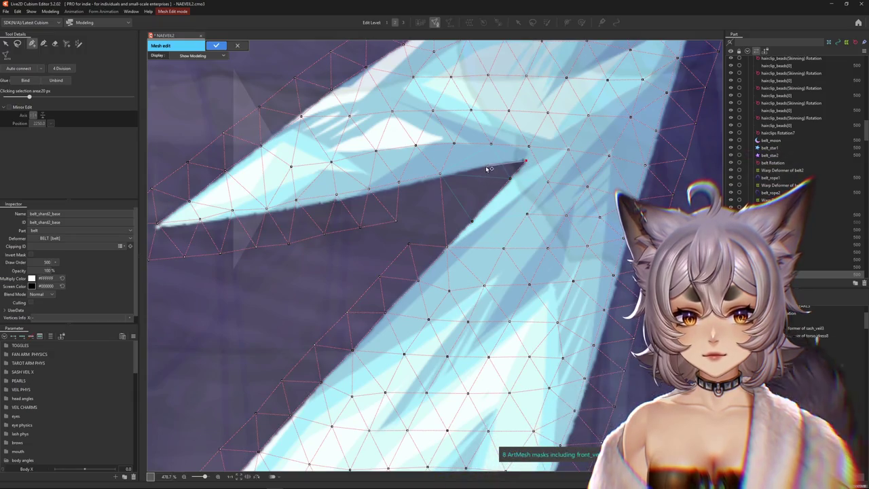
click(366, 191)
drag(365, 191, 371, 195)
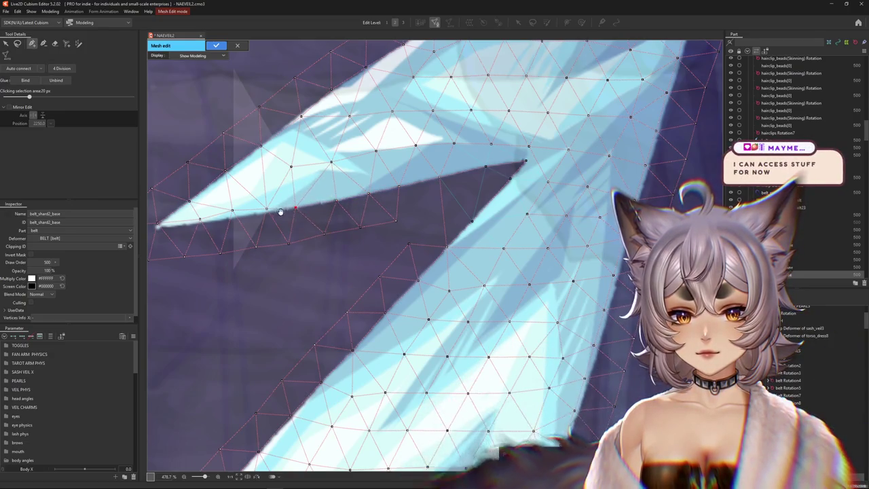
drag(305, 204, 398, 236)
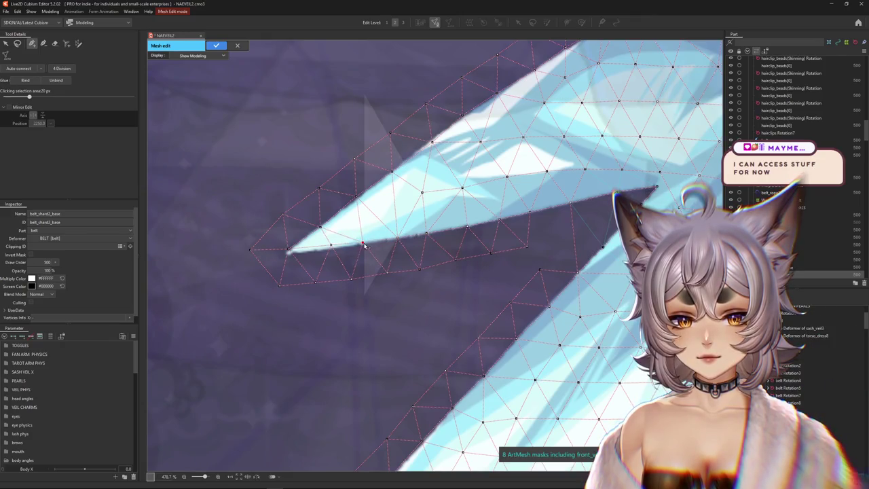
click(288, 251)
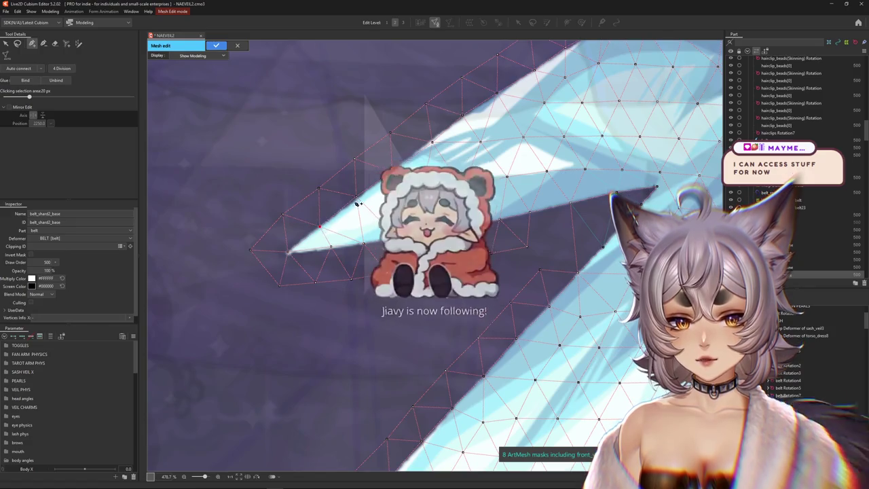
click(431, 141)
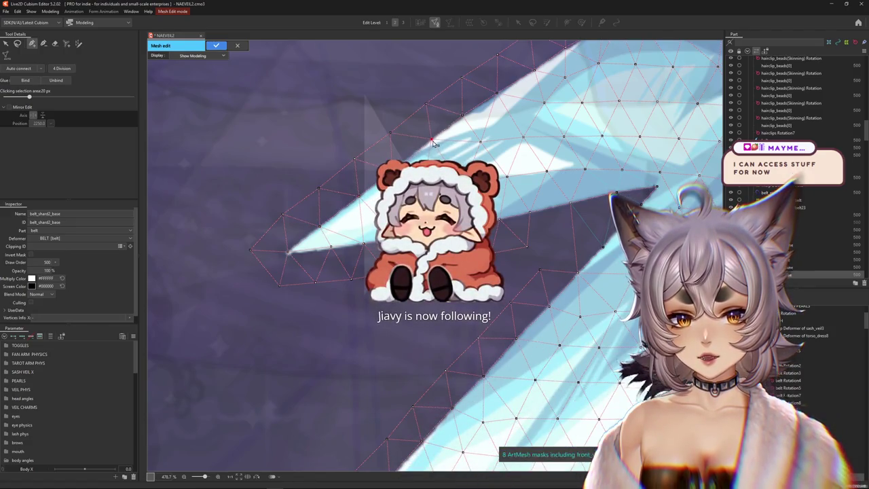
drag(469, 118, 368, 223)
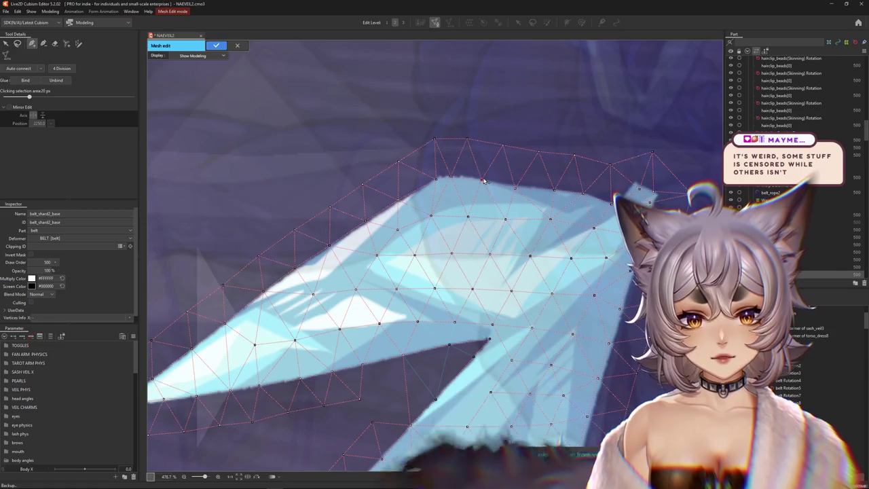
Select outline vertices along the shard's right edge and the mesh border
scroll(502, 193, down, 2)
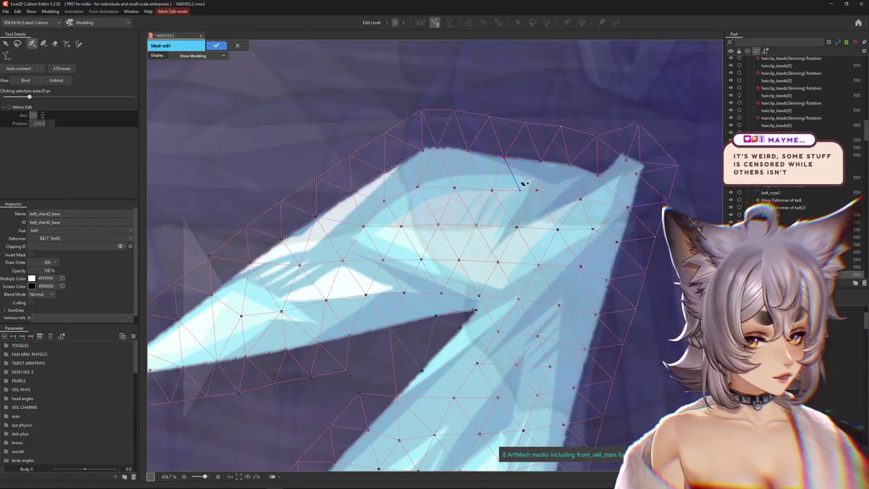
drag(522, 183, 411, 211)
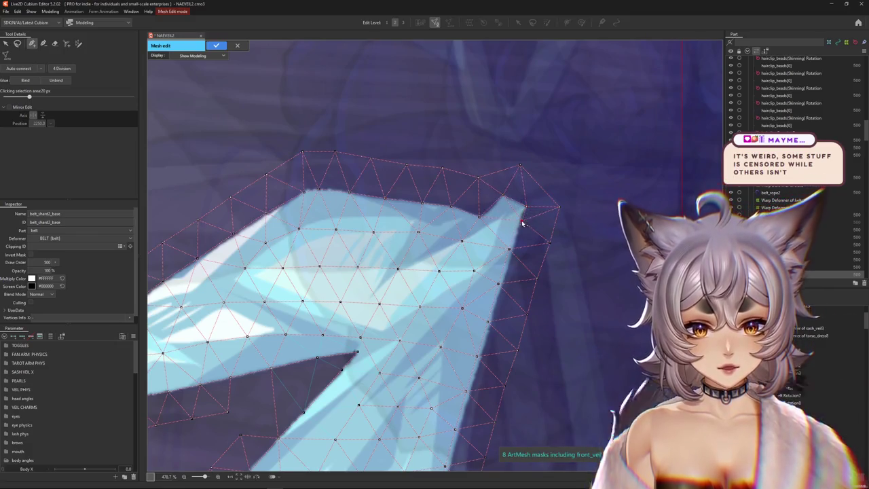
click(509, 249)
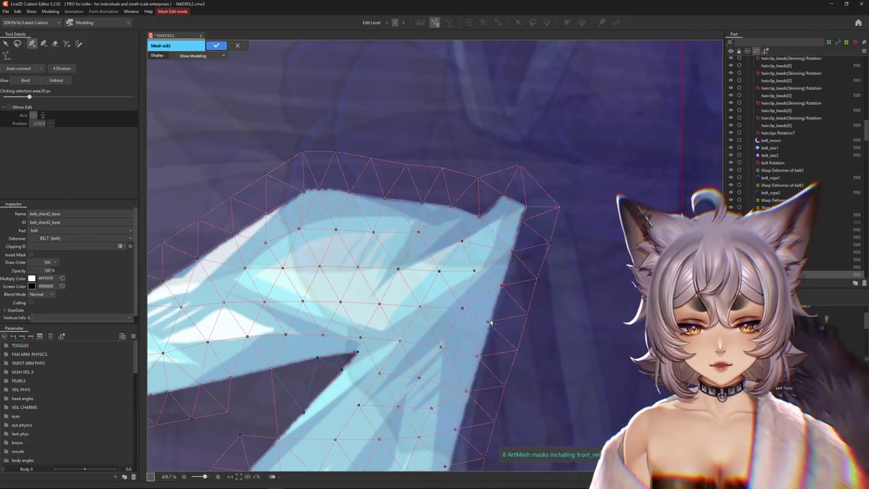
scroll(490, 327, down, 3)
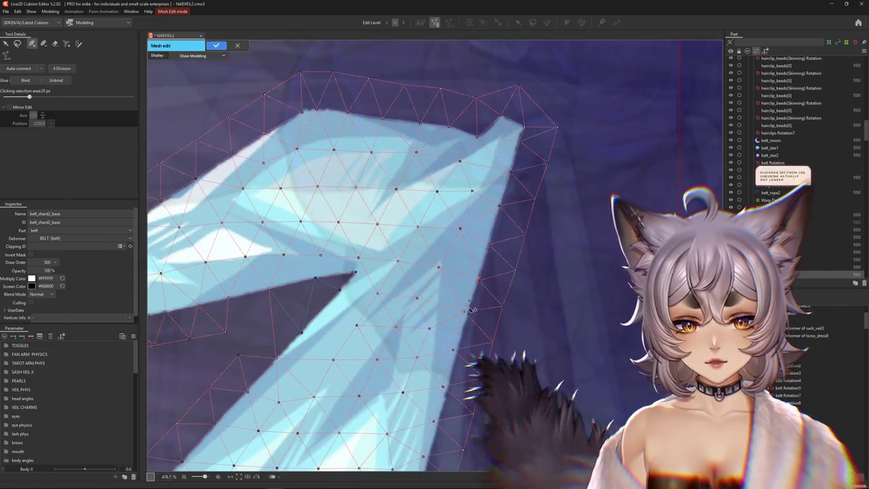
click(464, 312)
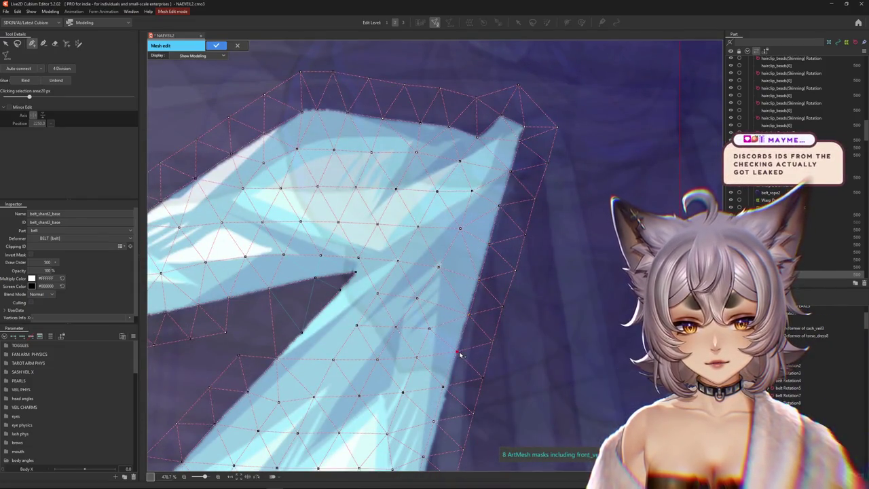
scroll(458, 343, down, 3)
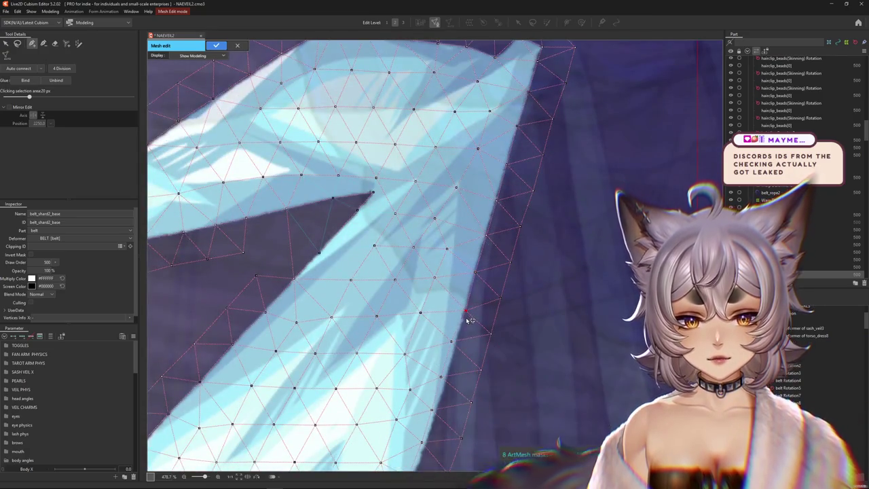
scroll(479, 275, down, 3)
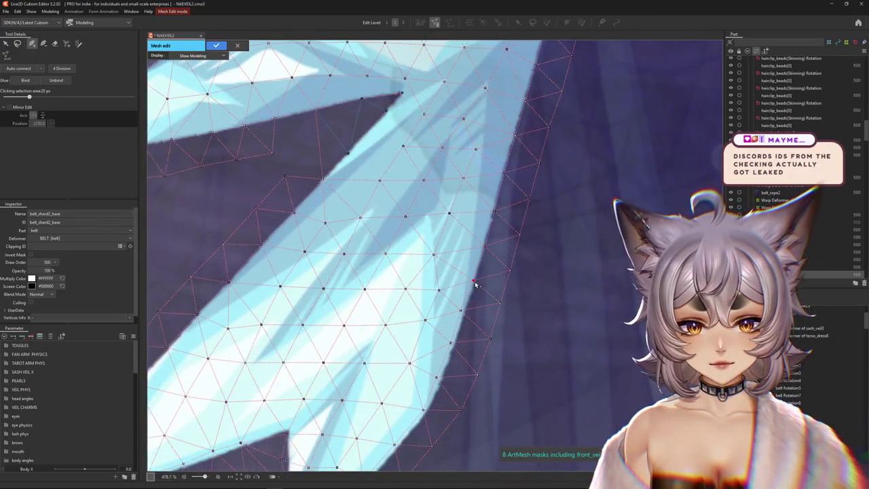
scroll(472, 316, left, 2)
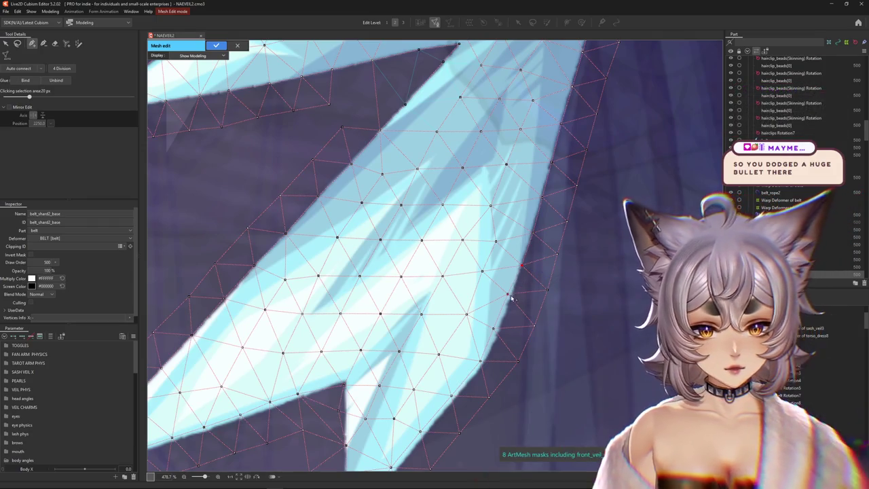
click(485, 362)
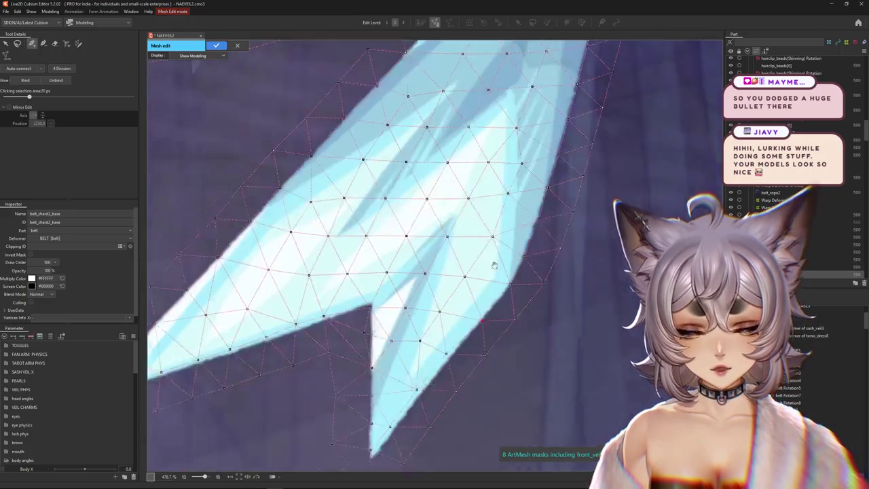
drag(458, 401, 483, 290)
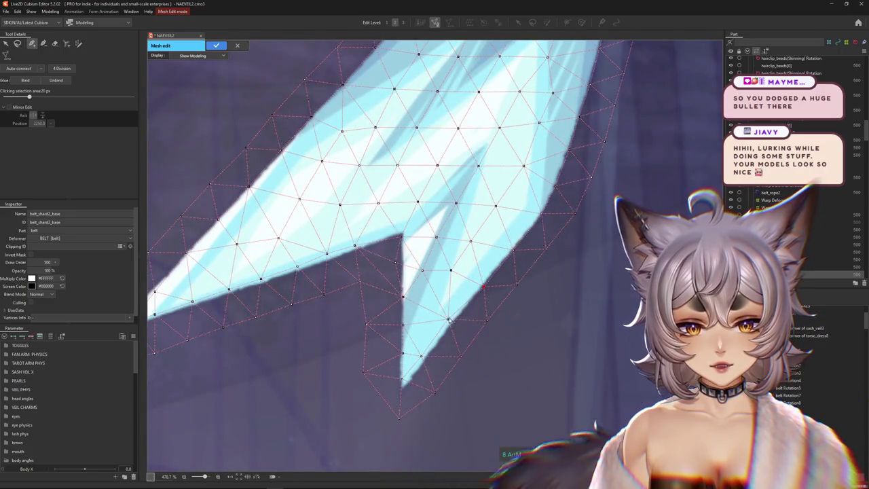
click(450, 322)
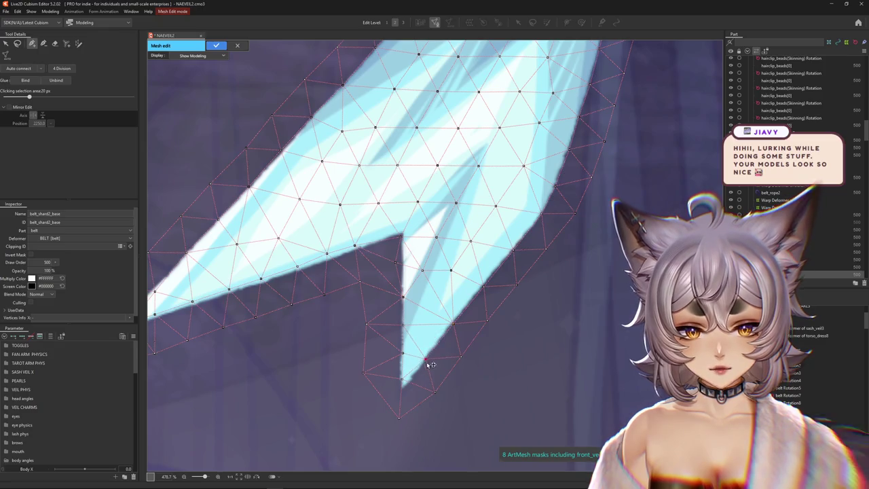
click(401, 353)
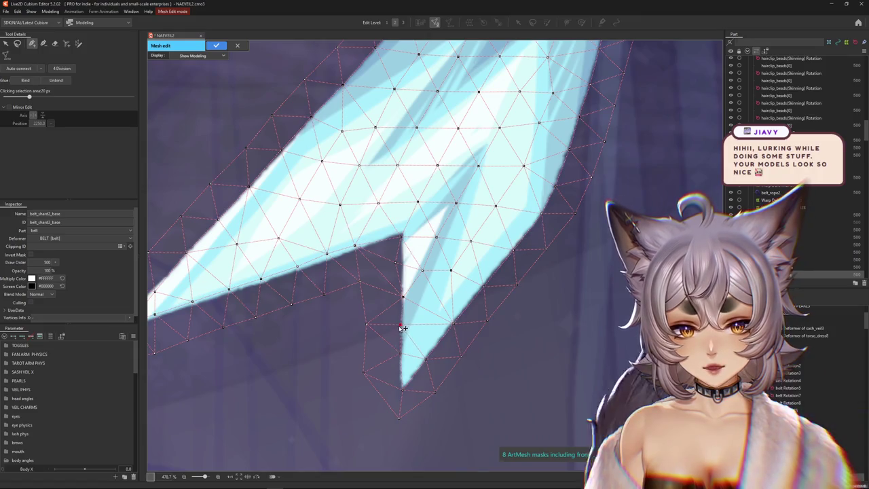
click(401, 239)
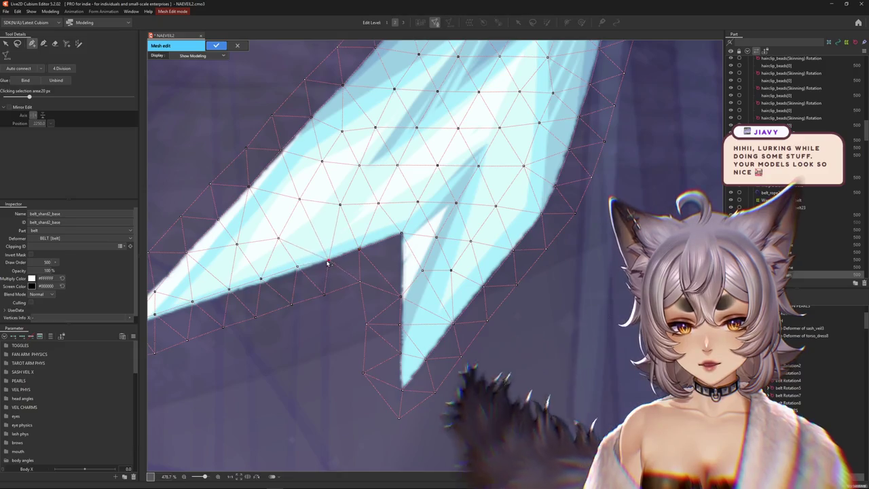
mouse_move(330, 285)
mouse_down()
mouse_move(381, 283)
mouse_move(414, 293)
mouse_up()
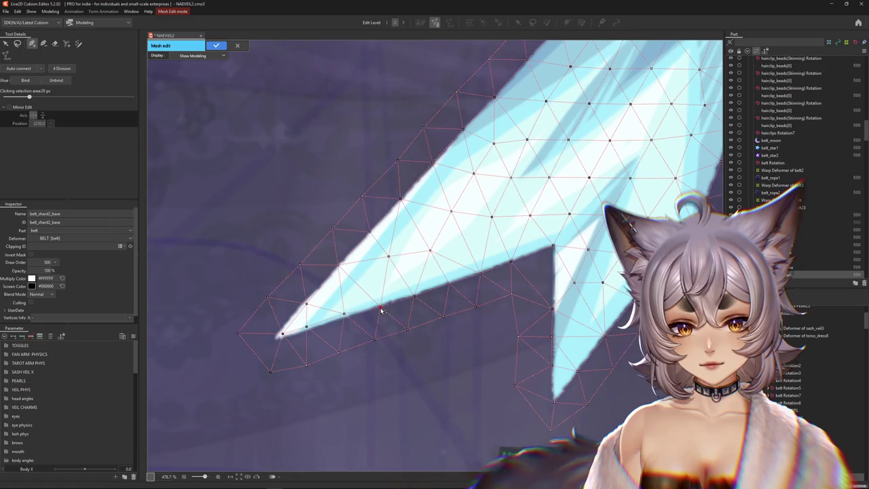
click(344, 316)
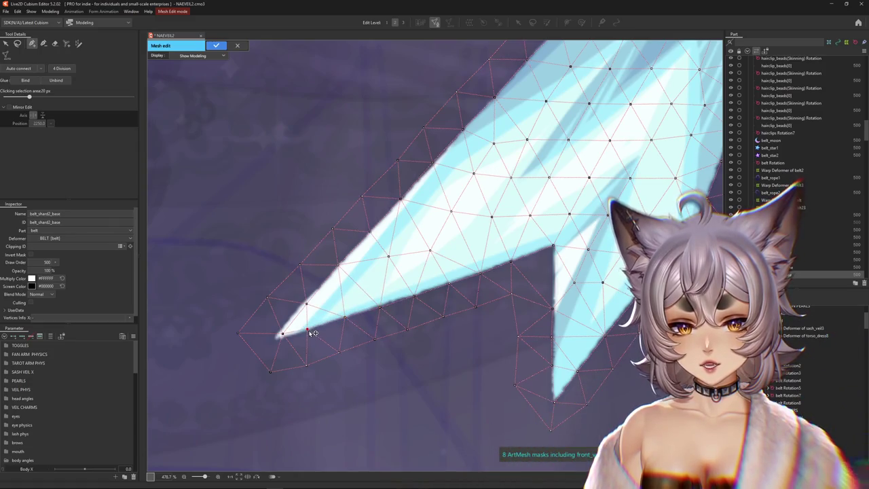
drag(283, 333, 273, 338)
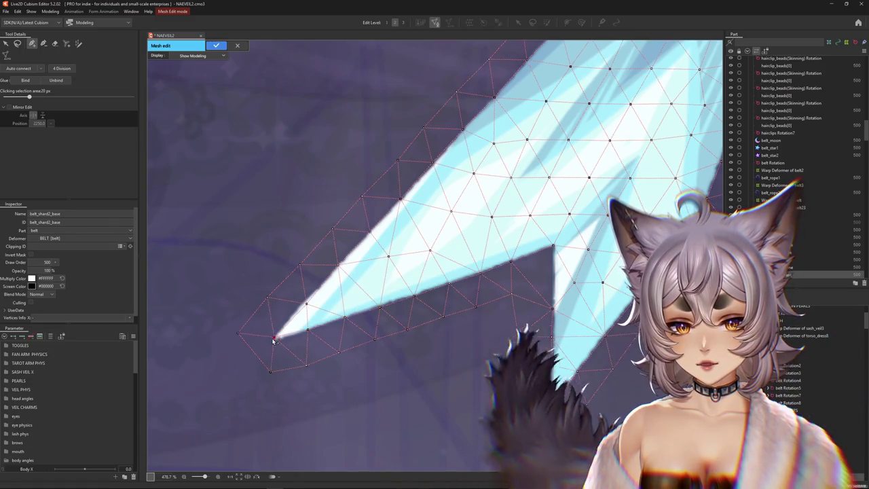
click(306, 302)
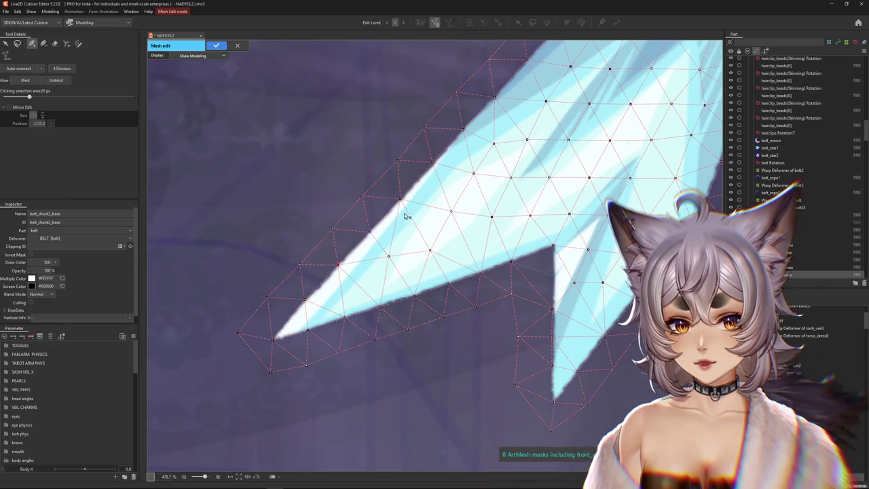
drag(405, 216, 333, 301)
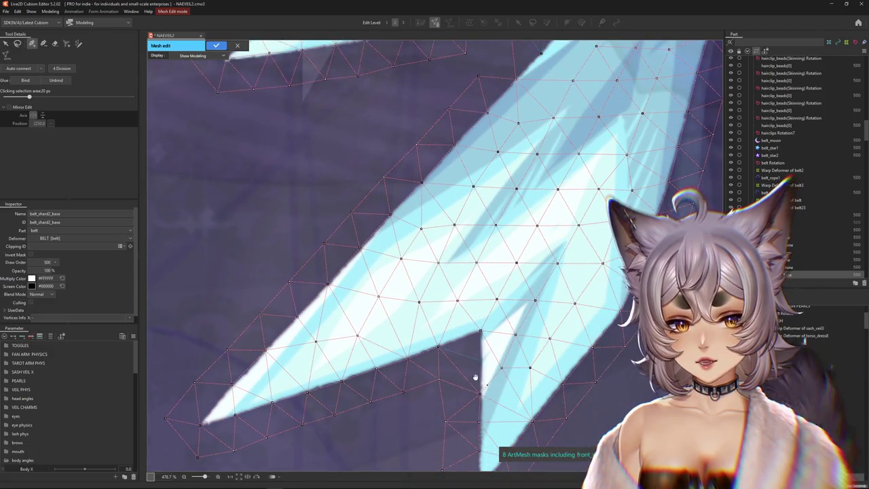
drag(478, 379, 446, 299)
click(448, 279)
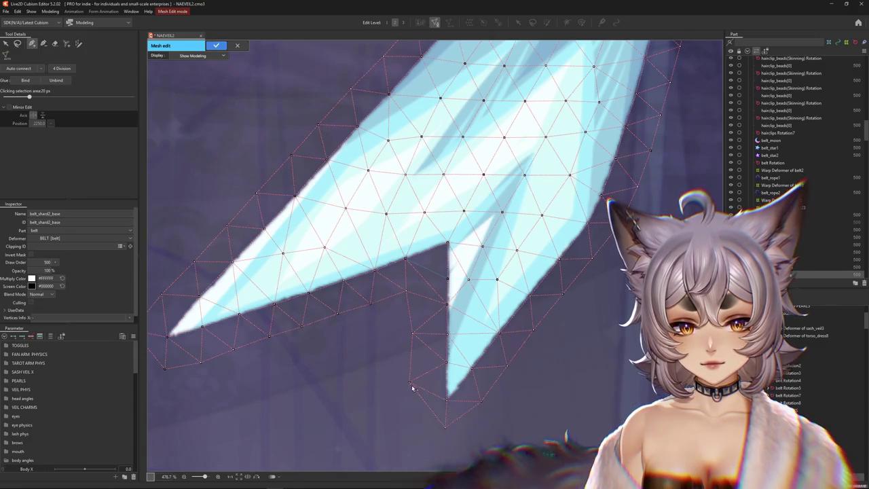
Add a vertex chain down the notch edge and around the lower prong tip
click(419, 289)
click(419, 330)
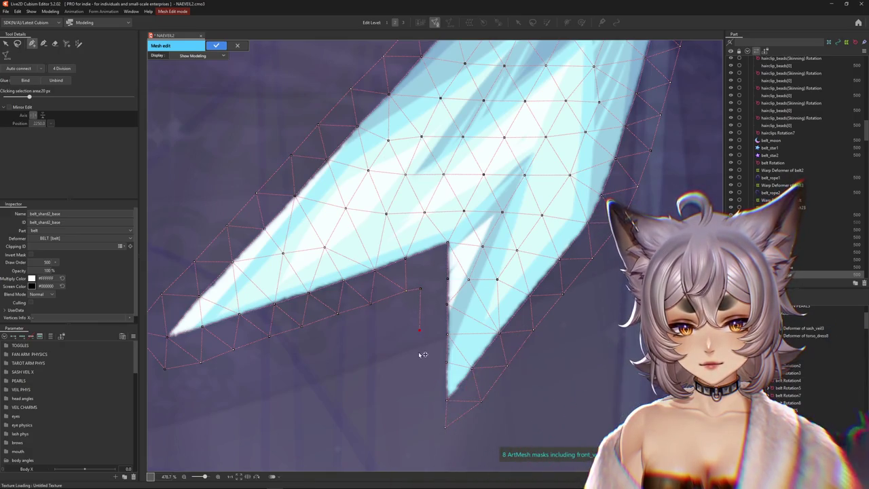
click(419, 412)
click(438, 429)
click(460, 418)
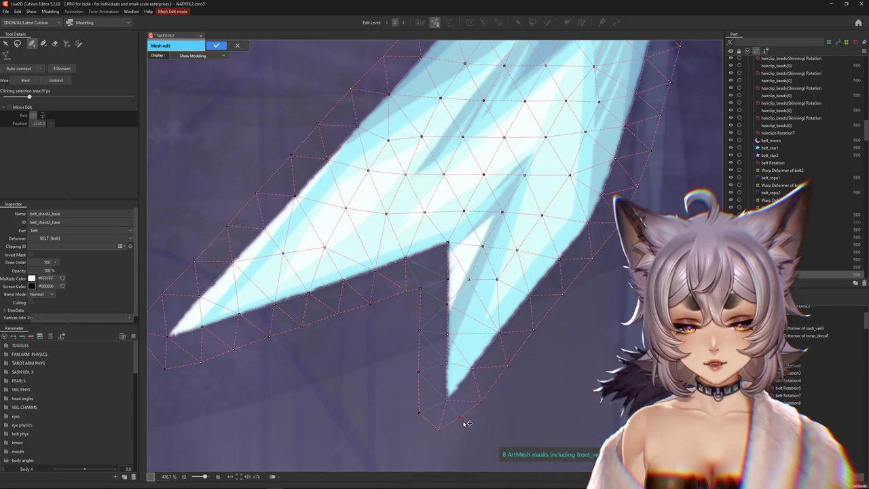
scroll(423, 372, up, 5)
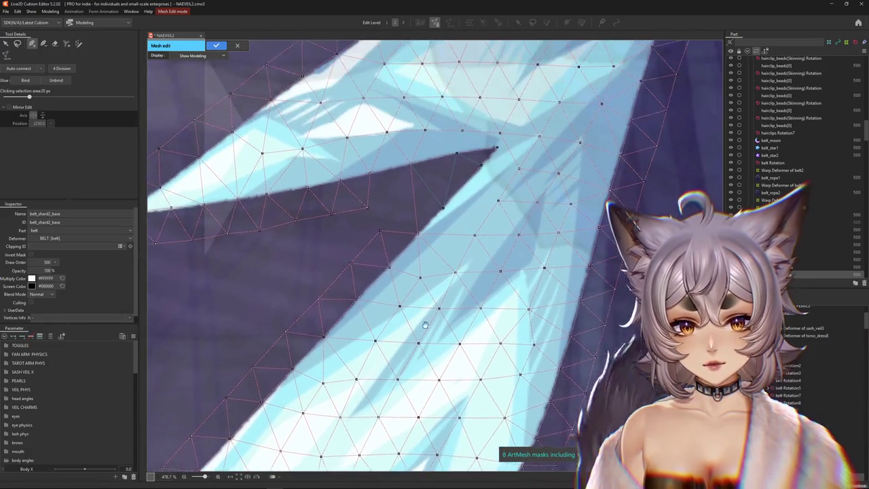
scroll(414, 324, up, 3)
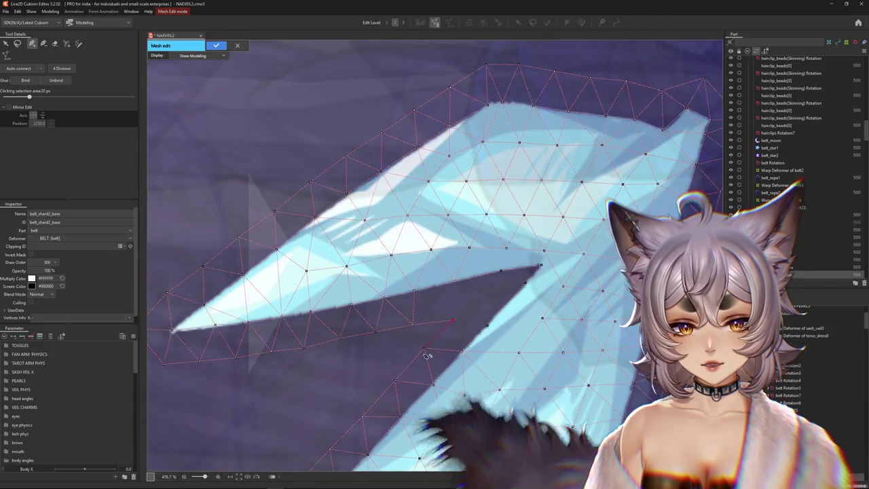
click(452, 319)
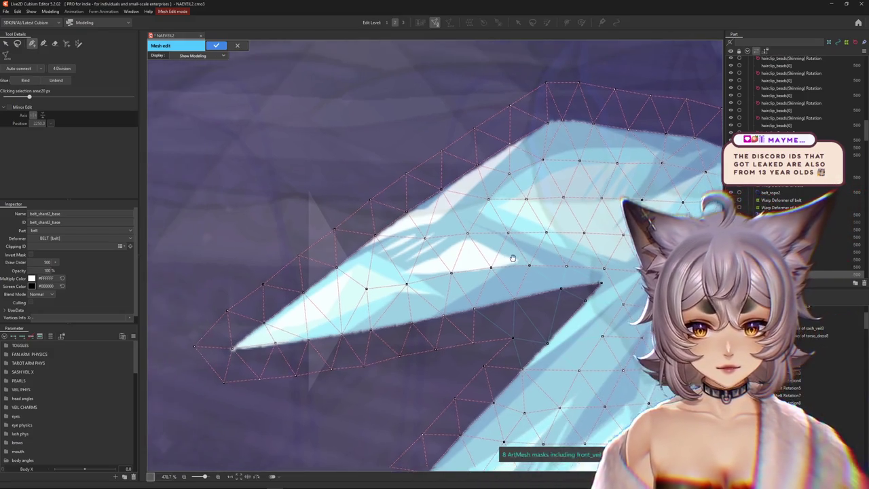
Delete the stray vertices inside the notch and shard interior
drag(431, 226, 480, 292)
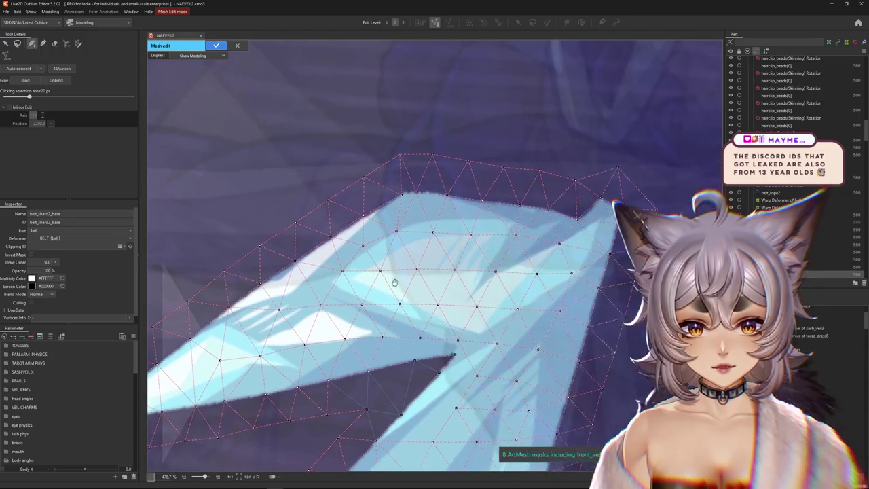
scroll(502, 292, down, 2)
scroll(536, 291, down, 2)
scroll(564, 291, down, 1)
drag(564, 291, 522, 239)
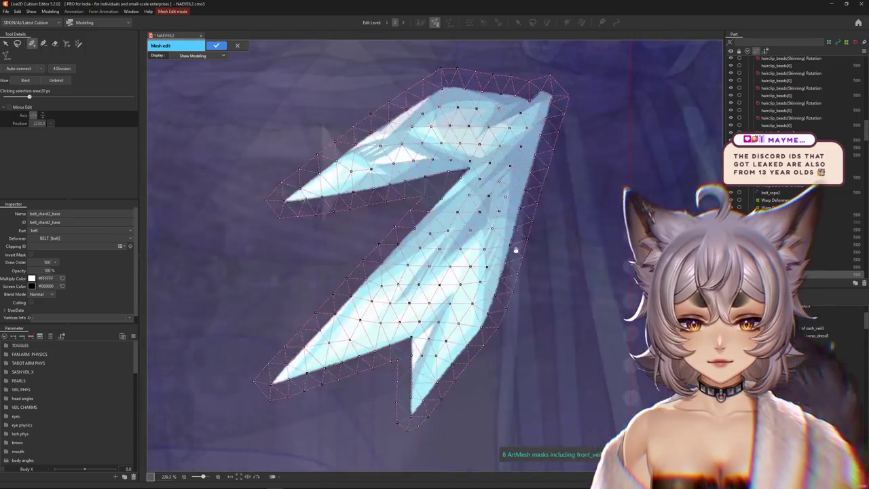
scroll(448, 333, up, 3)
alt+click(426, 379)
alt+click(439, 346)
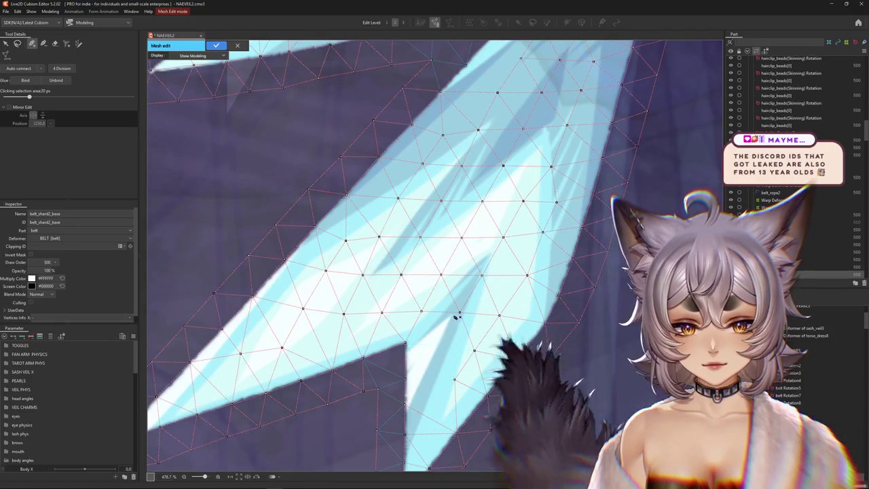
alt+click(459, 312)
alt+click(440, 275)
alt+click(481, 275)
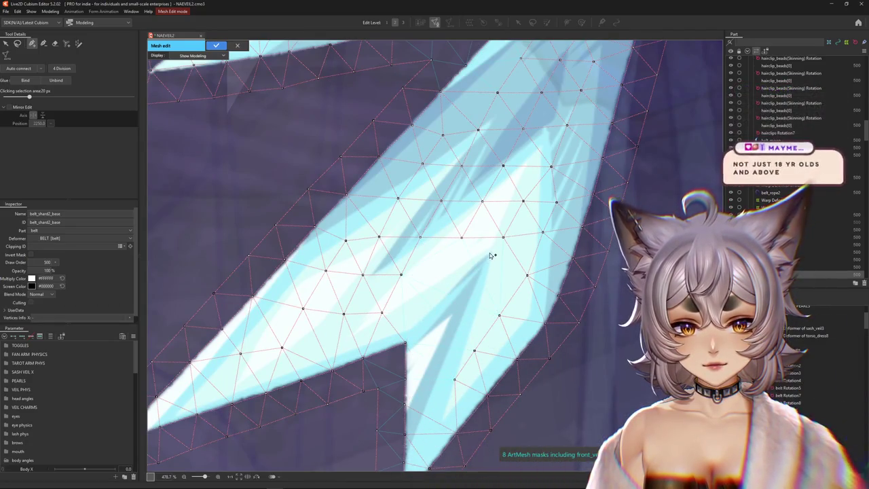
alt+click(489, 253)
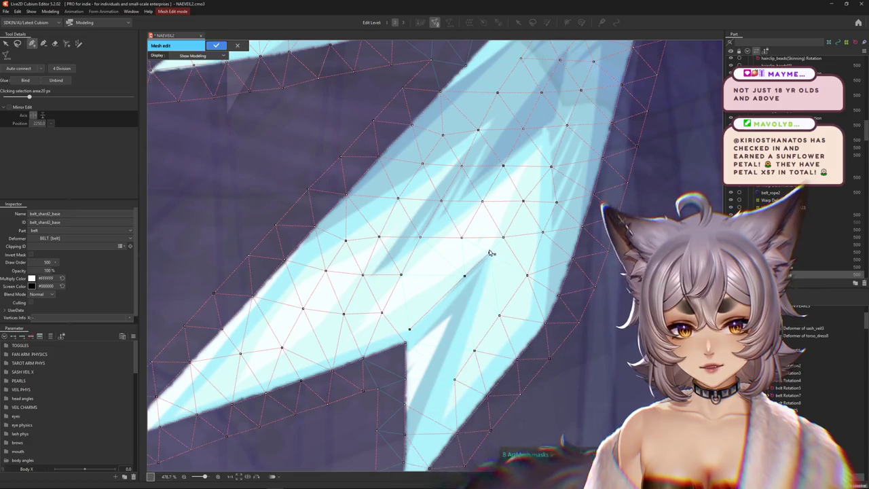
Add vertices along the notch's inner edge starting from the notch tip
click(482, 292)
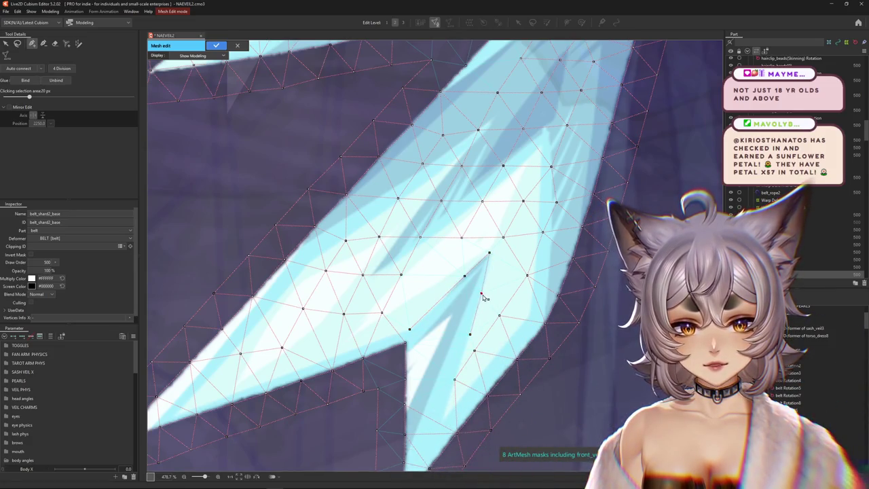
scroll(489, 252, down, 3)
mouse_move(489, 252)
mouse_down()
mouse_move(452, 296)
mouse_move(467, 251)
mouse_up()
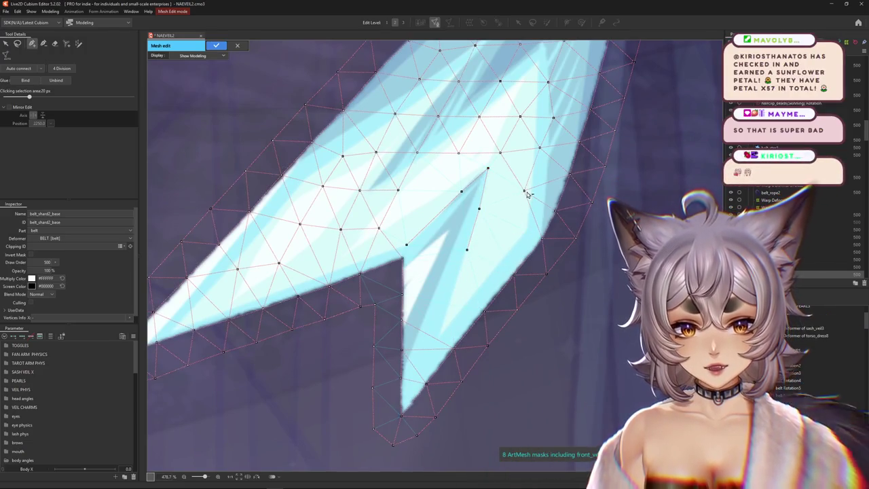
click(467, 251)
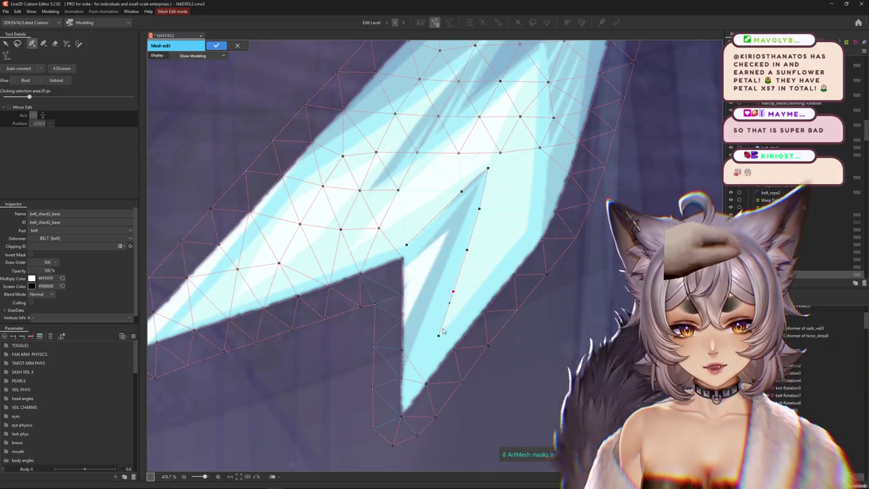
click(467, 301)
click(500, 264)
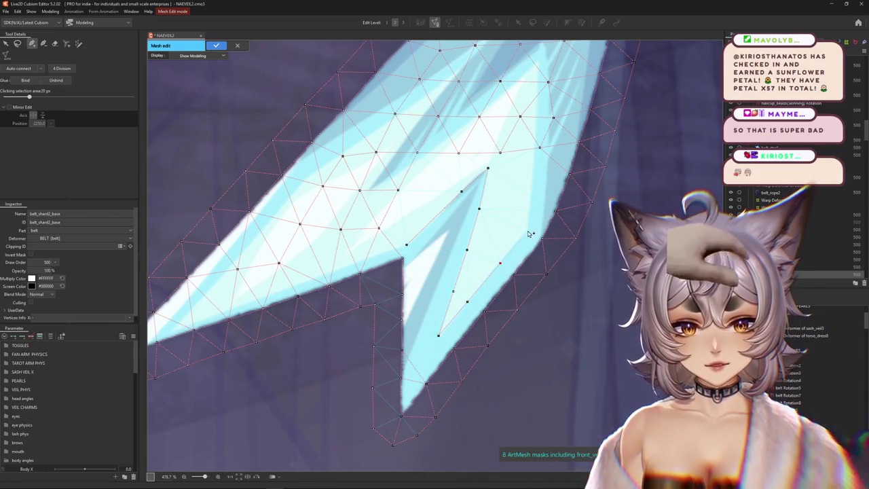
click(526, 231)
drag(529, 230, 498, 328)
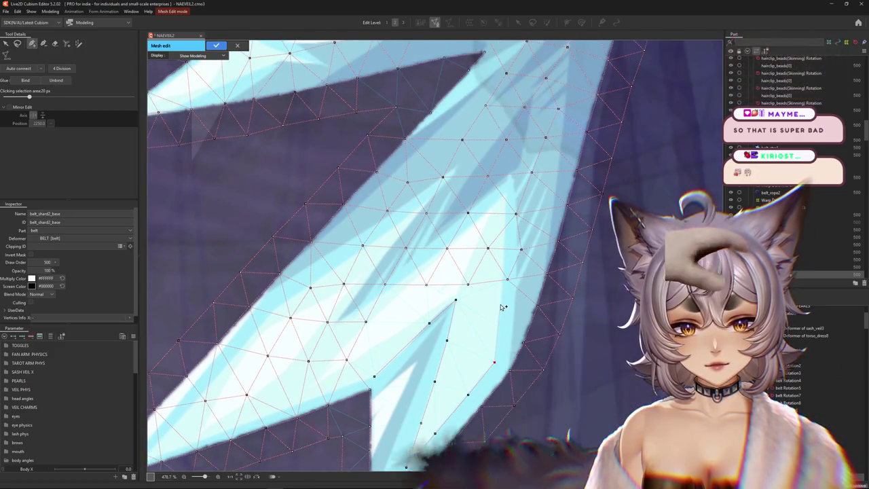
Add a line of vertices up the prong's edge
click(500, 304)
click(502, 280)
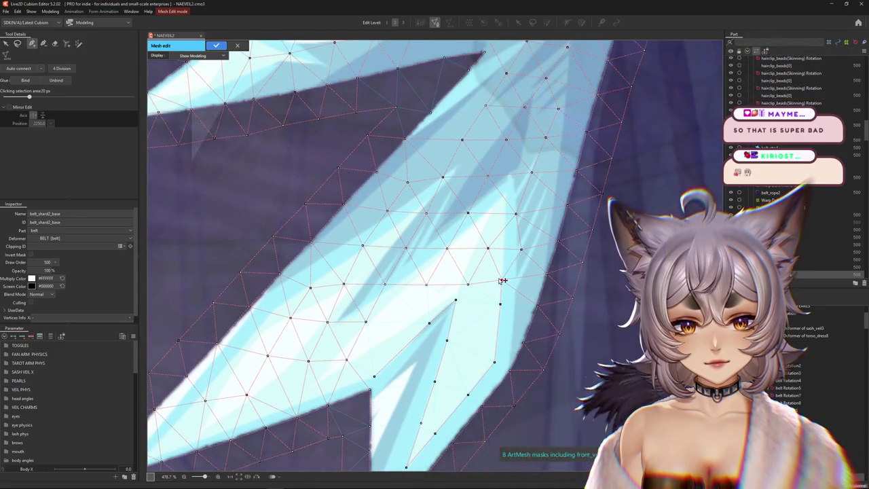
click(504, 237)
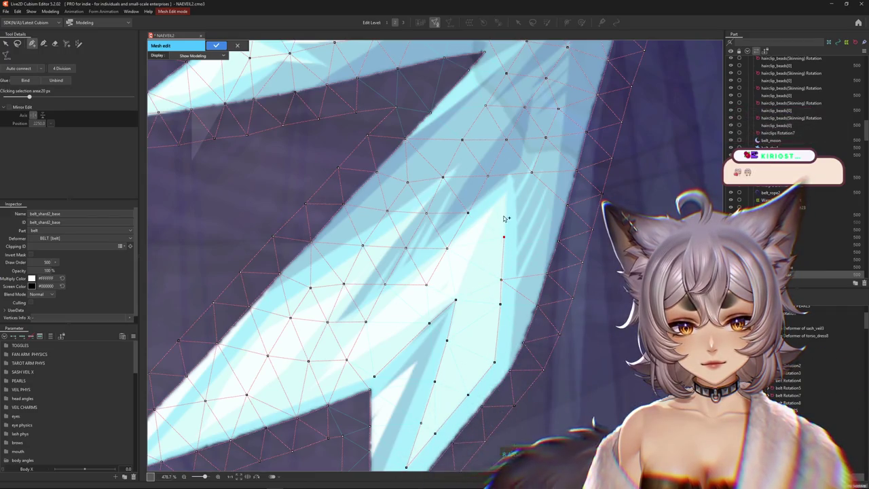
click(504, 194)
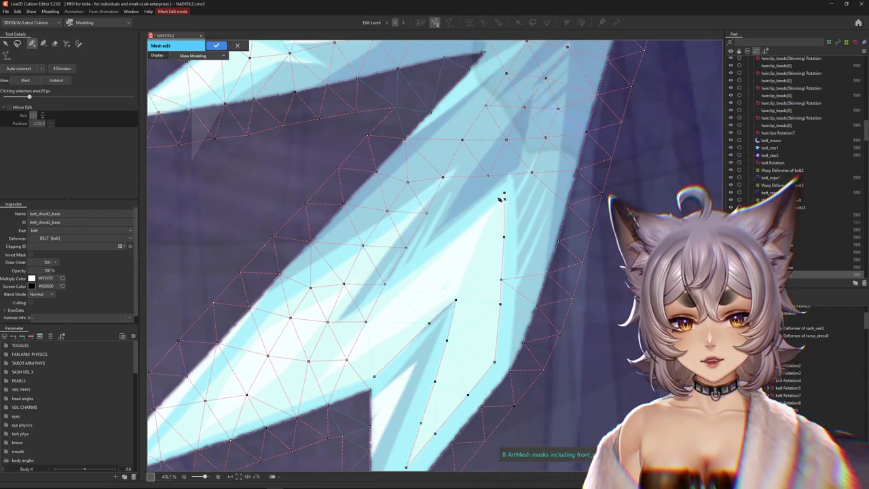
Add connected vertices across the shading line toward the inner crease
click(473, 224)
click(426, 261)
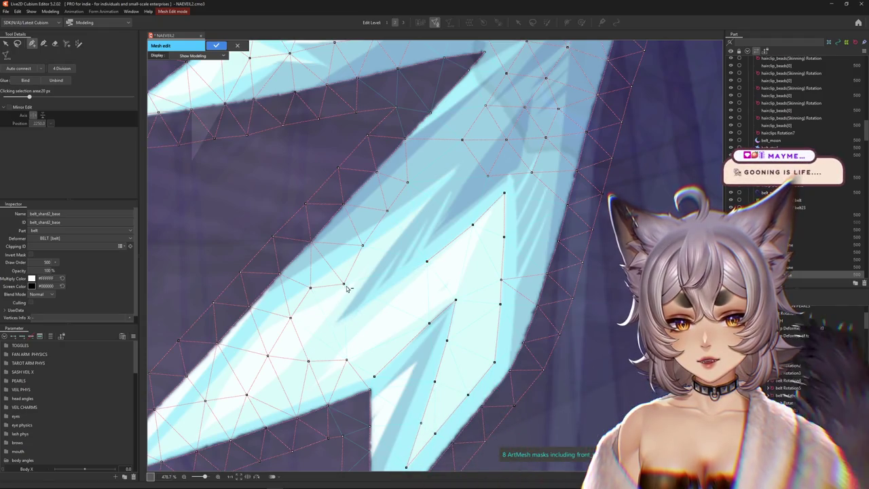
click(372, 300)
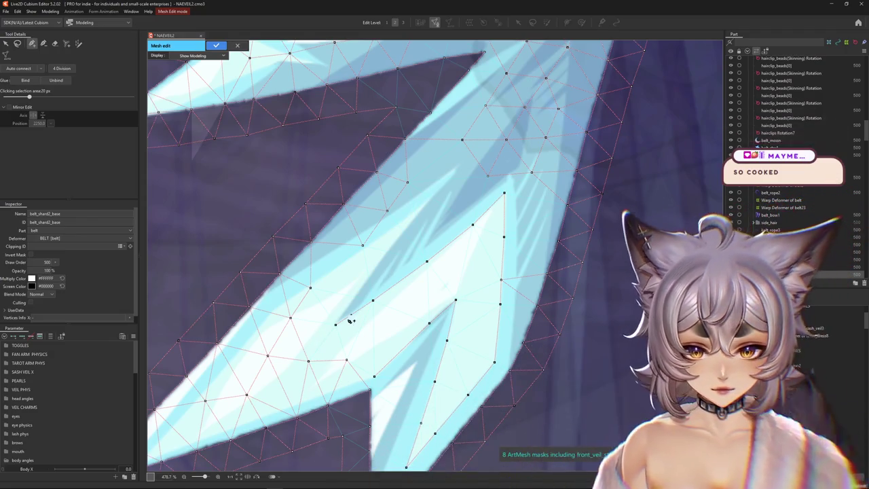
click(355, 294)
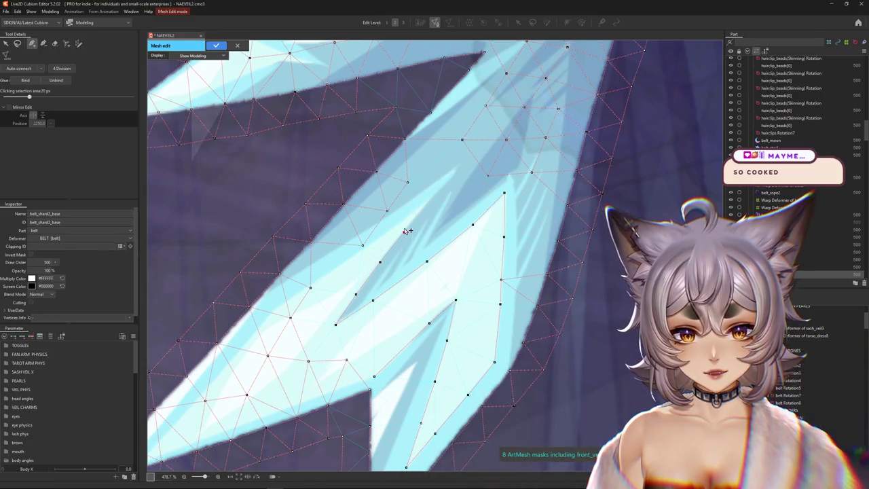
click(404, 233)
click(450, 261)
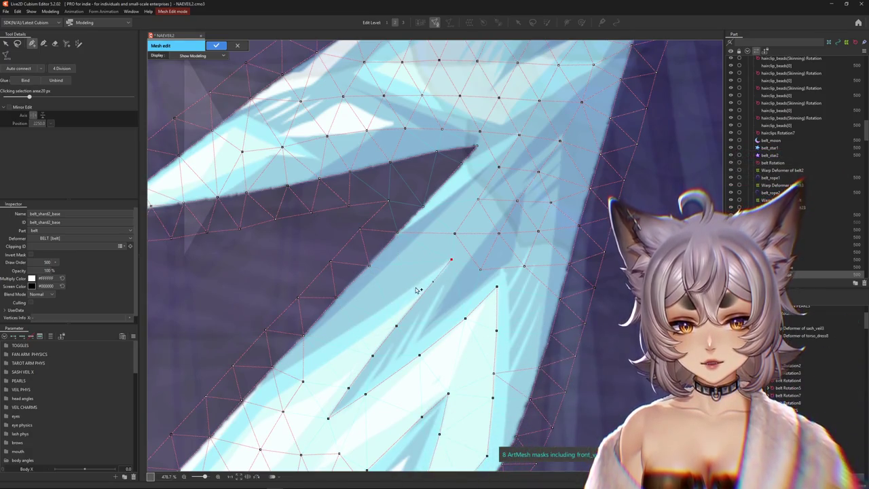
Delete the unwanted vertex near the shard's lower tip
drag(366, 323, 437, 271)
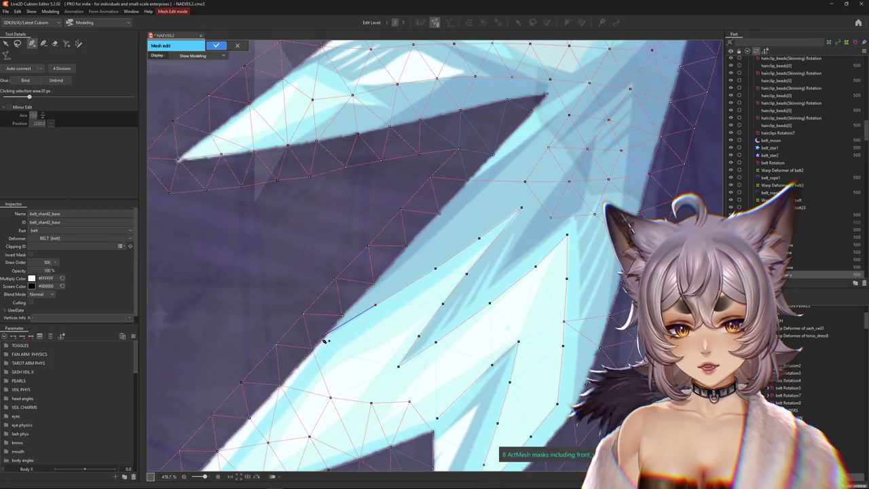
drag(363, 371, 391, 320)
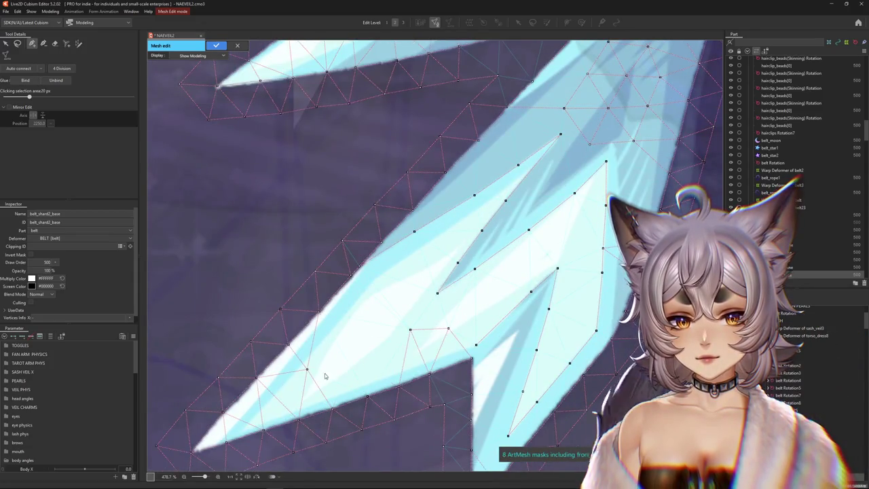
key(Delete)
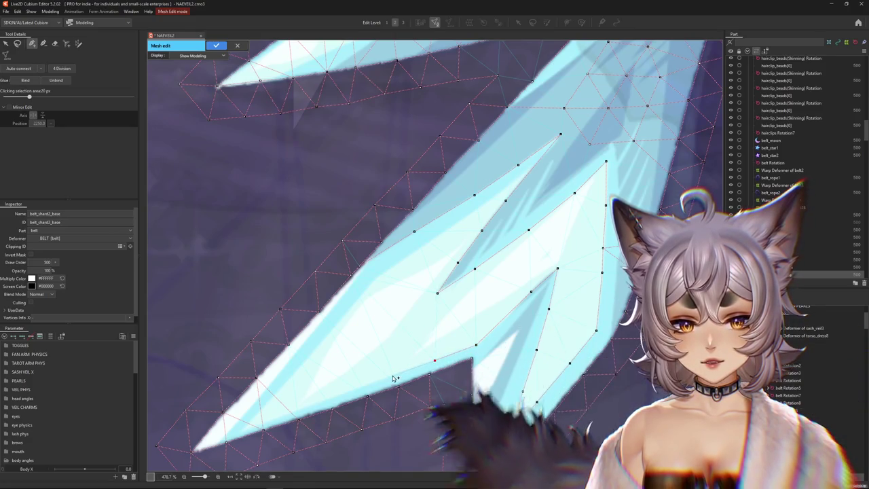
Add vertices along the shard's lower and inner edge
drag(396, 378, 435, 317)
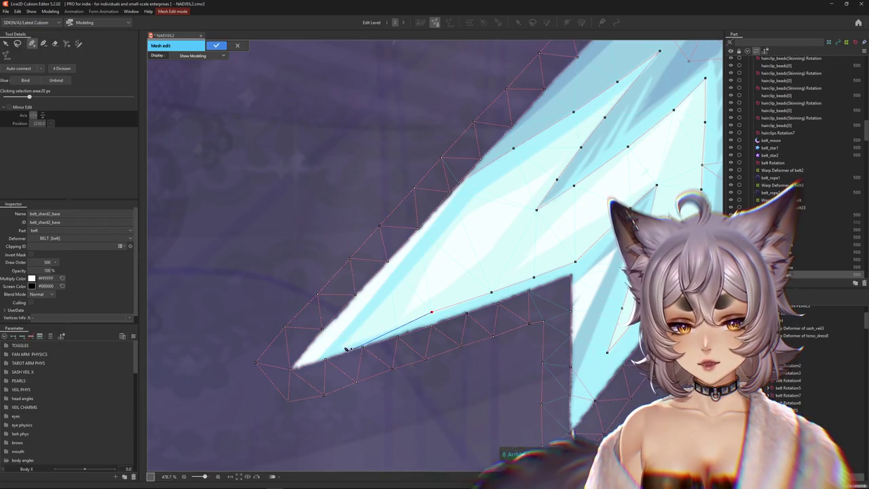
click(341, 346)
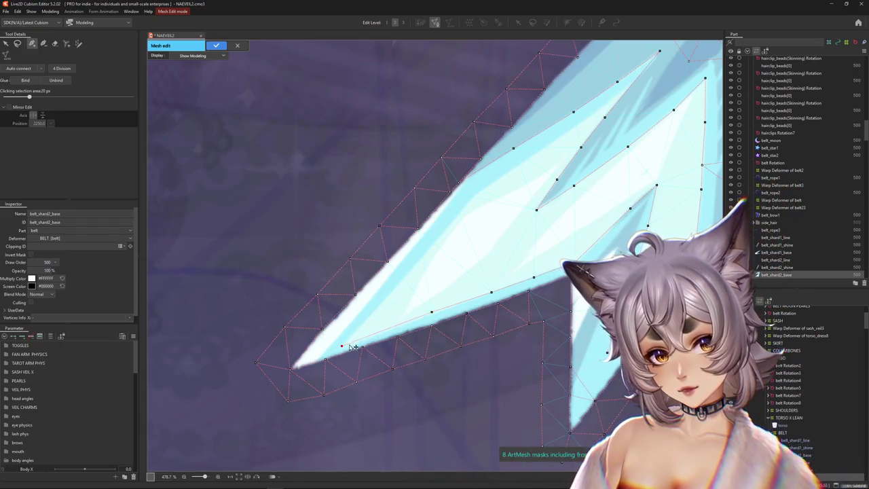
click(392, 328)
click(456, 303)
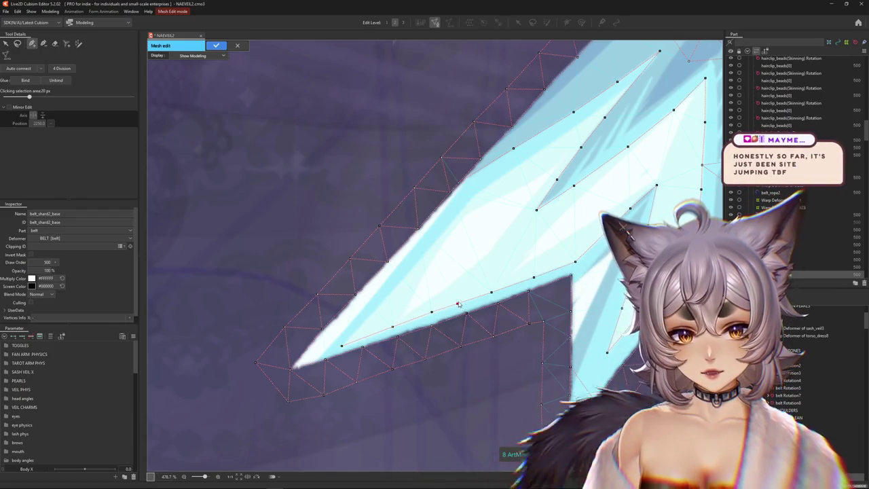
scroll(353, 340, up, 2)
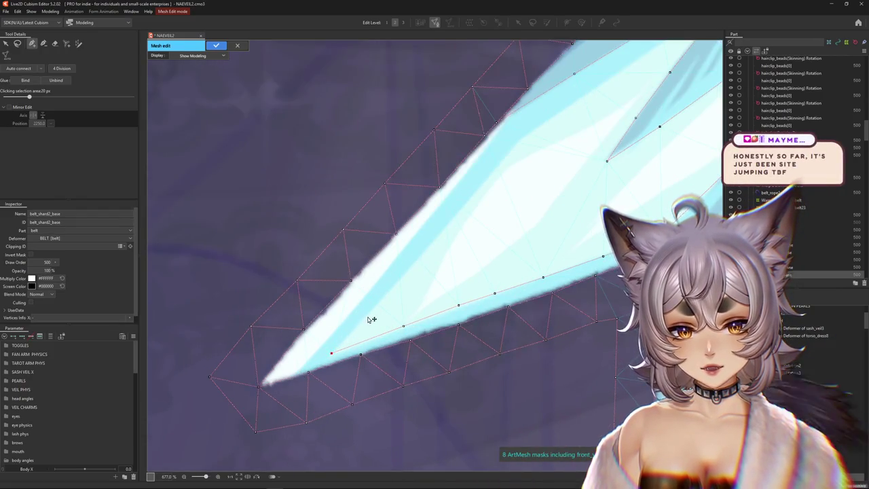
drag(378, 300, 359, 366)
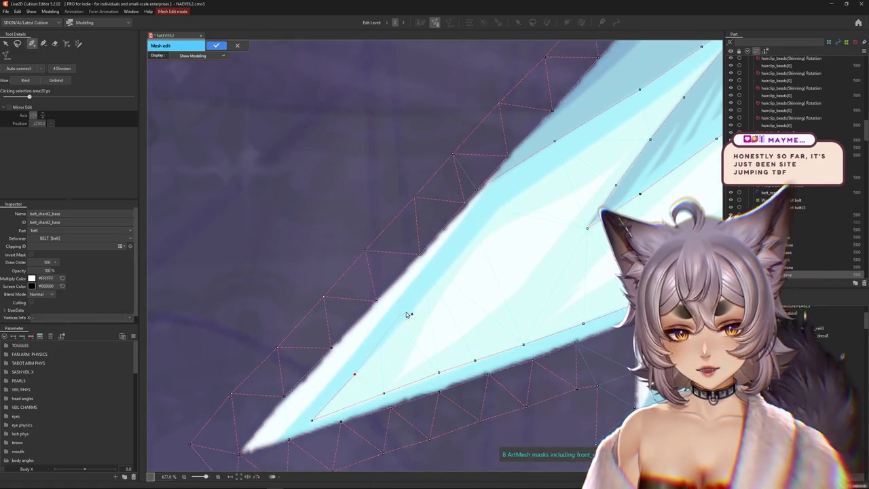
click(457, 261)
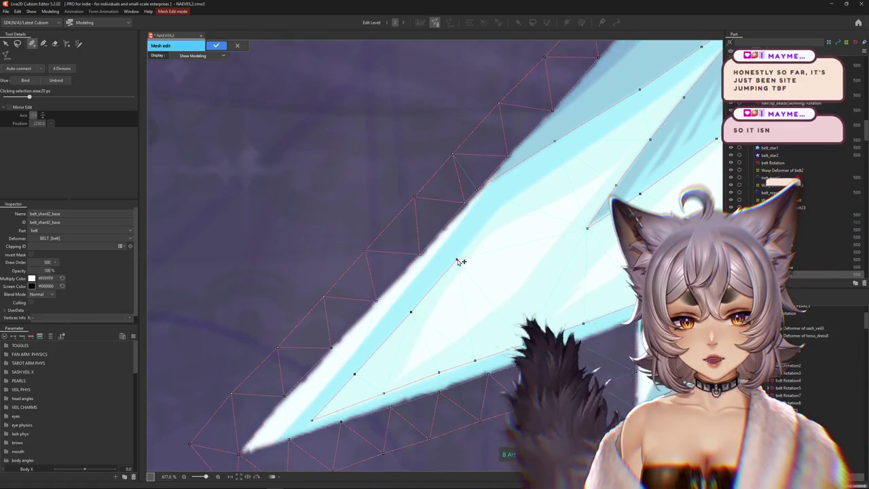
drag(489, 240, 391, 323)
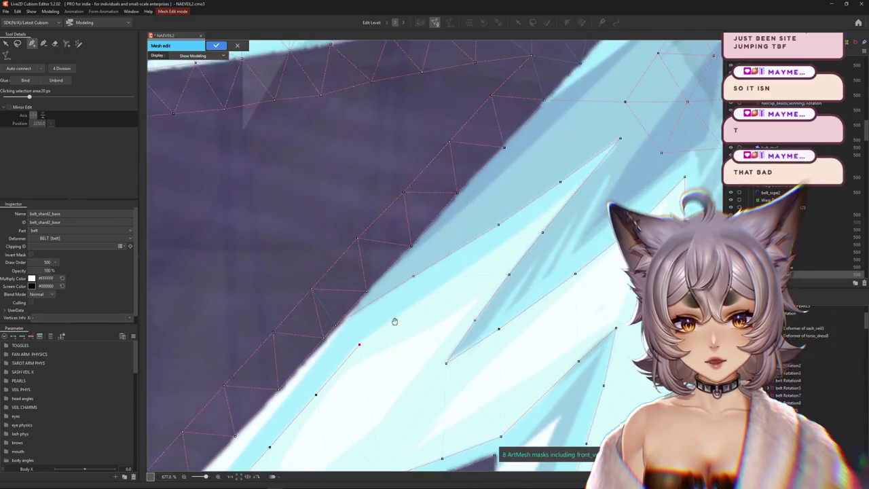
Trace the spike's inner edge up to its tip and back down the other side
click(473, 266)
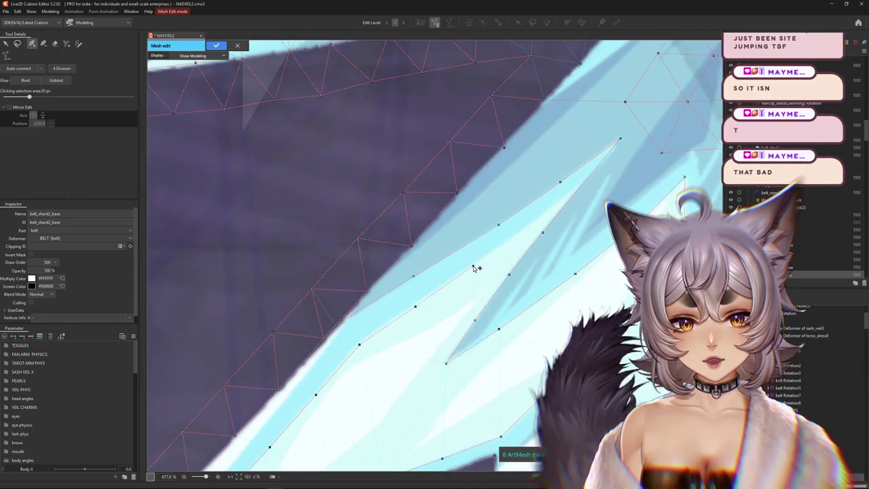
click(520, 234)
click(575, 194)
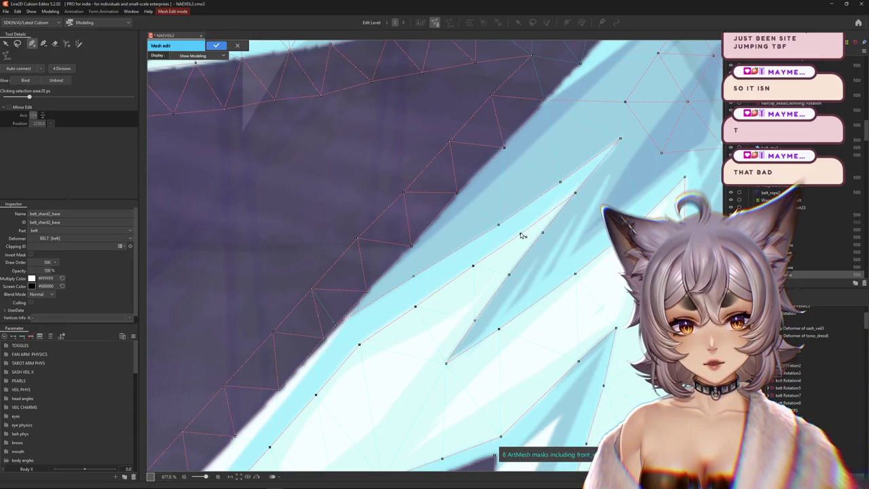
click(531, 203)
click(454, 251)
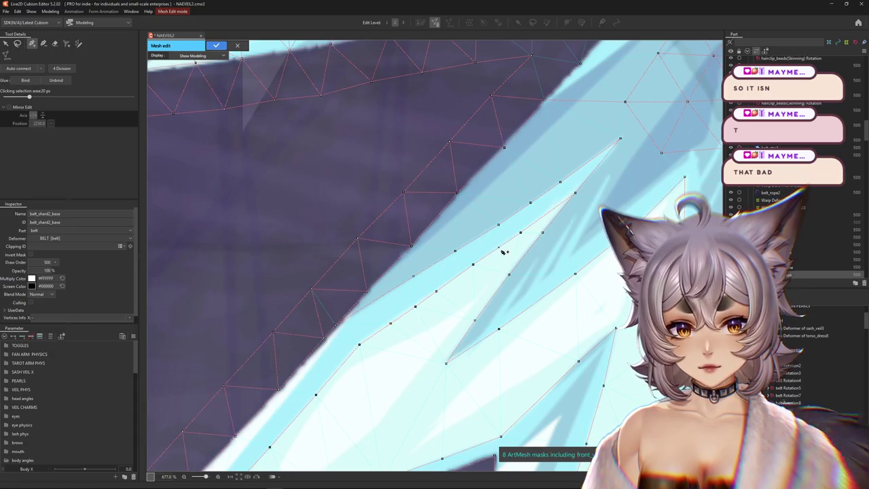
Add a vertex near the spike's base and delete the stray vertex
drag(315, 398, 373, 300)
click(354, 321)
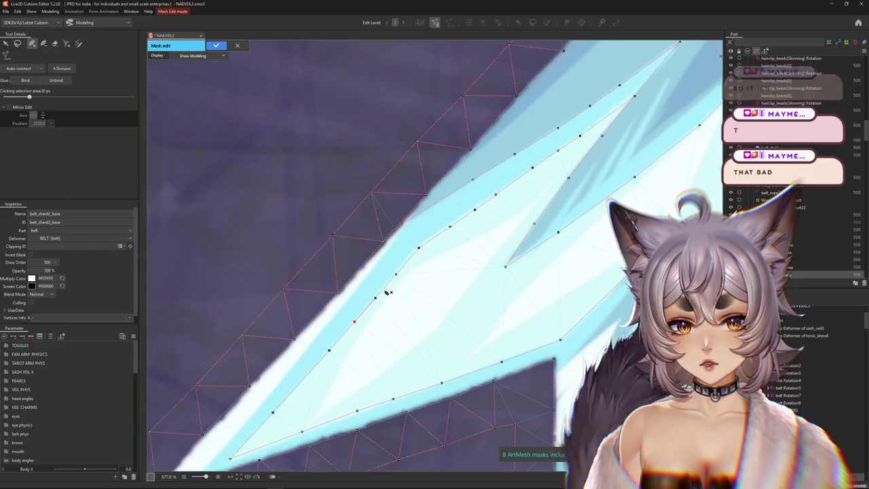
ctrl+click(396, 273)
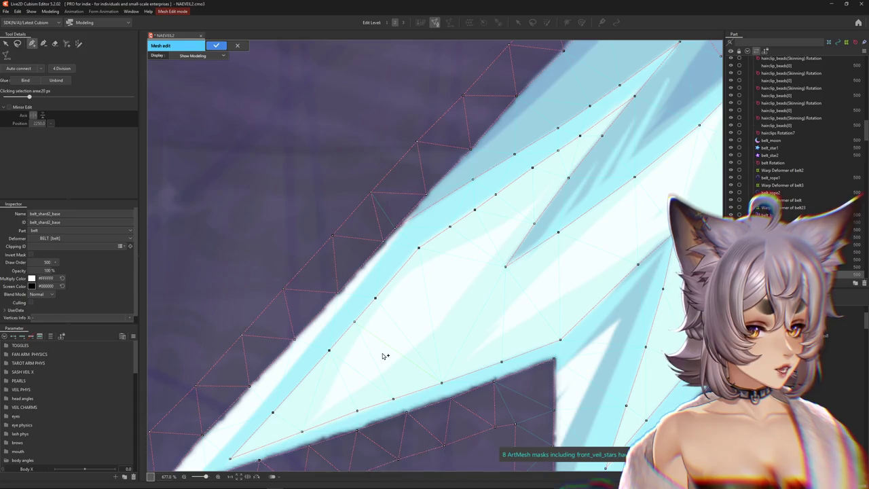
drag(382, 353, 428, 283)
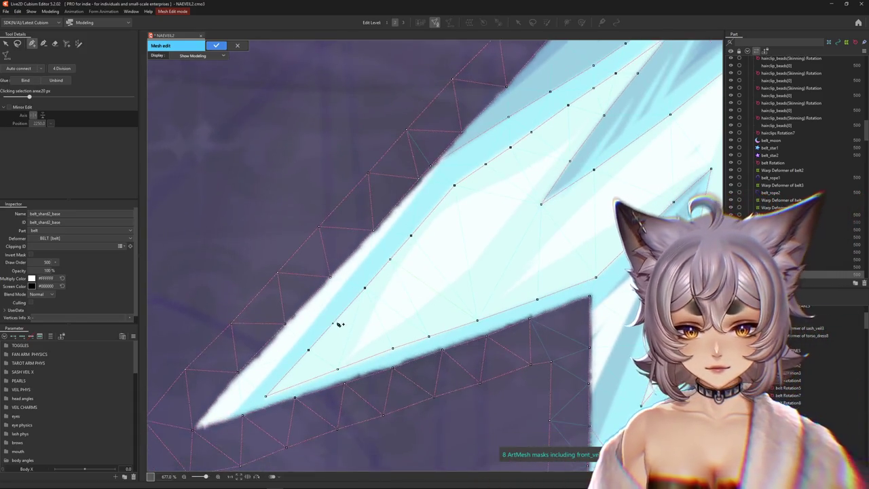
scroll(296, 365, down, 3)
scroll(320, 359, down, 4)
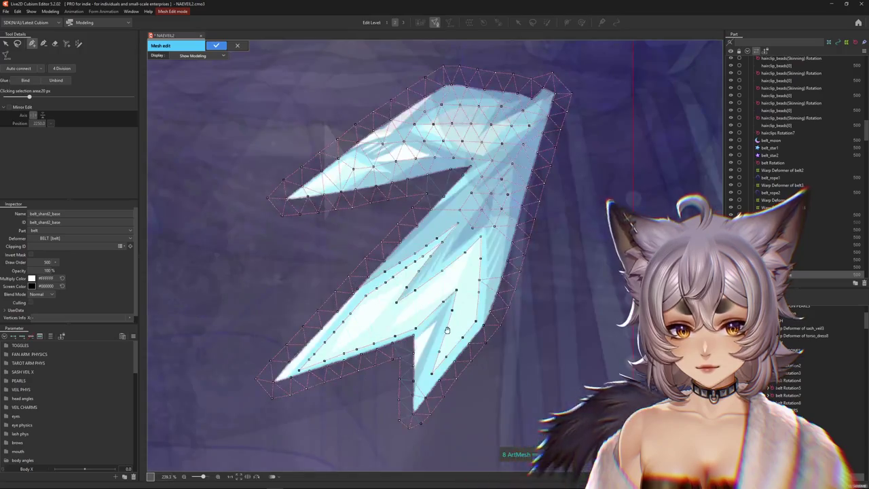
Add two vertices along the lower spike's inner edge
scroll(409, 342, up, 7)
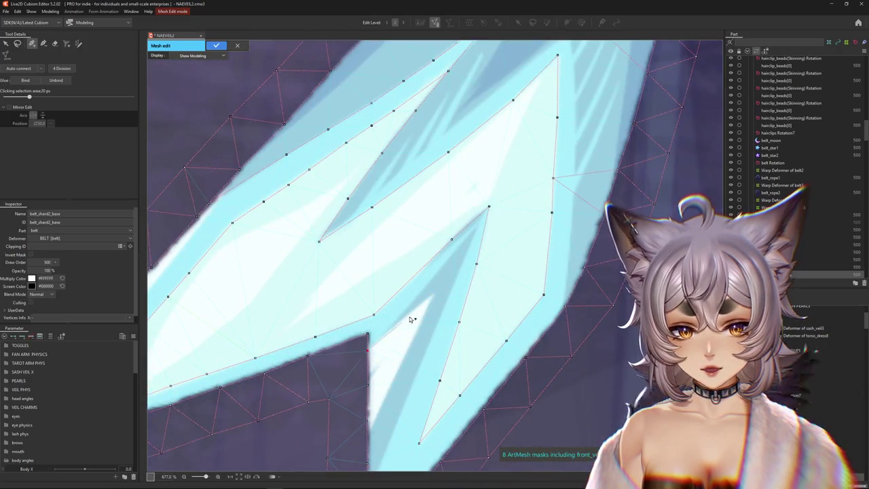
click(432, 292)
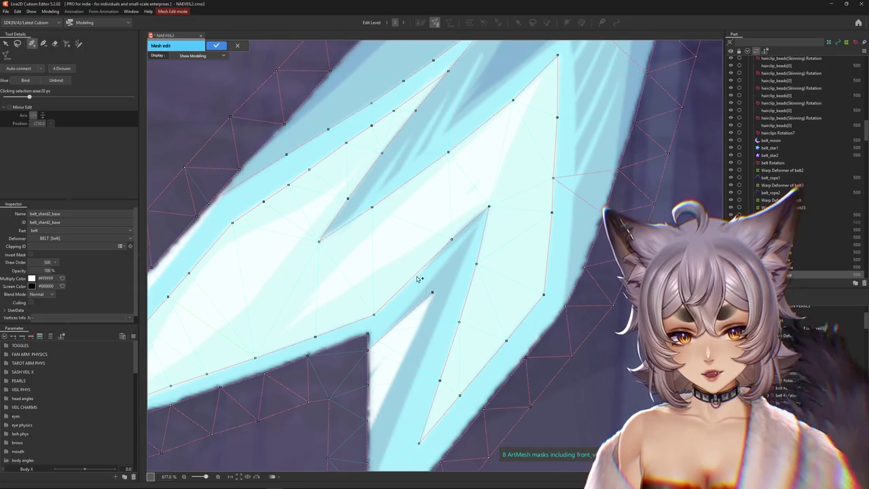
click(410, 346)
drag(393, 359, 400, 299)
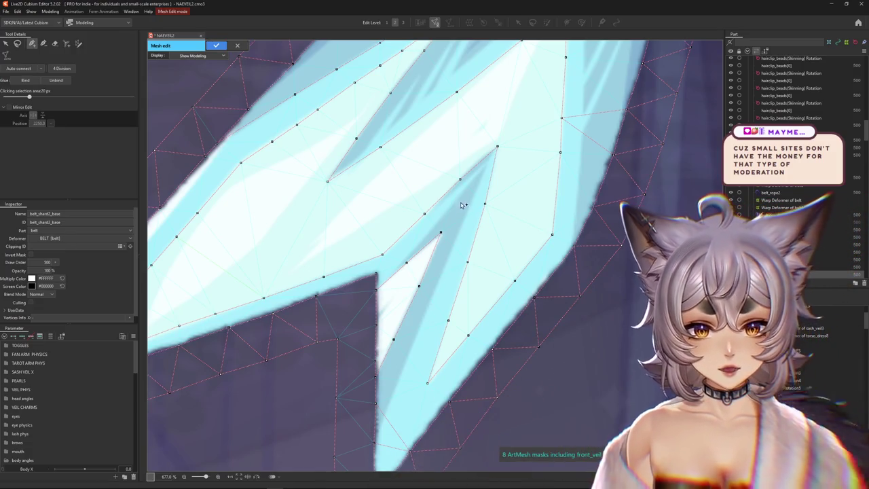
scroll(460, 207, down, 3)
scroll(434, 231, up, 3)
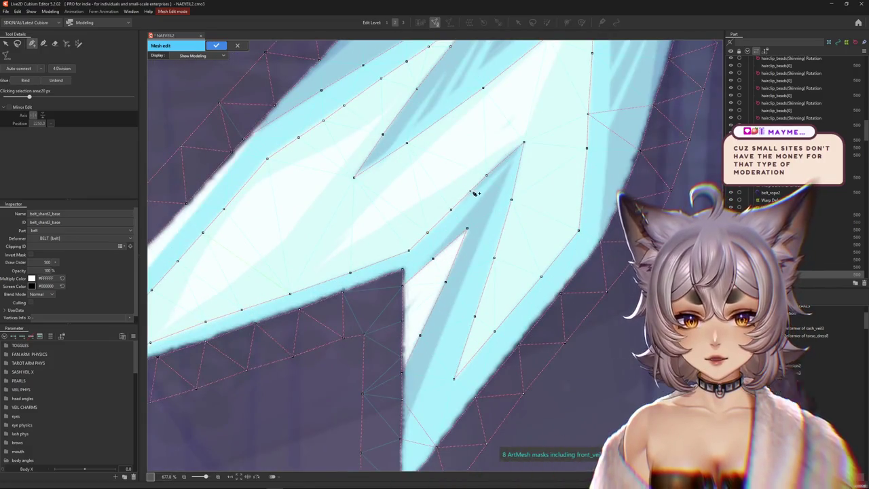
Add a vertex chain down the spike's right edge to its lower edge
click(503, 161)
click(503, 225)
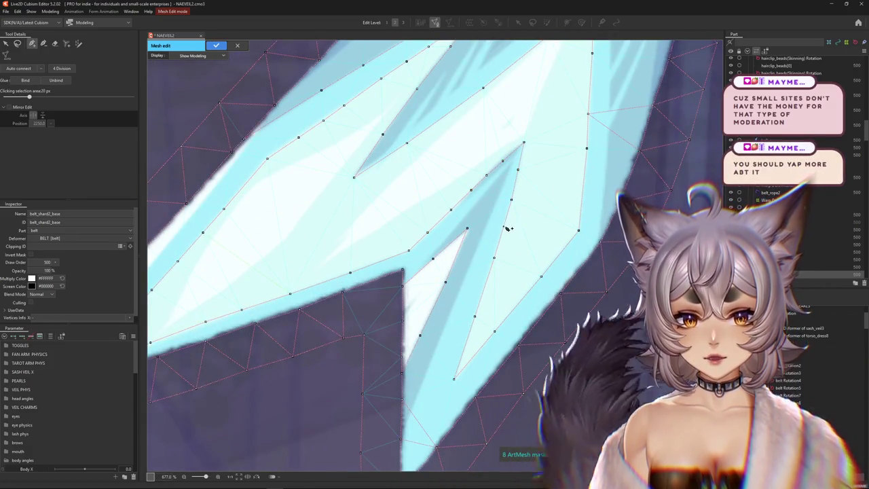
click(484, 287)
click(465, 346)
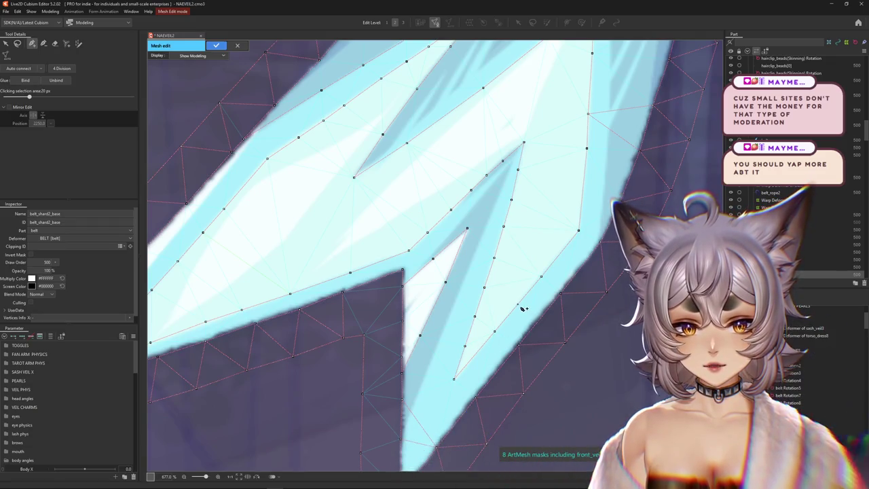
scroll(522, 309, down, 3)
scroll(460, 378, up, 5)
click(427, 390)
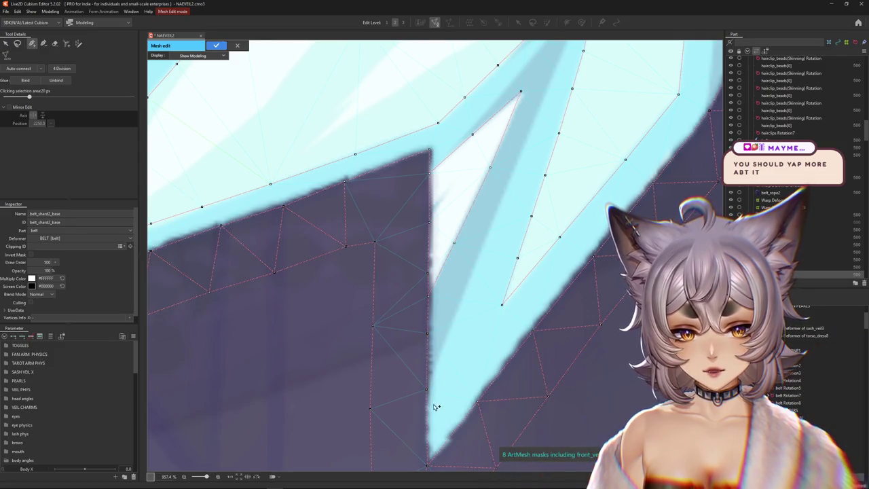
Fix the new edge along the inner spike and nudge a vertex onto the outline
scroll(436, 405, down, 2)
scroll(423, 359, down, 2)
scroll(390, 339, down, 1)
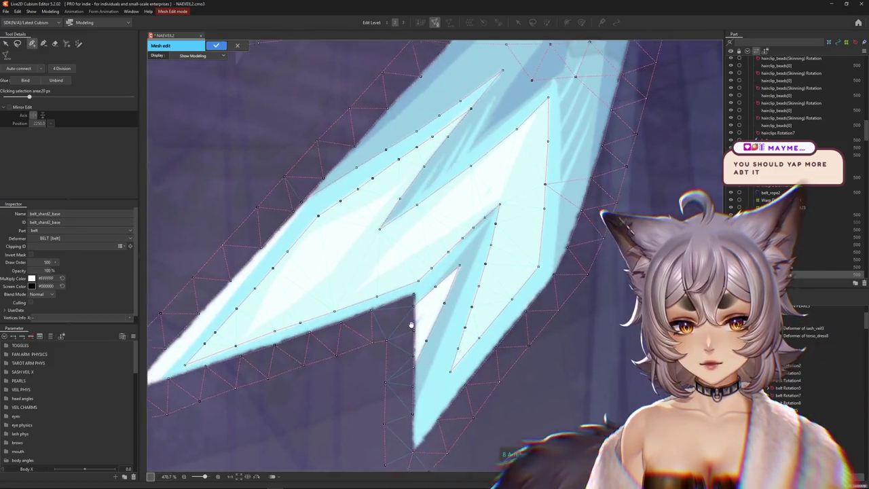
scroll(471, 316, up, 1)
scroll(371, 345, up, 1)
scroll(311, 375, up, 1)
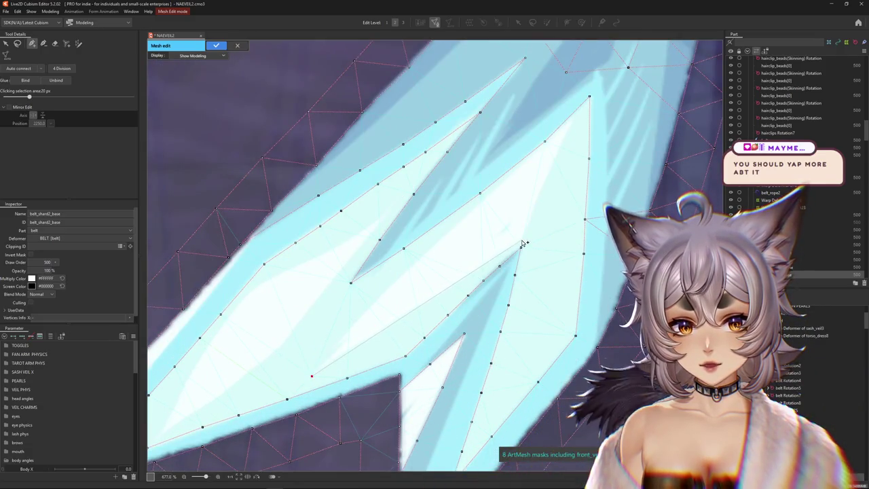
click(573, 114)
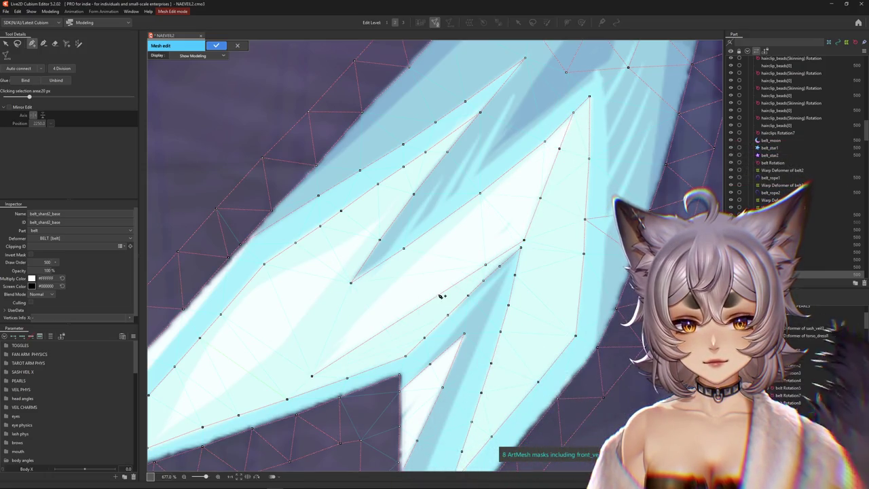
drag(312, 375, 308, 377)
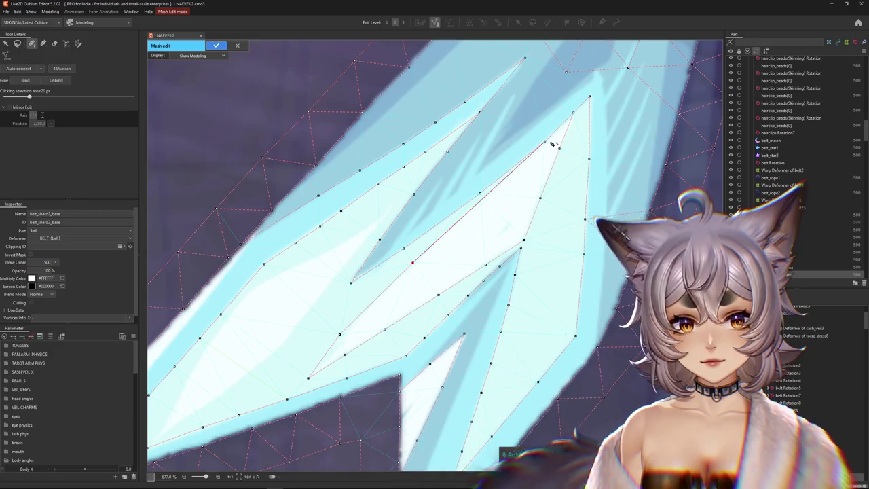
scroll(455, 230, down, 5)
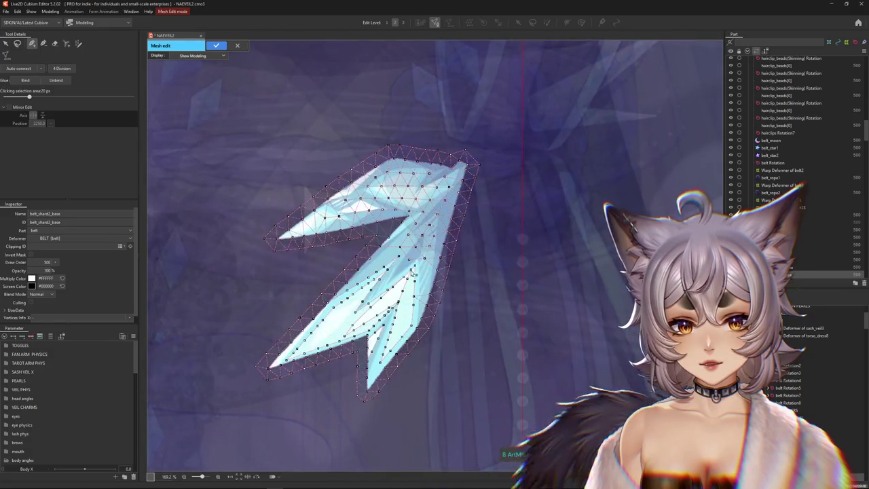
Erase the inner vertex rows and cluster in the shard's upper arm
scroll(427, 324, up, 5)
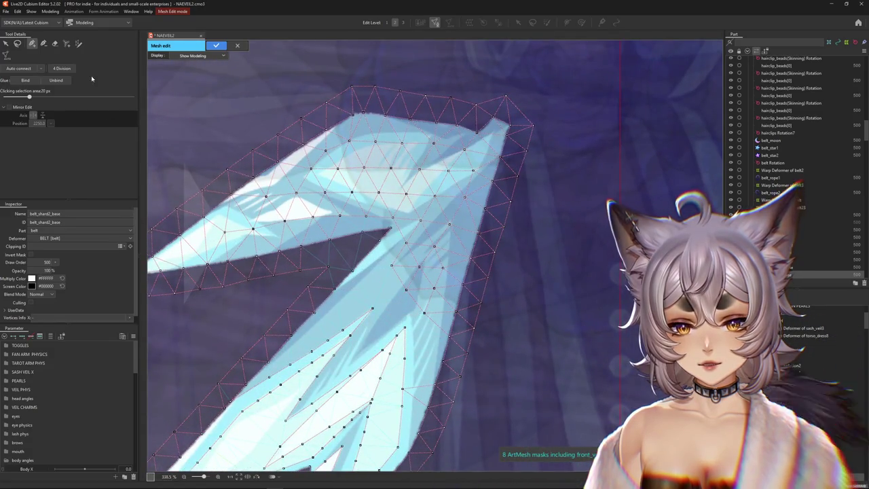
key(e)
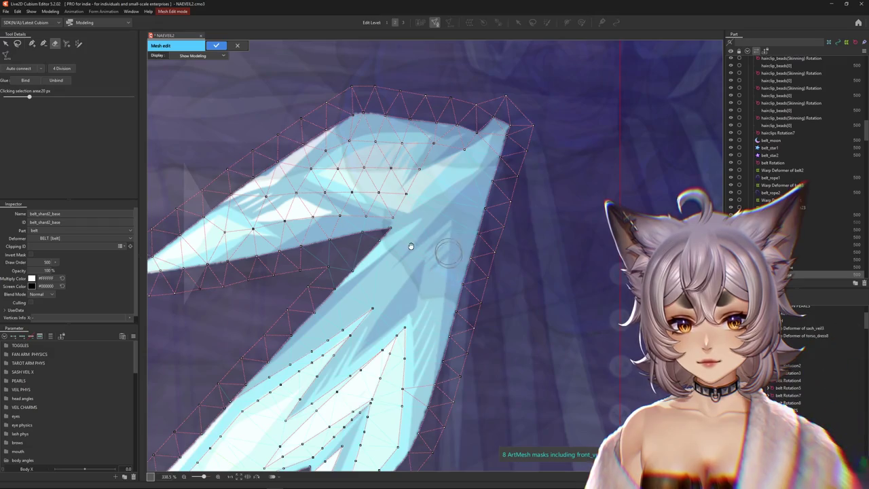
drag(412, 246, 439, 281)
drag(249, 272, 426, 240)
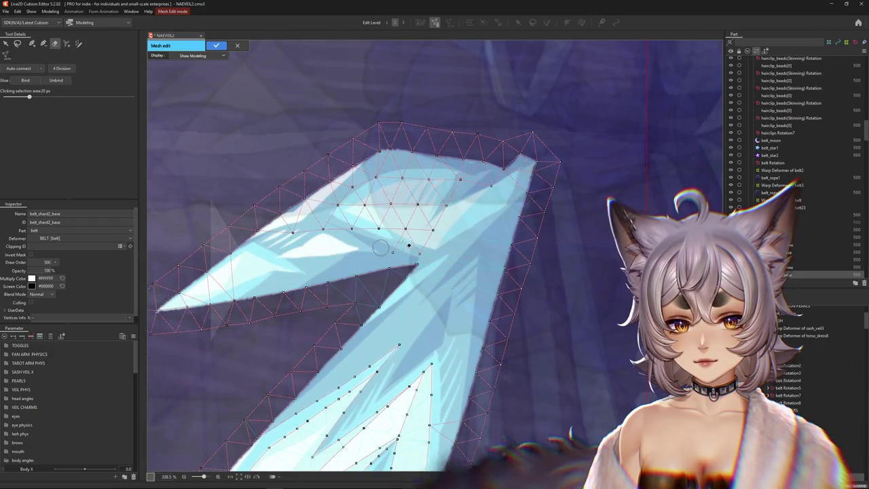
drag(487, 194, 402, 176)
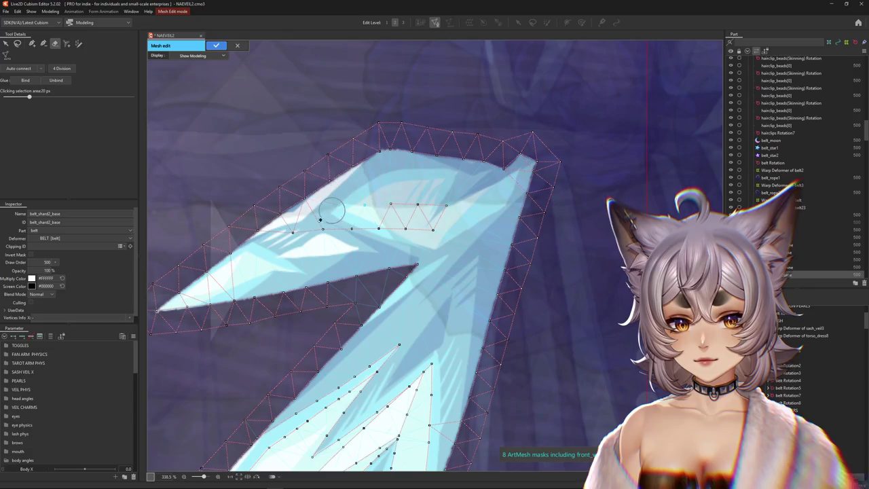
drag(378, 219, 437, 219)
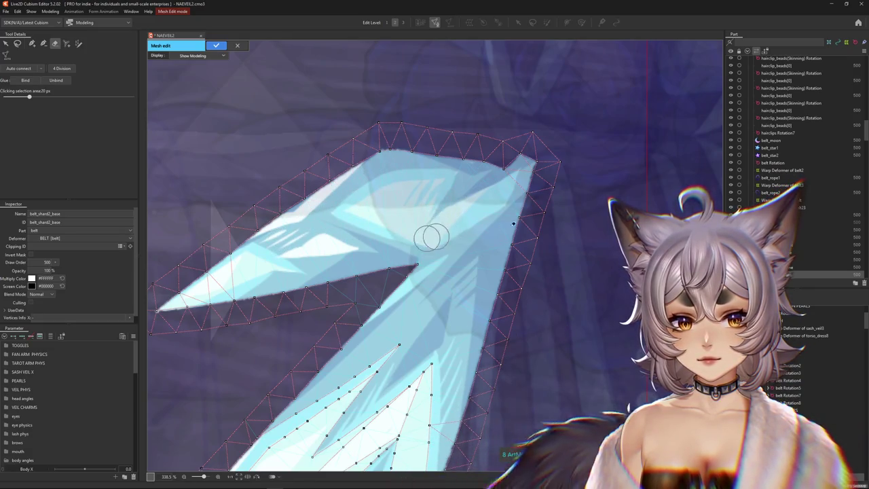
scroll(364, 278, up, 3)
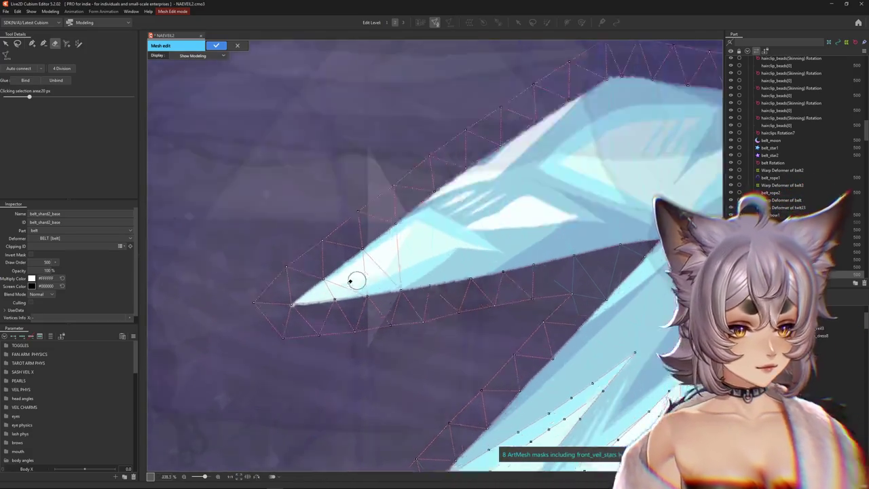
scroll(377, 299, up, 2)
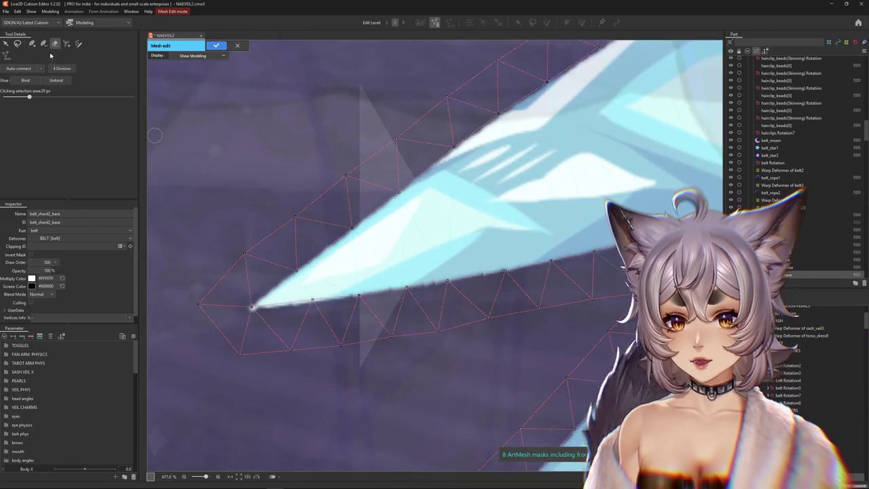
Return to the pen tool and pick the vertex to continue the edge from
key(p)
click(312, 300)
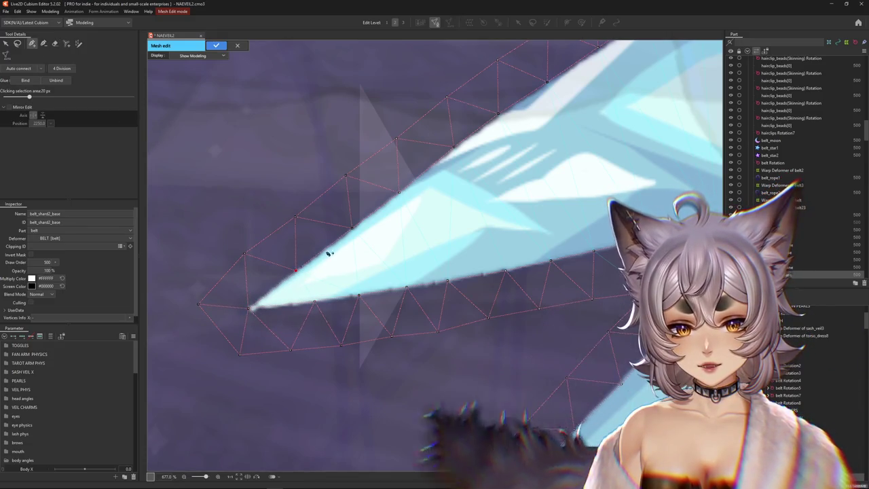
scroll(364, 229, down, 1)
scroll(396, 240, down, 1)
scroll(383, 242, up, 2)
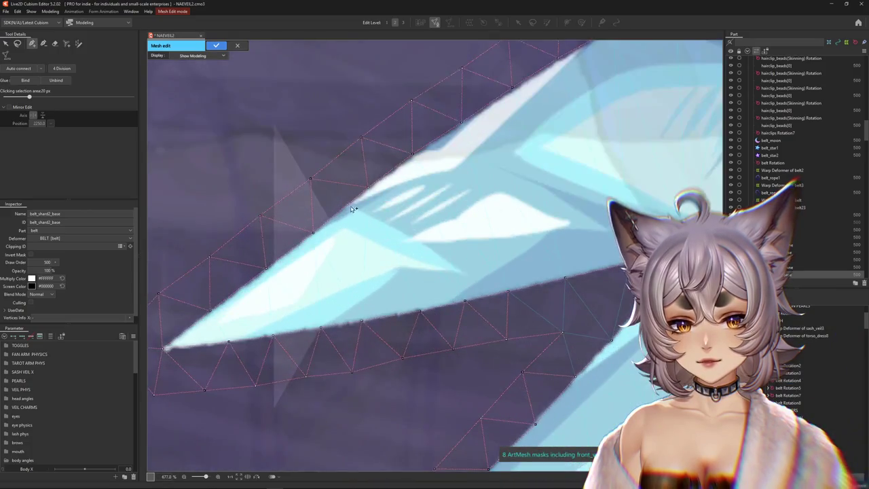
Add a chain of vertices outlining the upper prong's inner facet down to its lower corner
click(412, 237)
click(472, 276)
click(406, 271)
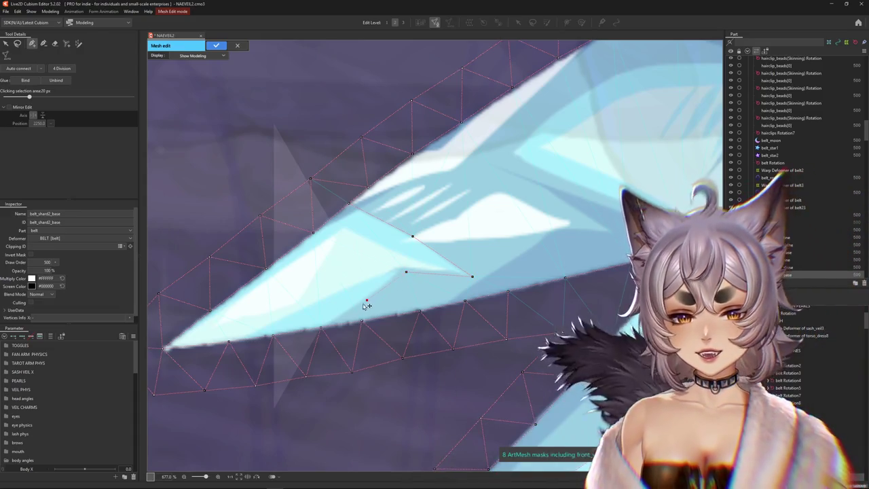
click(367, 299)
click(322, 328)
click(290, 313)
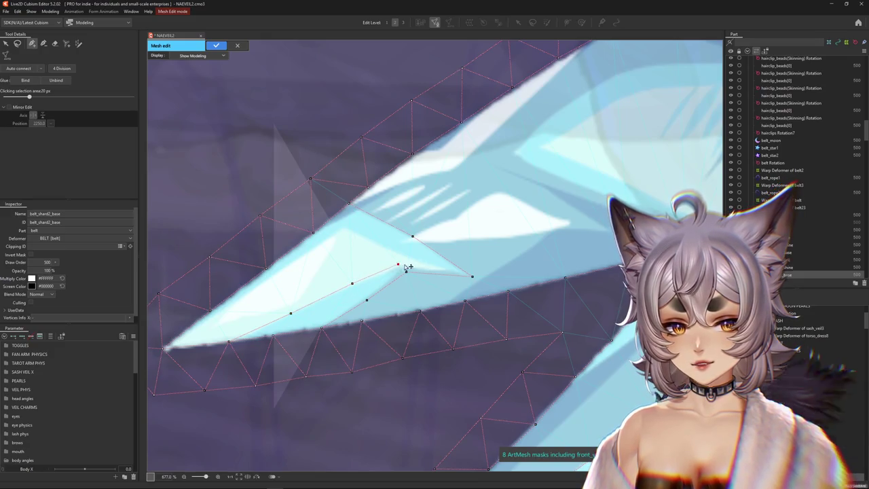
Add vertices along the inner highlight crease, extending it toward the shard's left tip
click(342, 226)
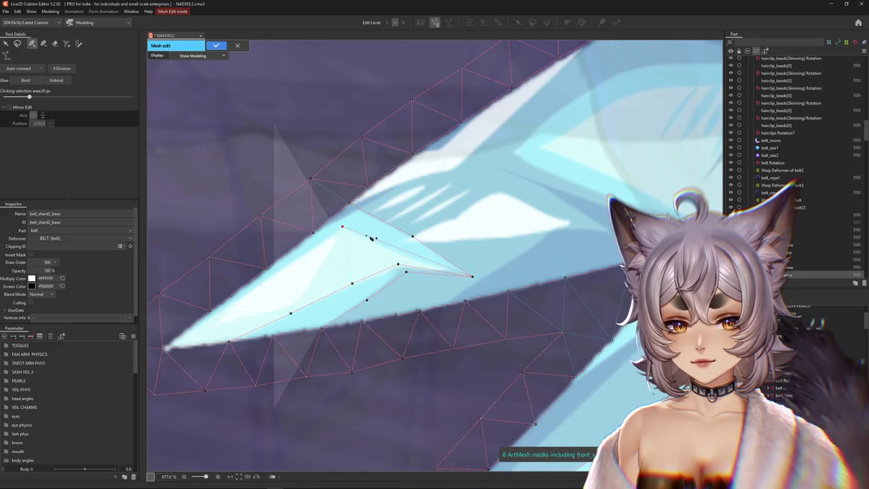
click(368, 236)
click(298, 259)
click(242, 297)
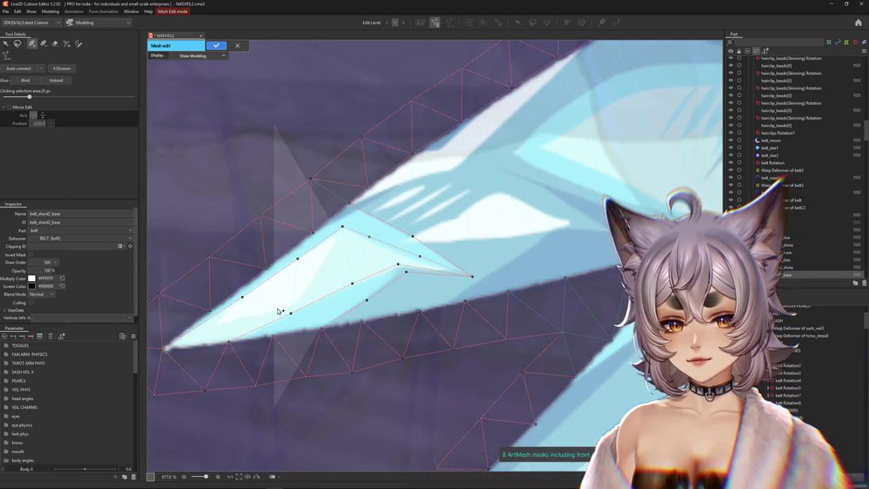
scroll(274, 304, down, 3)
scroll(274, 304, down, 3)
scroll(435, 288, up, 4)
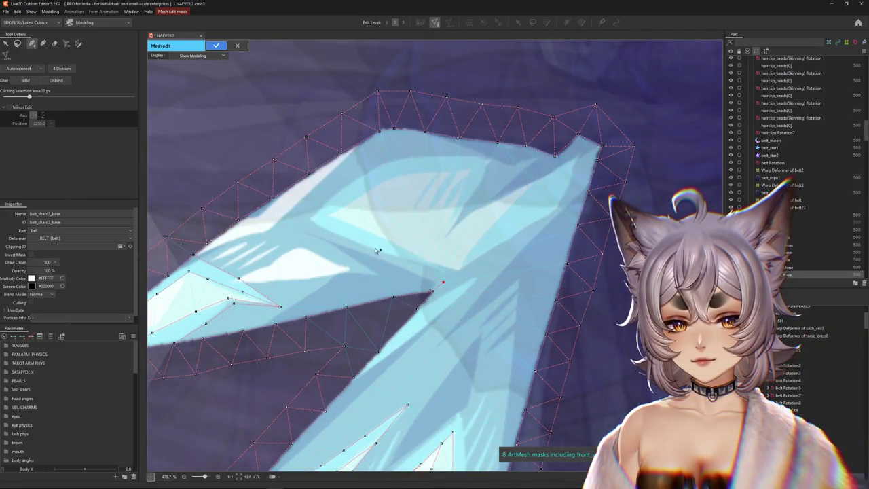
scroll(441, 286, down, 2)
scroll(441, 285, down, 2)
scroll(416, 293, up, 2)
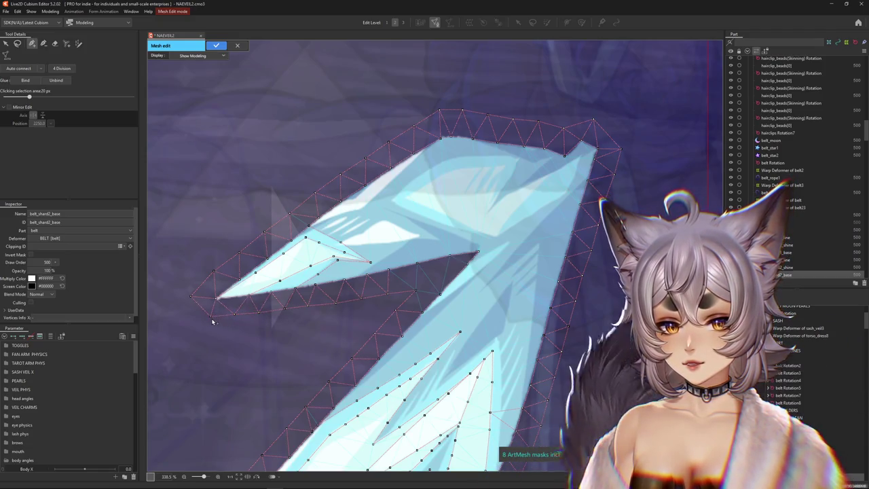
scroll(255, 317, up, 5)
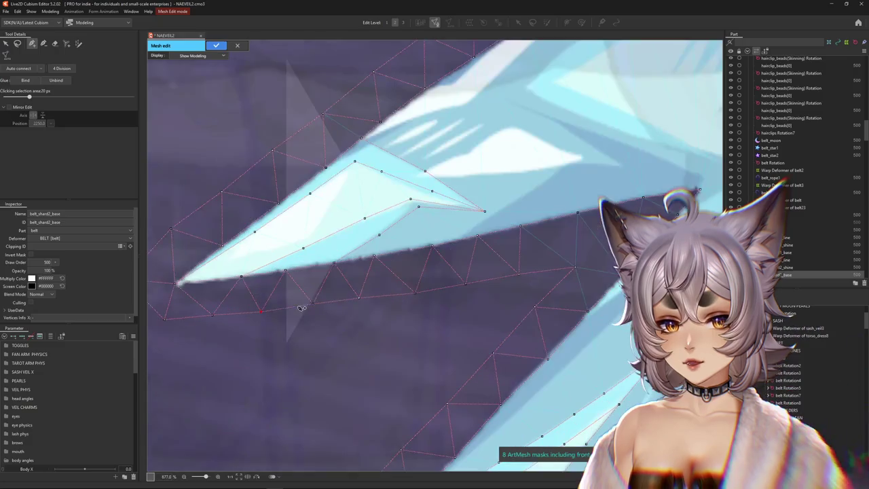
Pull the left-tip outline vertices closer against the shard's edge
drag(243, 334, 238, 333)
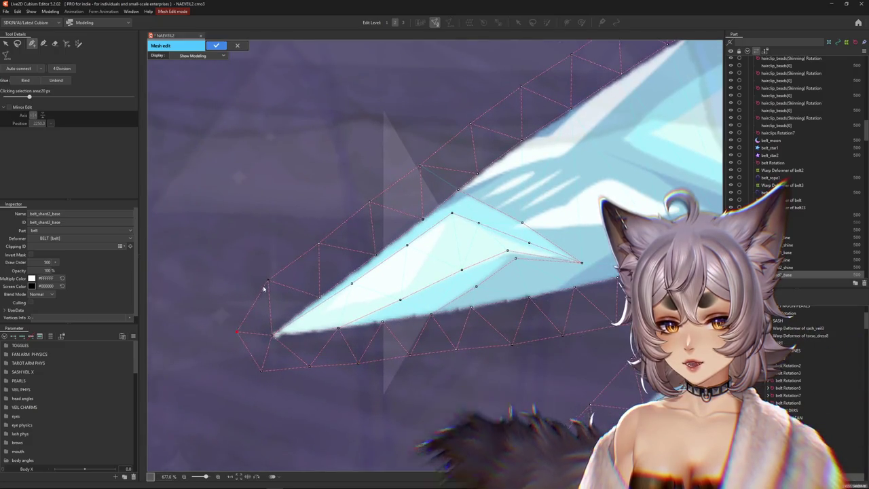
drag(269, 282, 266, 300)
drag(316, 247, 321, 253)
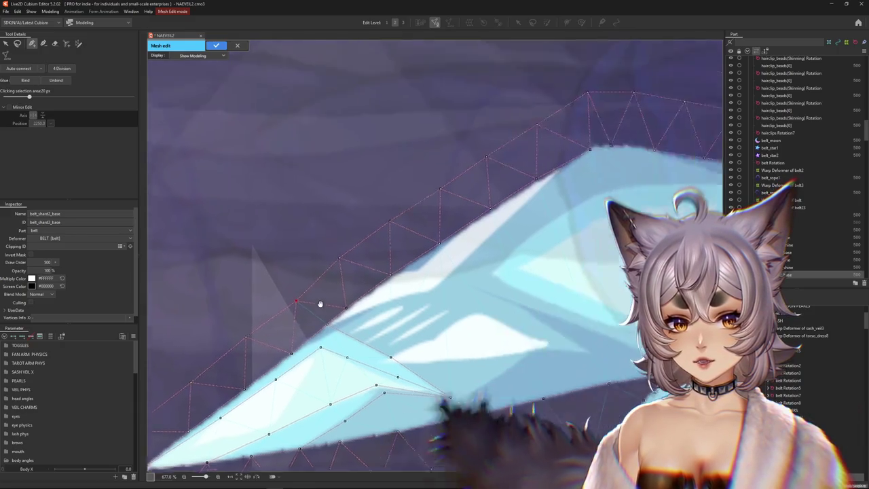
drag(428, 167, 333, 279)
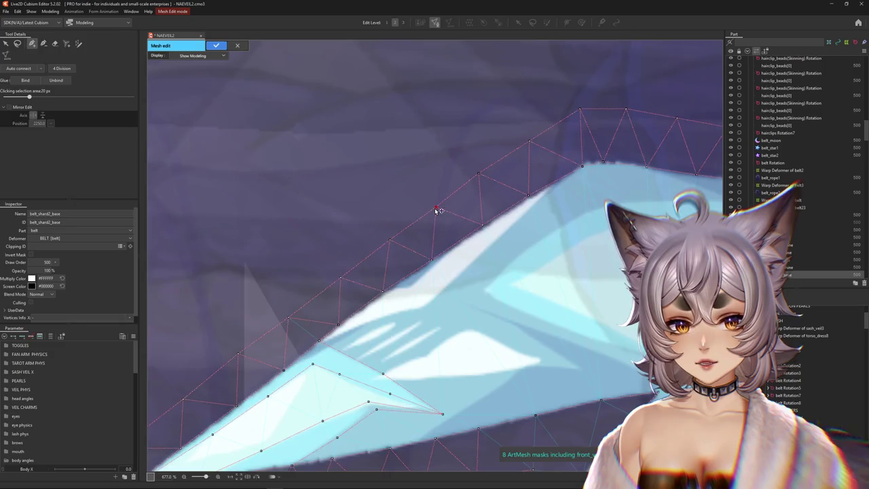
scroll(438, 211, down, 2)
scroll(448, 238, down, 2)
scroll(461, 271, up, 1)
scroll(474, 306, down, 3)
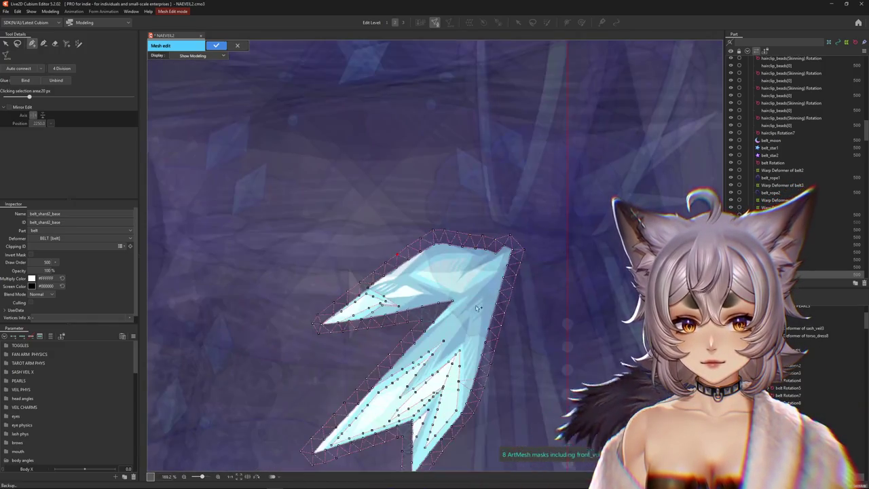
scroll(426, 223, up, 4)
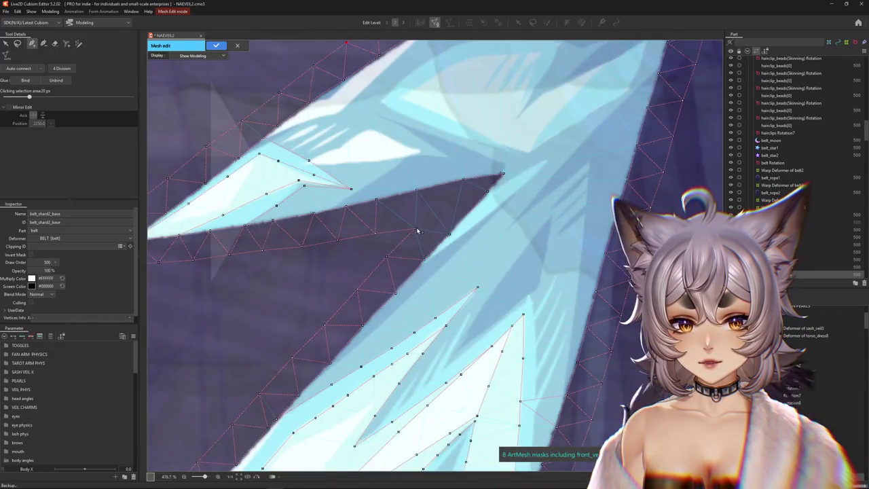
Add a new interior vertex inside the shard near its upper edge
click(448, 210)
scroll(419, 221, down, 3)
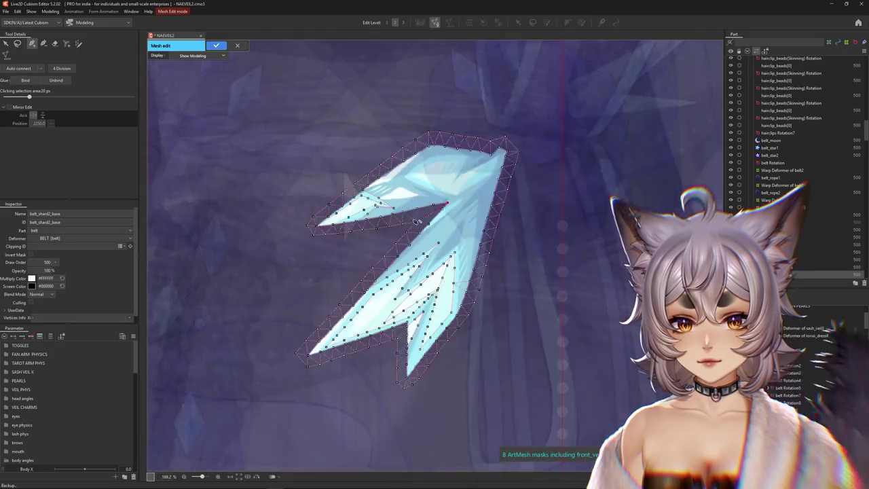
scroll(451, 201, up, 3)
scroll(448, 209, down, 3)
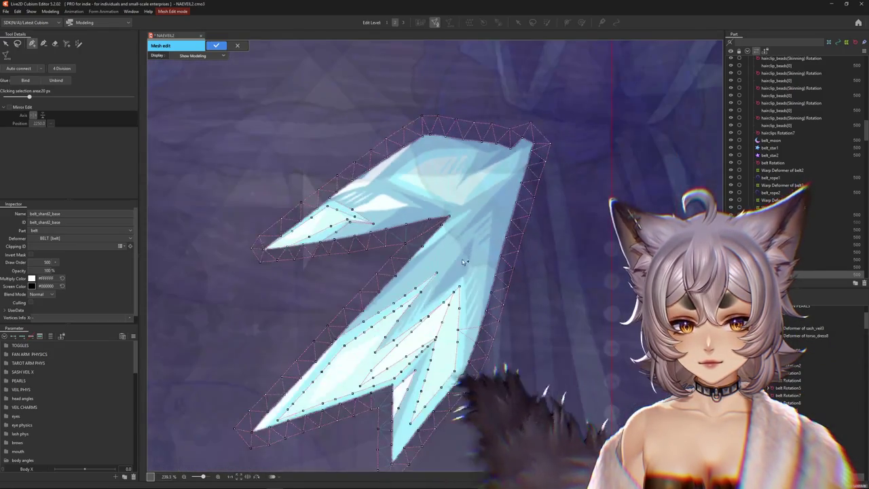
scroll(455, 209, down, 1)
scroll(460, 212, up, 1)
scroll(459, 211, up, 2)
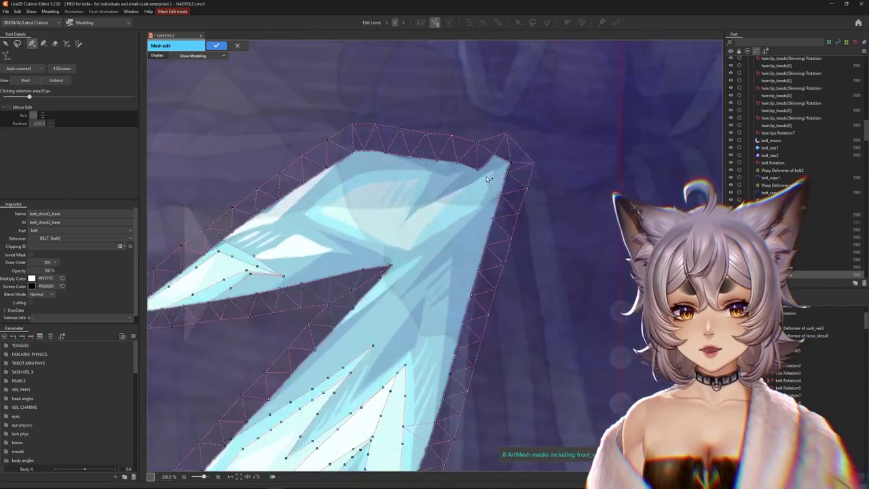
scroll(458, 190, up, 1)
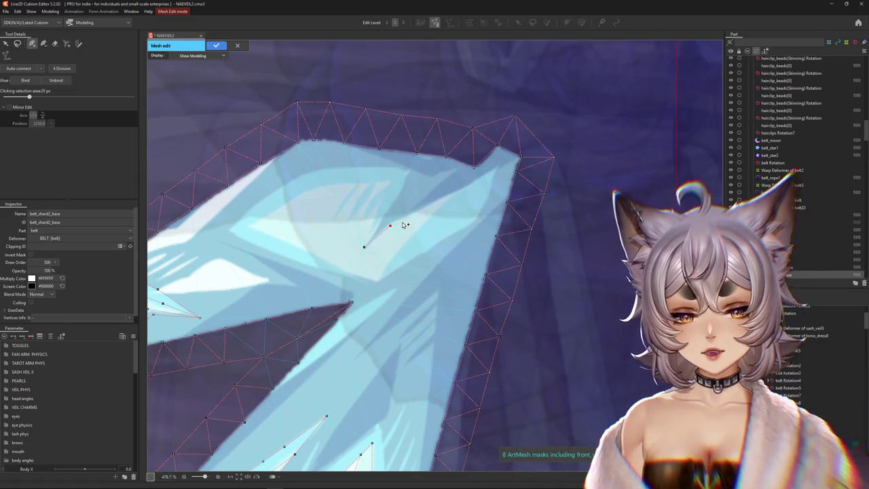
Extend the inner vertex line with two more vertices and end that line
scroll(403, 224, up, 1)
click(434, 299)
click(483, 281)
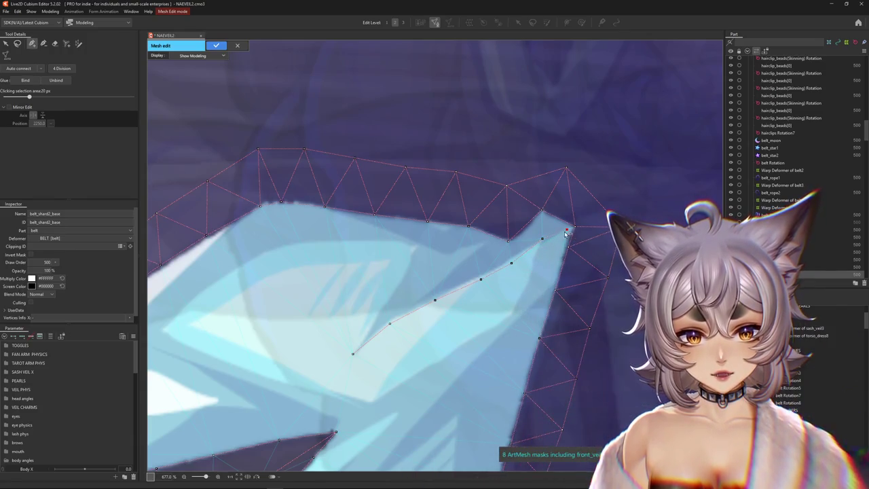
click(558, 285)
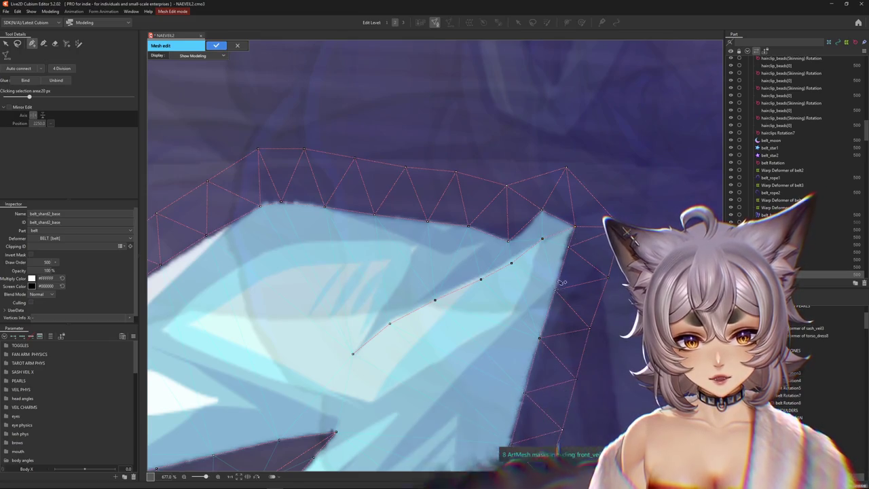
Trace a new vertex line along the shard's right fold, nudging one vertex onto the crease
scroll(523, 315, down, 3)
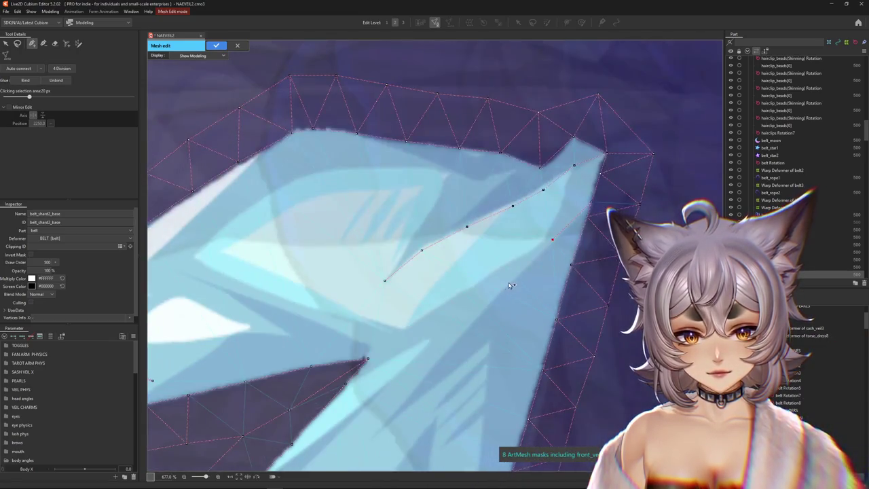
click(467, 326)
click(440, 361)
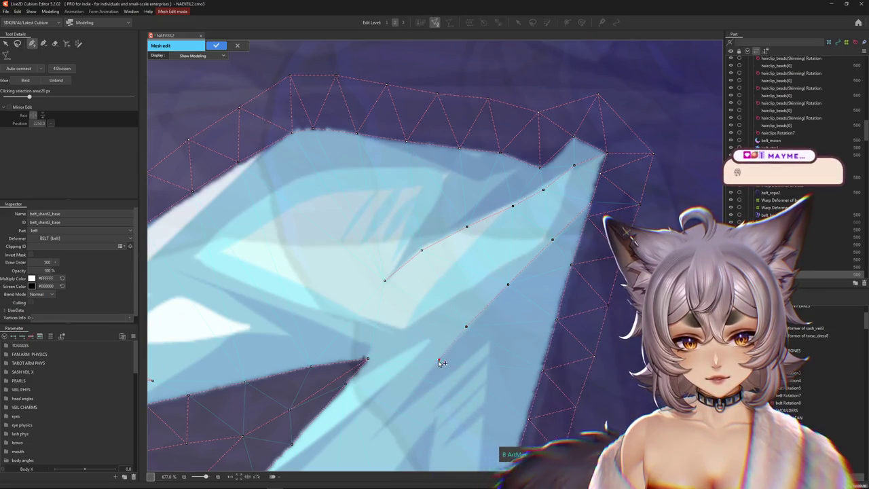
scroll(442, 361, down, 2)
scroll(442, 313, down, 1)
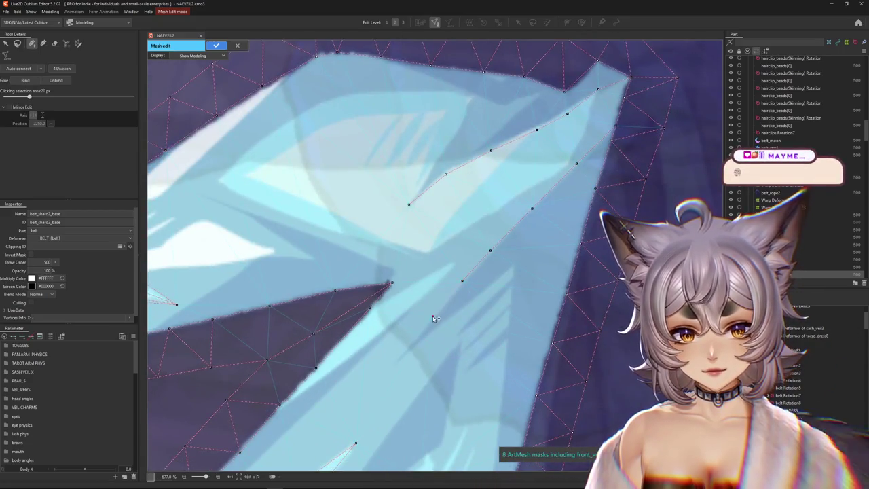
click(391, 365)
click(430, 340)
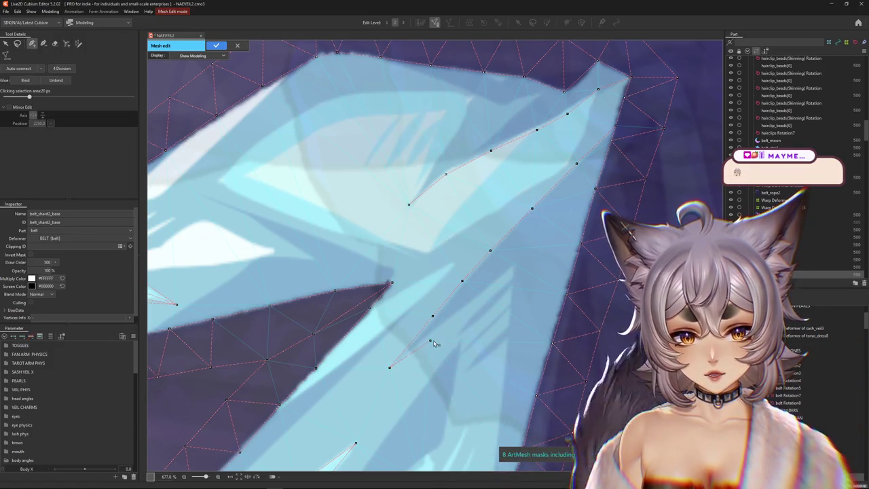
drag(433, 316, 425, 322)
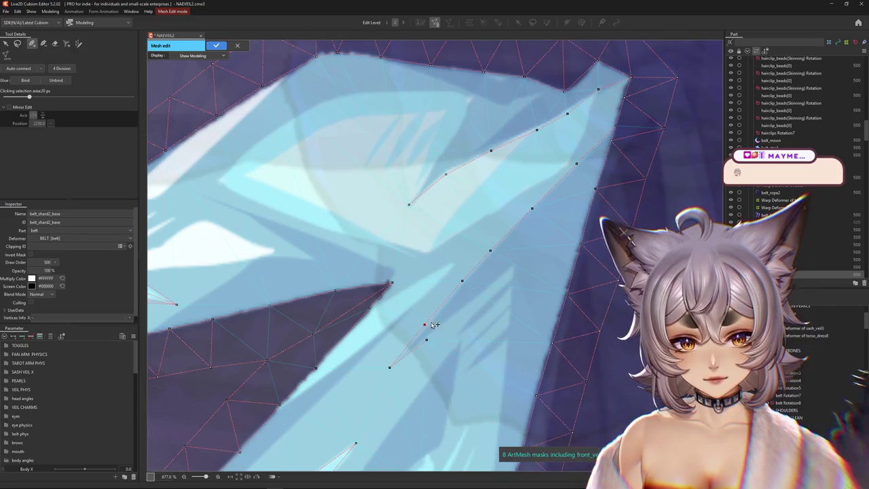
Add vertices along the right edge fold and lower down the shard, including one on an existing edge
click(468, 305)
click(512, 268)
click(507, 335)
click(503, 408)
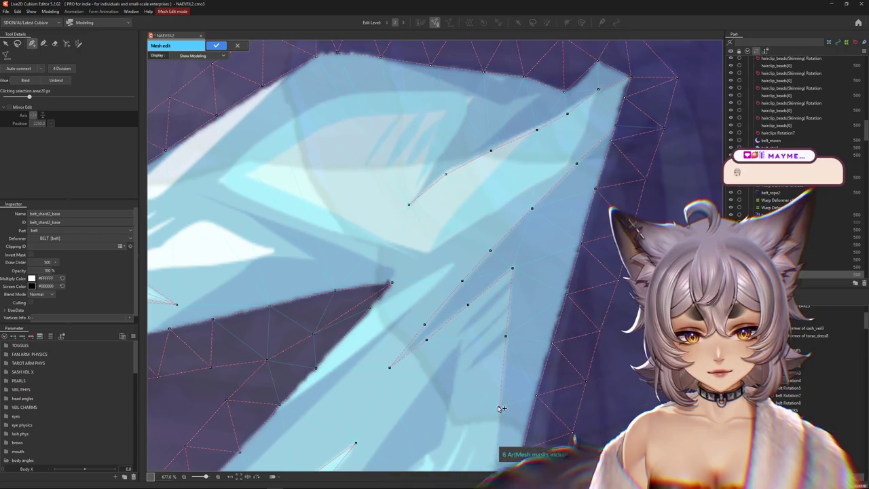
scroll(475, 306, down, 5)
click(465, 273)
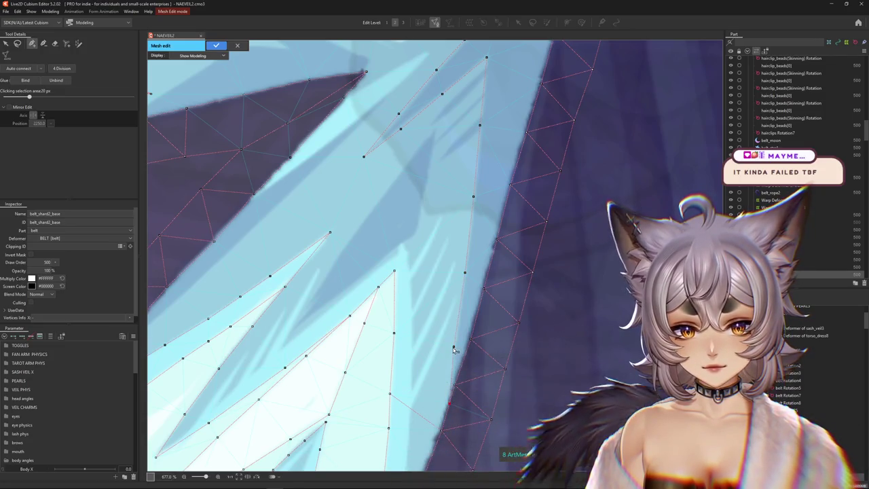
click(454, 348)
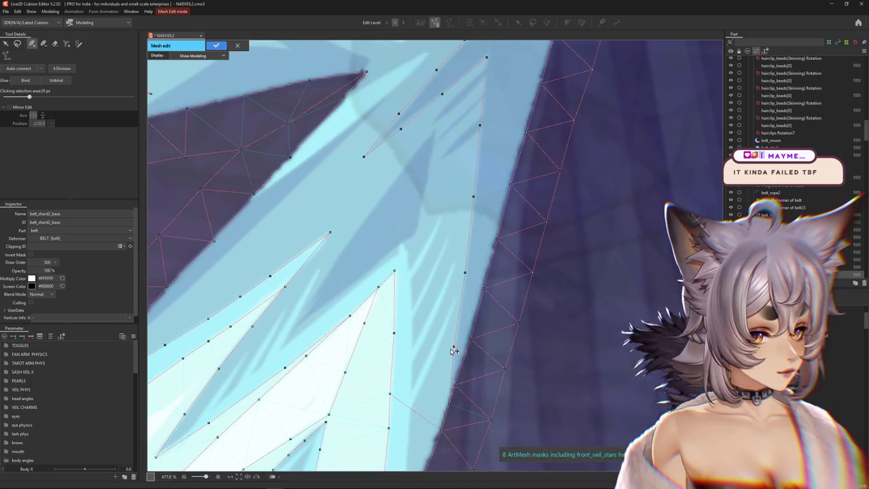
Link a vertex to the upper fold line and place a vertex on the inner crease
scroll(454, 350, down, 5)
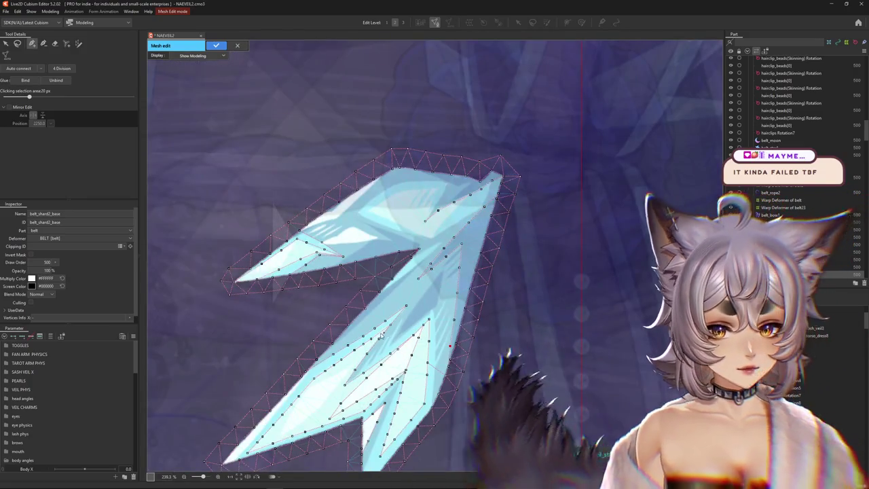
scroll(416, 245, up, 5)
scroll(416, 245, up, 3)
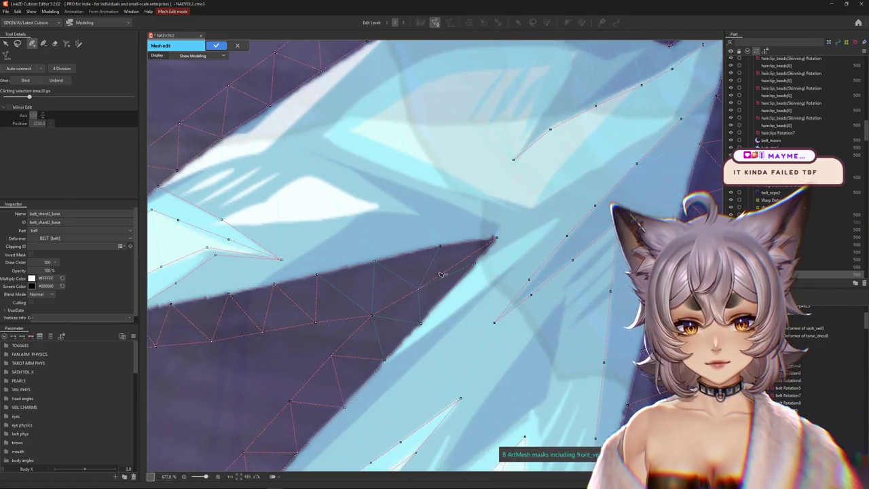
scroll(416, 294, down, 5)
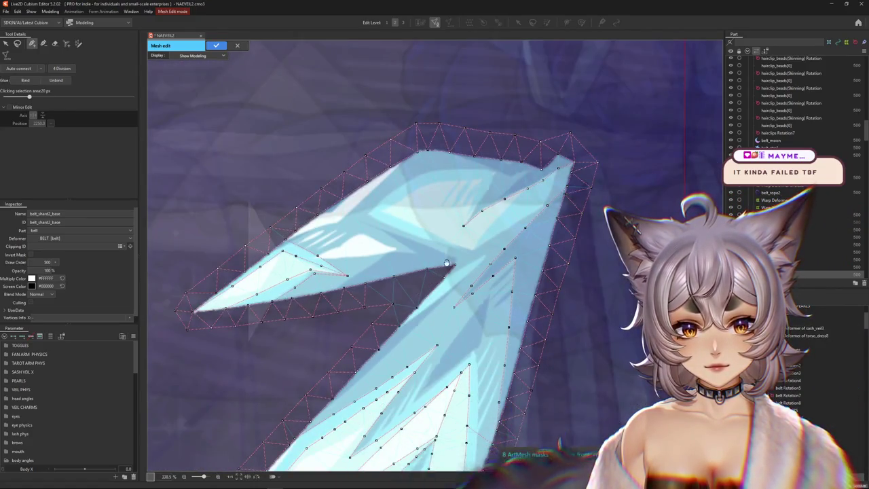
scroll(405, 255, up, 2)
scroll(398, 254, up, 2)
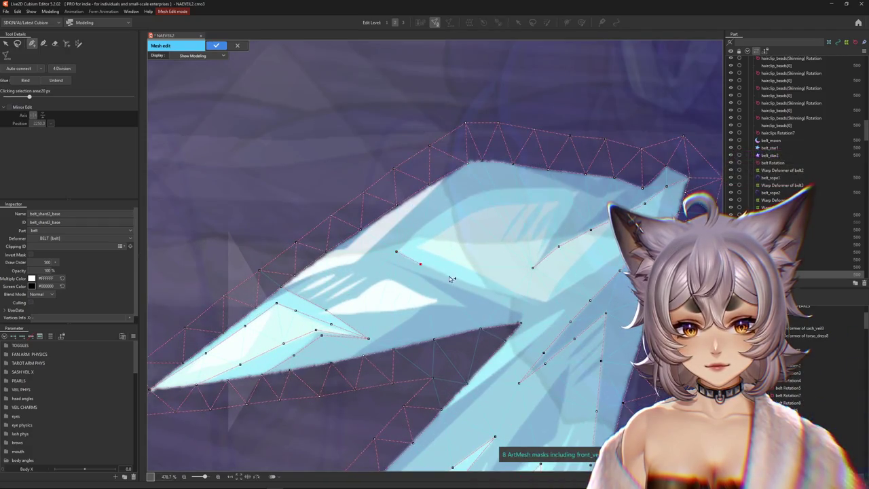
click(506, 294)
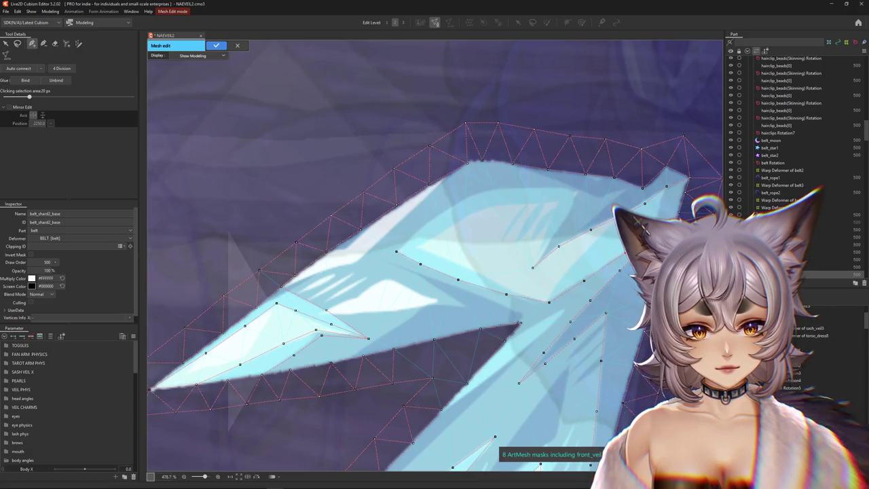
scroll(557, 229, up, 3)
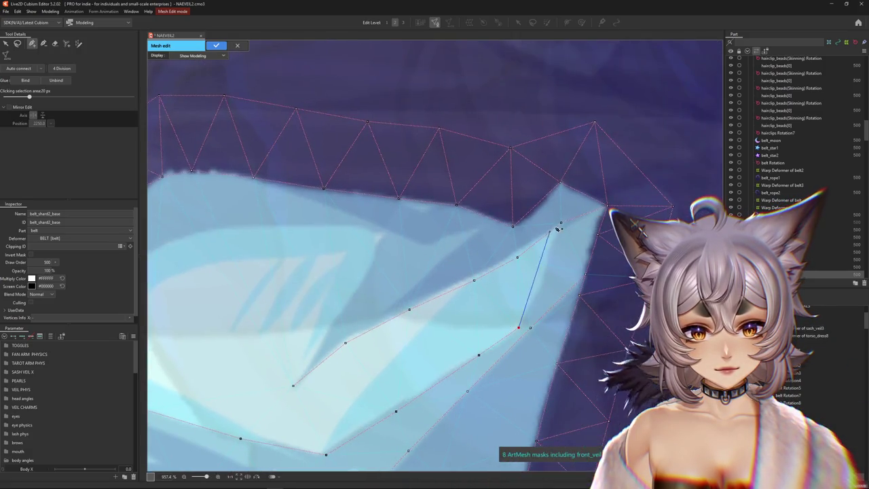
click(560, 224)
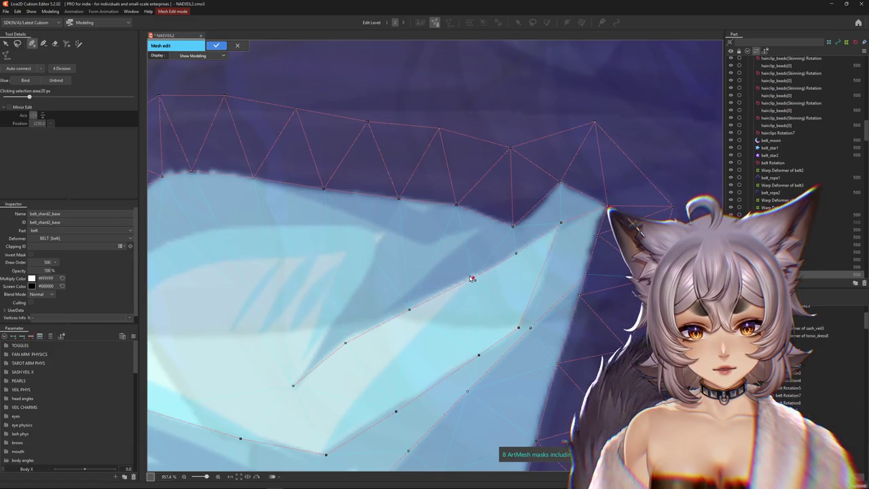
click(408, 310)
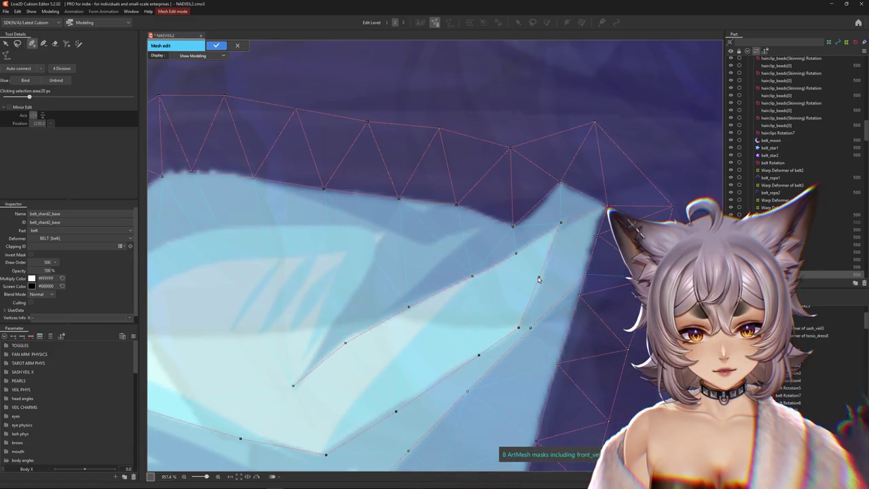
scroll(538, 279, down, 3)
Cancel the accidental exit and add vertices along the inner notch and near the upper edge
key(Escape)
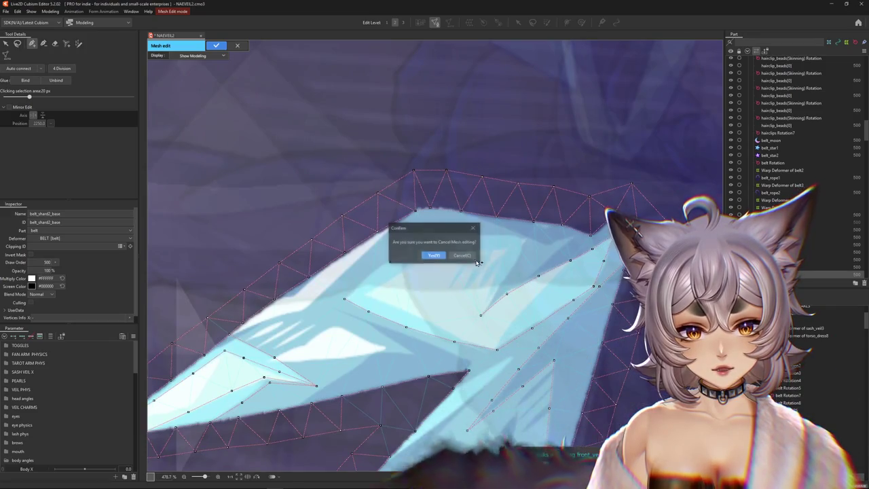
click(472, 257)
scroll(485, 309, up, 3)
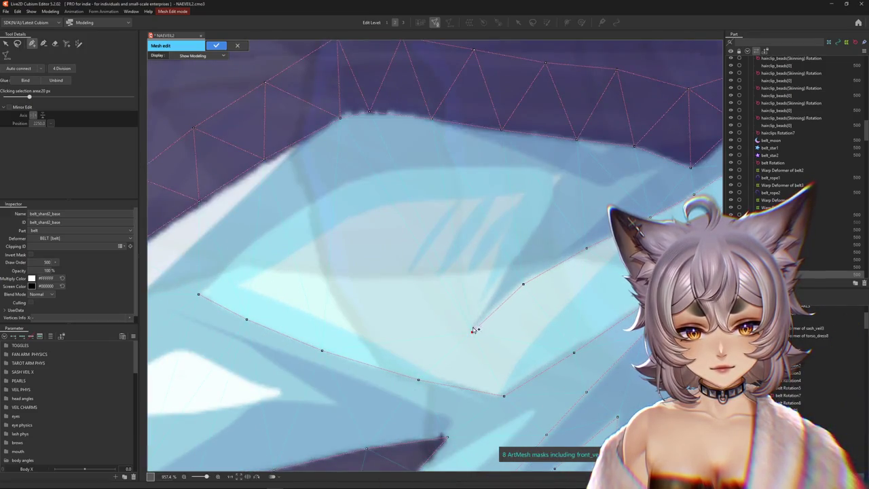
click(481, 309)
click(516, 254)
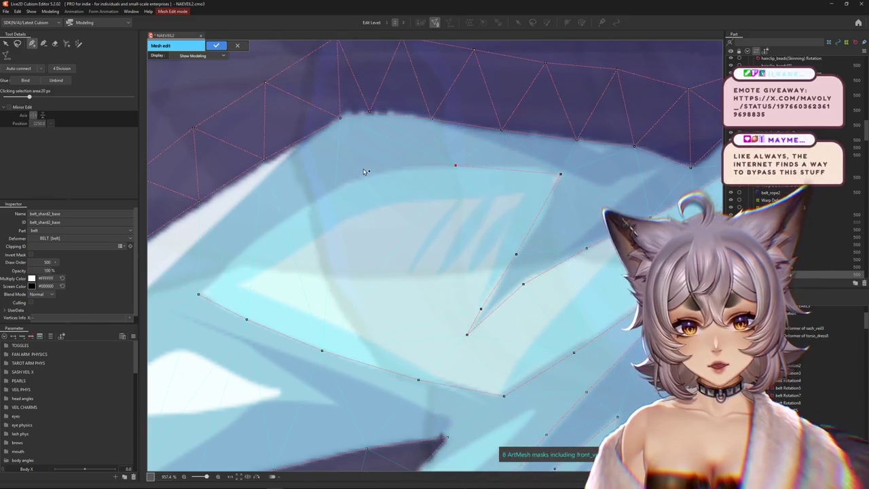
click(307, 204)
Apply the reworked belt_shard2_base mesh and exit mesh editing
drag(245, 247, 311, 243)
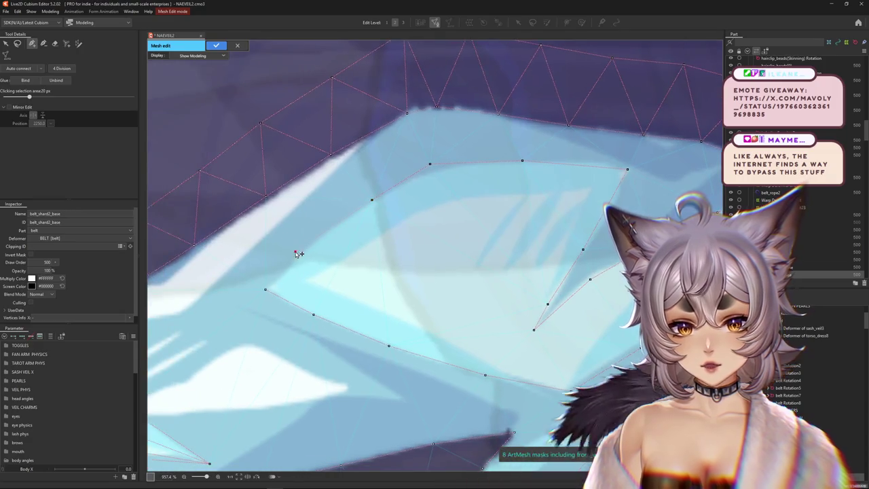
scroll(295, 253, down, 3)
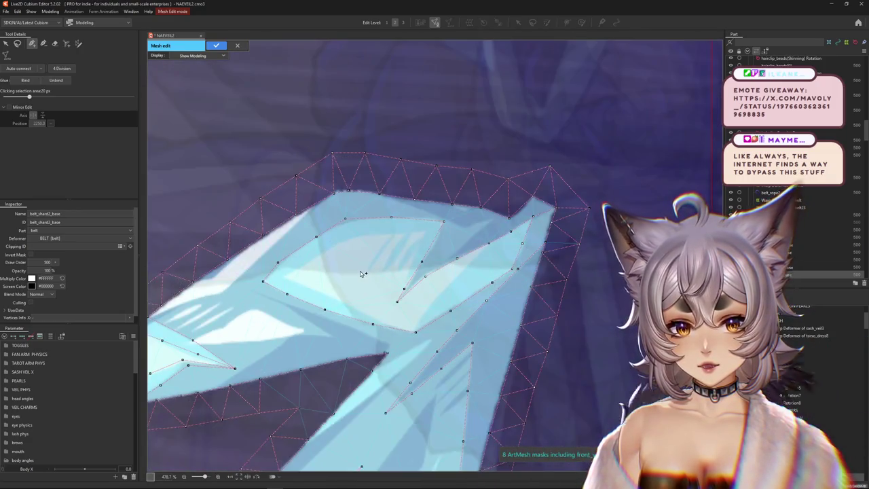
scroll(361, 273, down, 3)
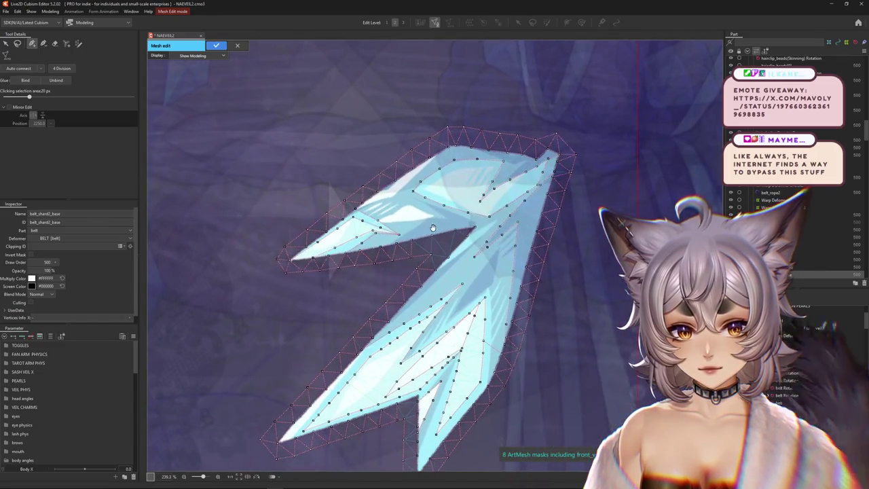
scroll(433, 231, down, 3)
click(215, 48)
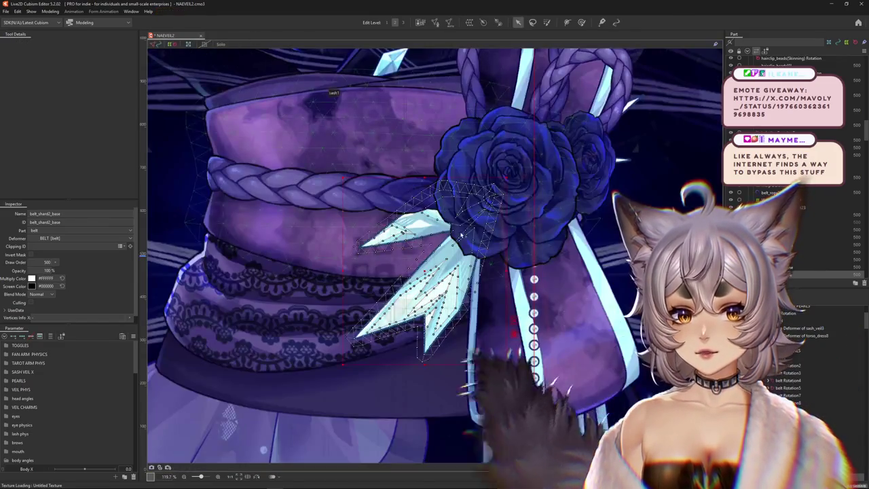
Briefly enter mesh editing for the shard, then leave it again
scroll(476, 298, up, 3)
scroll(477, 299, up, 2)
scroll(477, 299, down, 5)
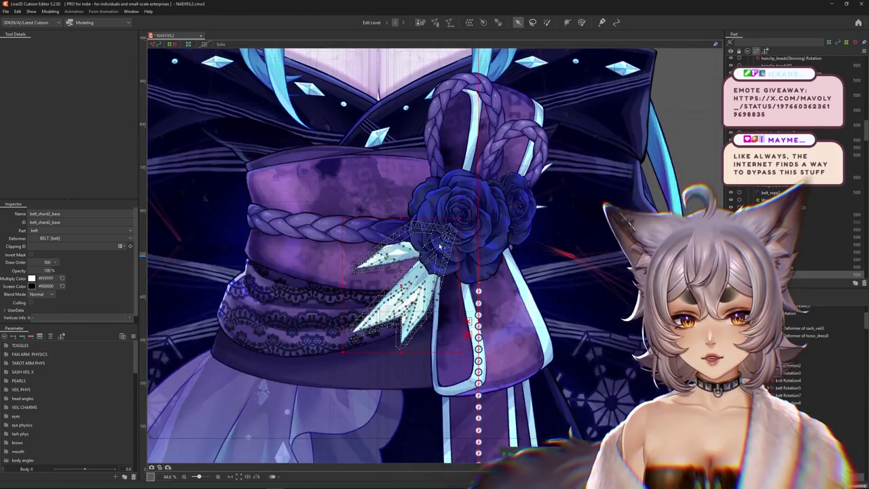
scroll(462, 227, up, 2)
scroll(419, 161, up, 1)
click(435, 23)
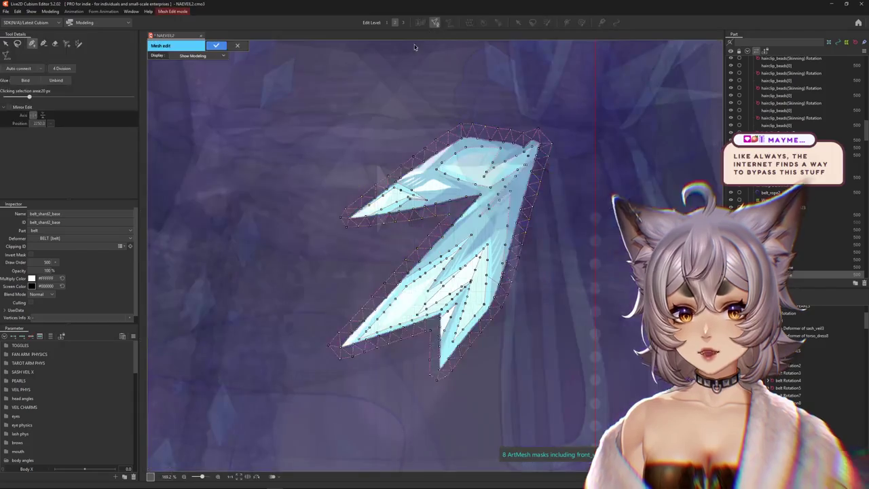
key(Escape)
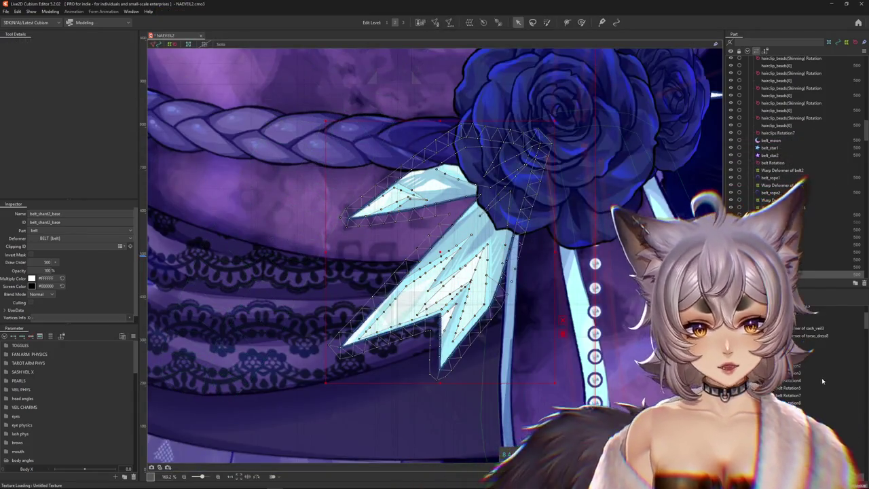
Select belt_shard1_base and the lower shard mesh, then open belt_shard2_line in mesh editing
click(780, 252)
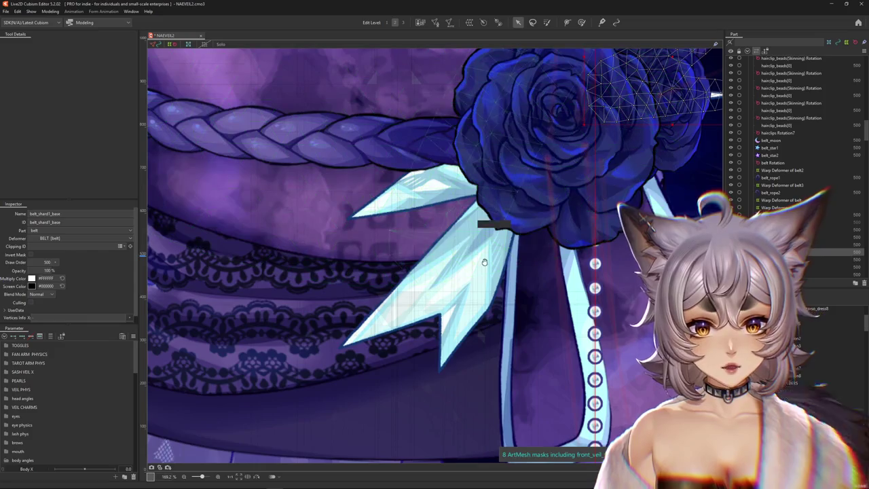
drag(483, 261, 502, 280)
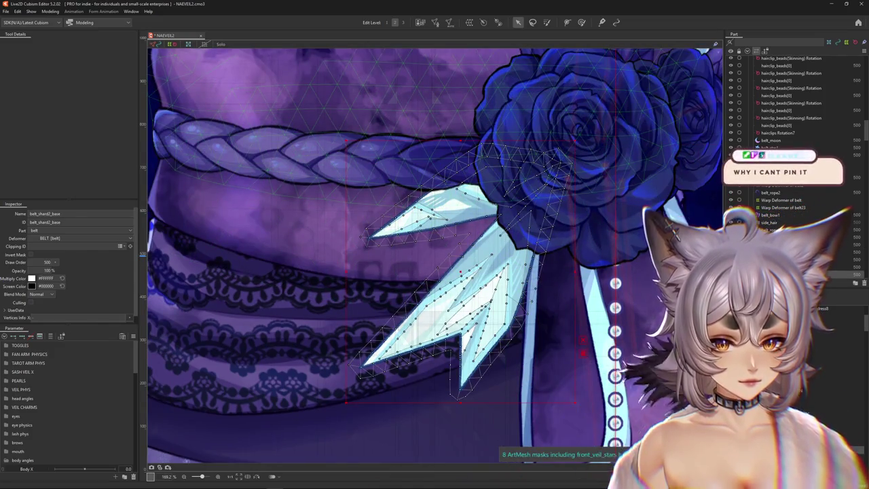
scroll(464, 389, up, 2)
right_click(465, 389)
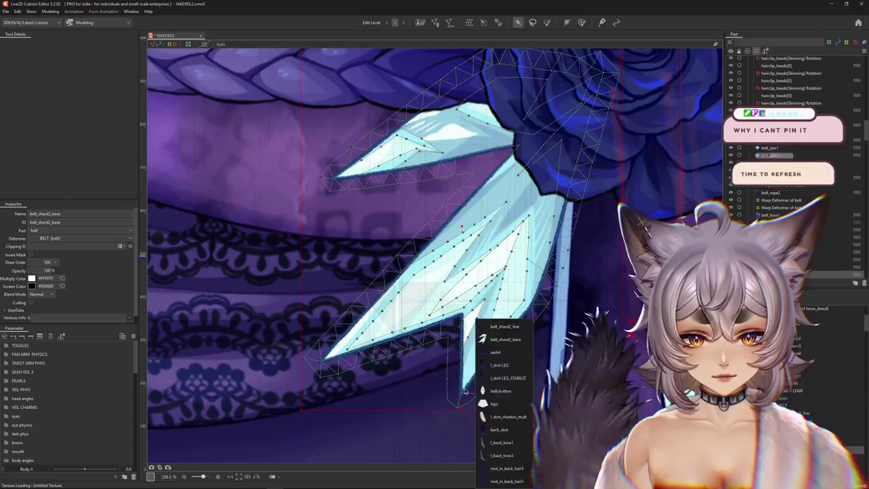
click(497, 332)
shift+click(497, 331)
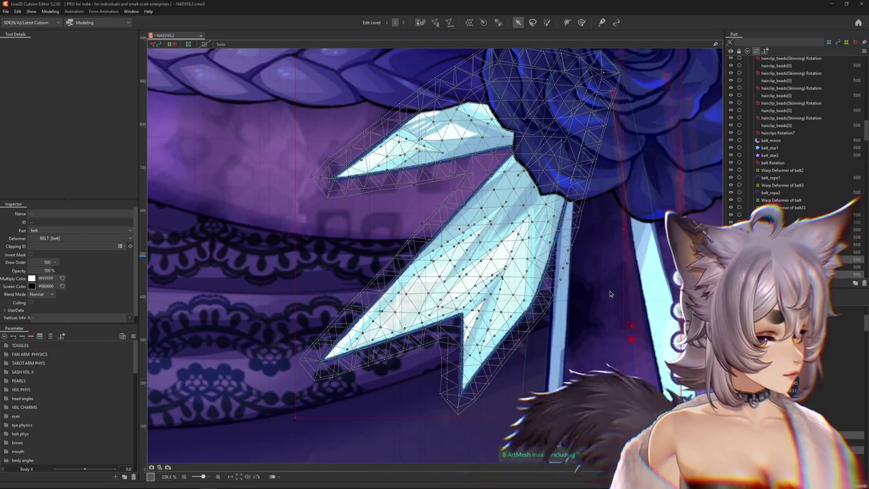
scroll(610, 290, down, 3)
scroll(610, 291, down, 2)
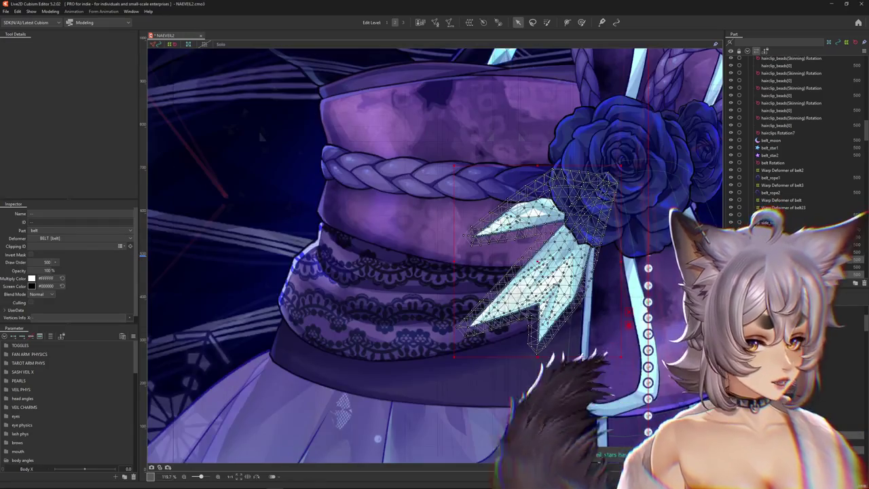
double_click(598, 284)
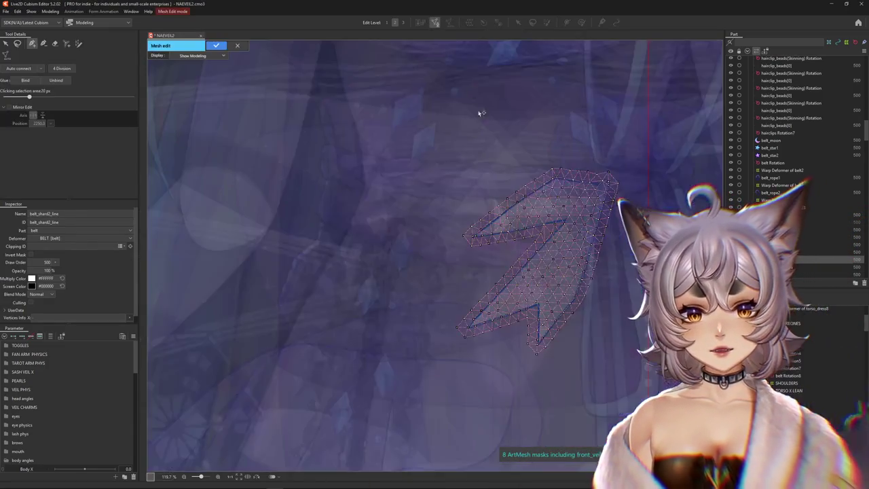
Erase belt_shard2_line's old vertices, generate a denser mesh around the shard, and apply it
scroll(496, 283, up, 2)
scroll(496, 284, up, 2)
click(55, 43)
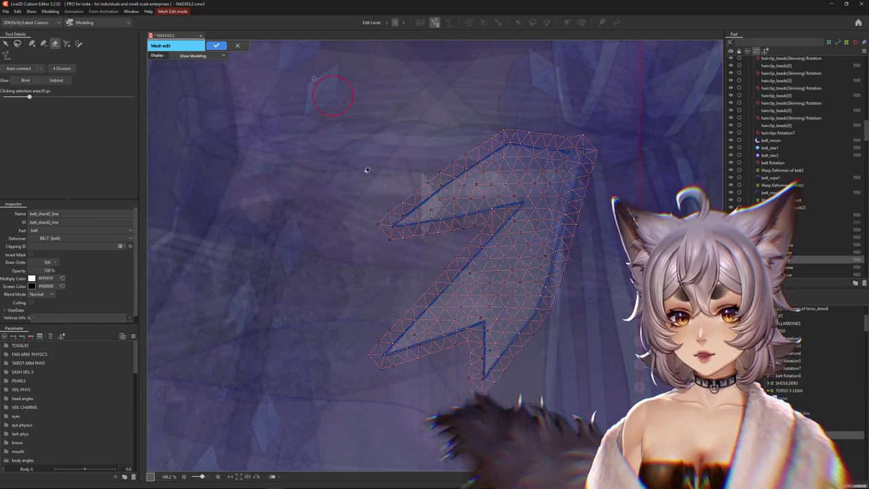
mouse_move(394, 184)
mouse_down()
mouse_move(542, 277)
mouse_move(423, 343)
mouse_up()
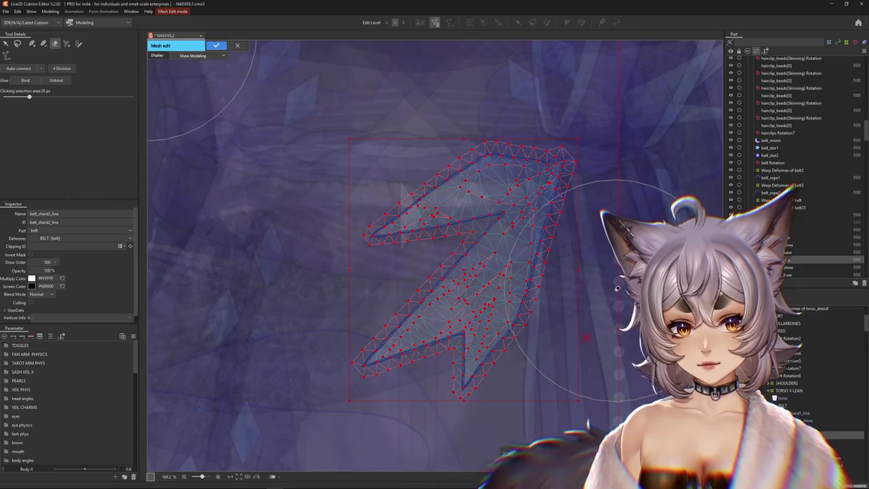
scroll(504, 310, up, 2)
drag(504, 309, 536, 283)
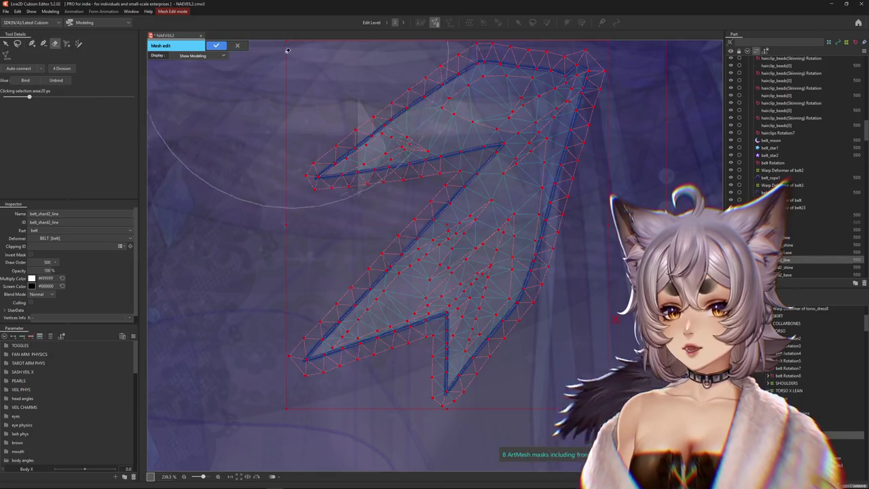
click(217, 45)
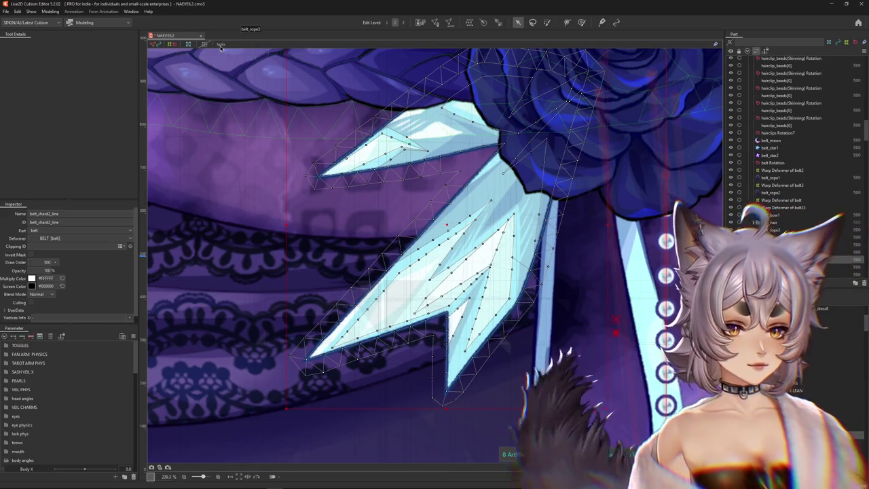
Open and close mesh editing on the shard outline unchanged, then select belt_shard2_base
scroll(409, 287, down, 5)
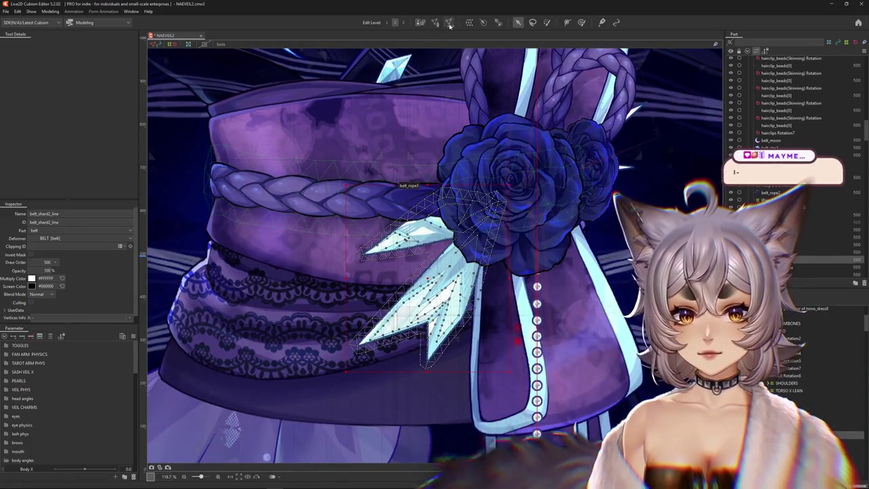
click(435, 23)
click(237, 45)
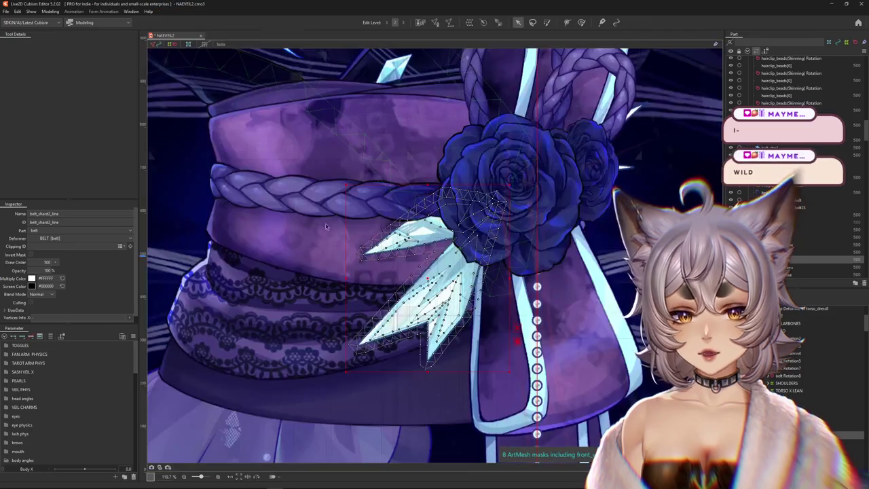
scroll(376, 301, up, 5)
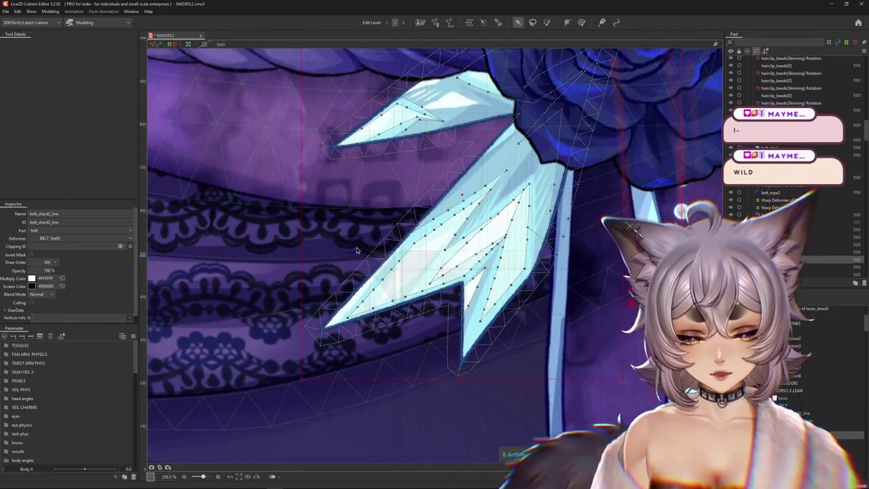
drag(357, 250, 366, 304)
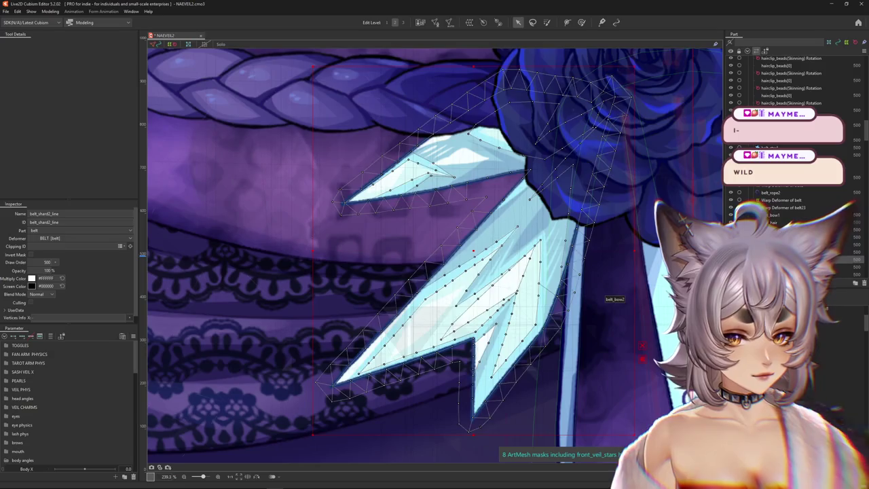
click(475, 326)
Select belt_shard1_line, enter its mesh editing, then exit and confirm the prompt
scroll(610, 391, down, 2)
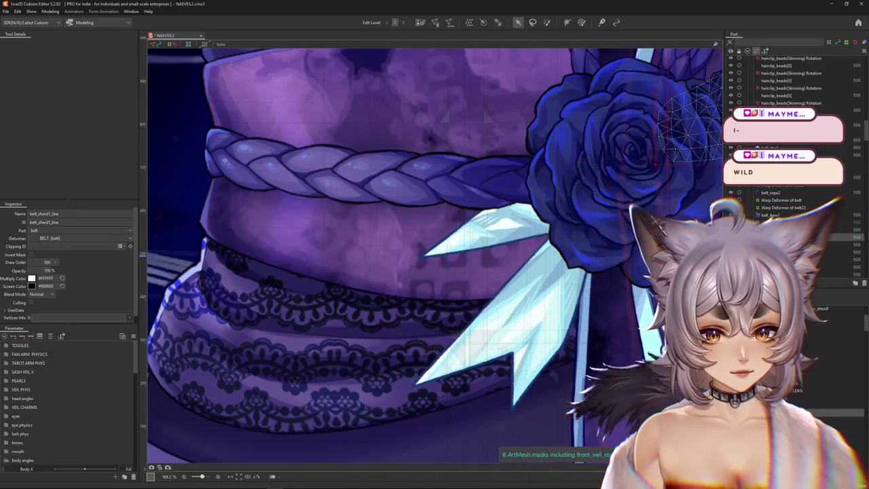
drag(835, 224, 589, 374)
scroll(589, 374, up, 2)
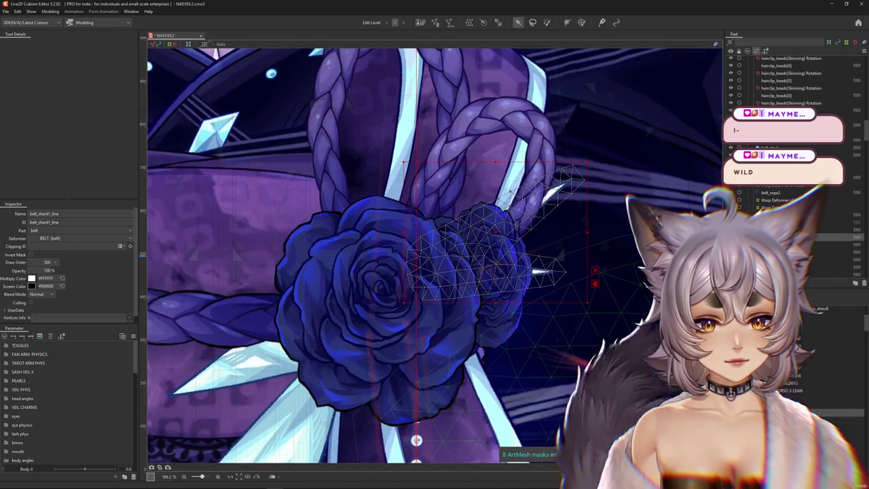
click(435, 22)
scroll(543, 216, up, 2)
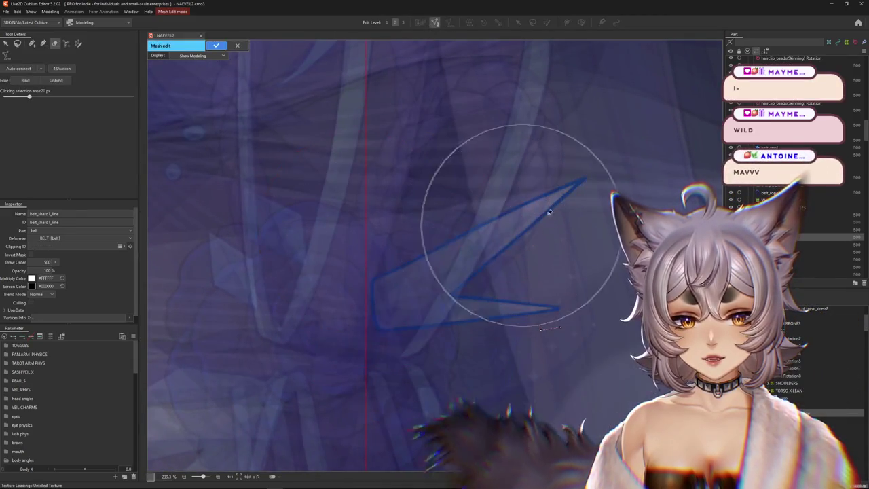
scroll(361, 225, down, 3)
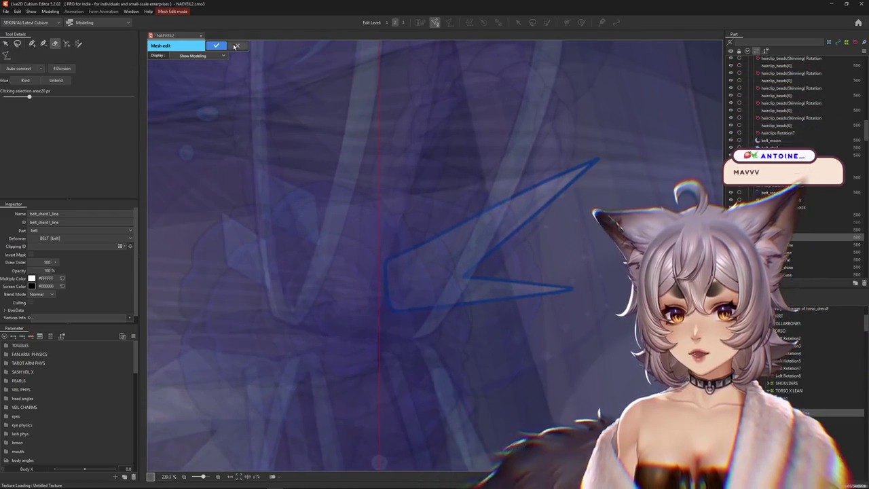
click(216, 45)
click(438, 256)
Enter mesh editing for belt_shard1_base
scroll(526, 272, down, 5)
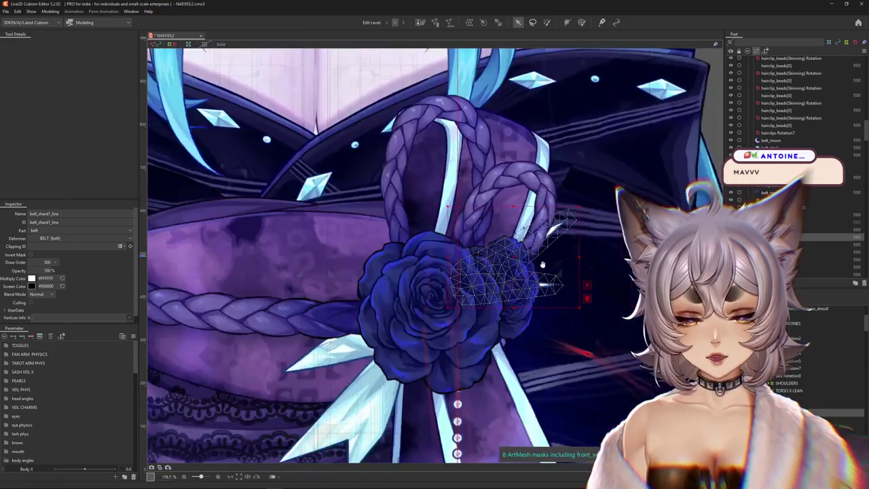
scroll(428, 221, up, 3)
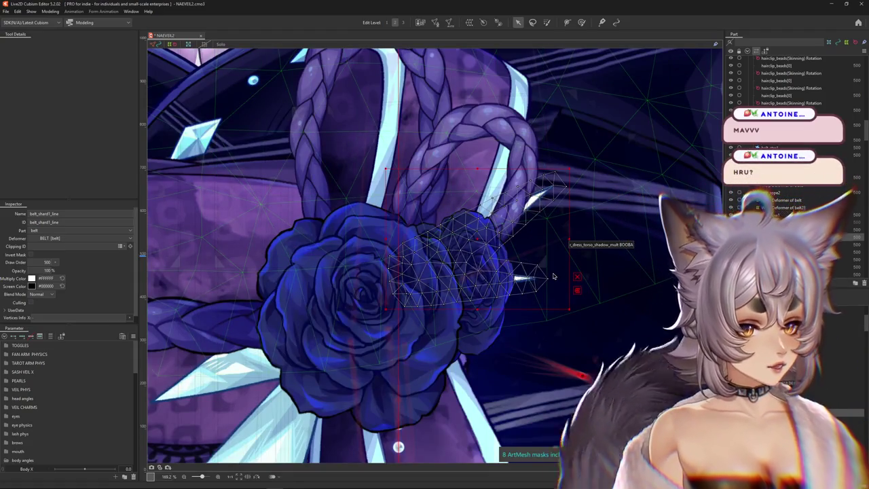
drag(576, 271, 587, 283)
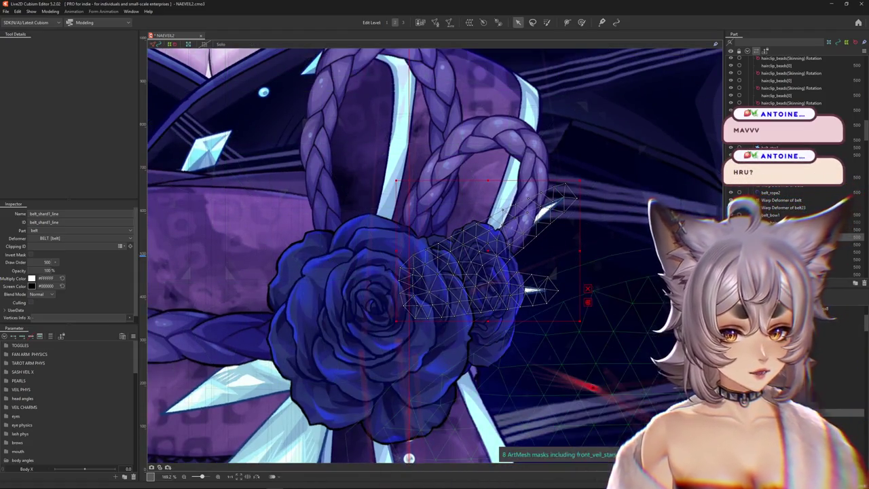
click(435, 23)
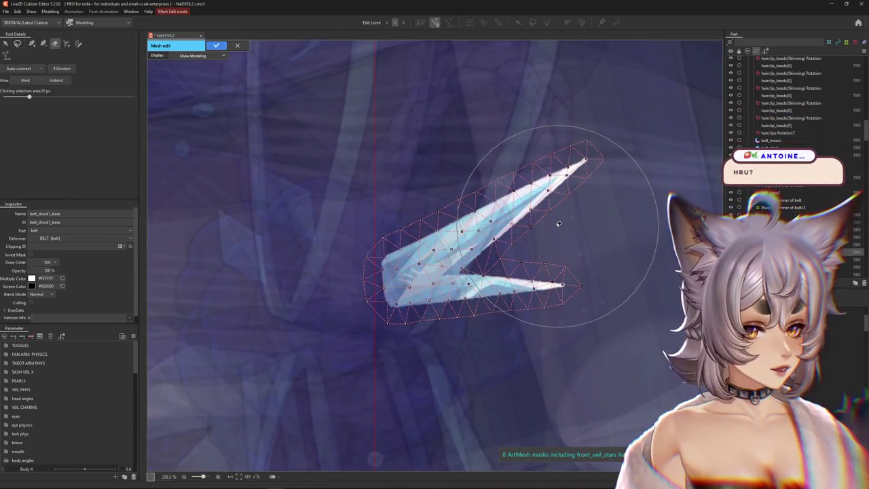
Switch to manual vertex placement and lay a row of vertices along the shard's bottom edge
scroll(569, 311, up, 2)
drag(569, 310, 596, 285)
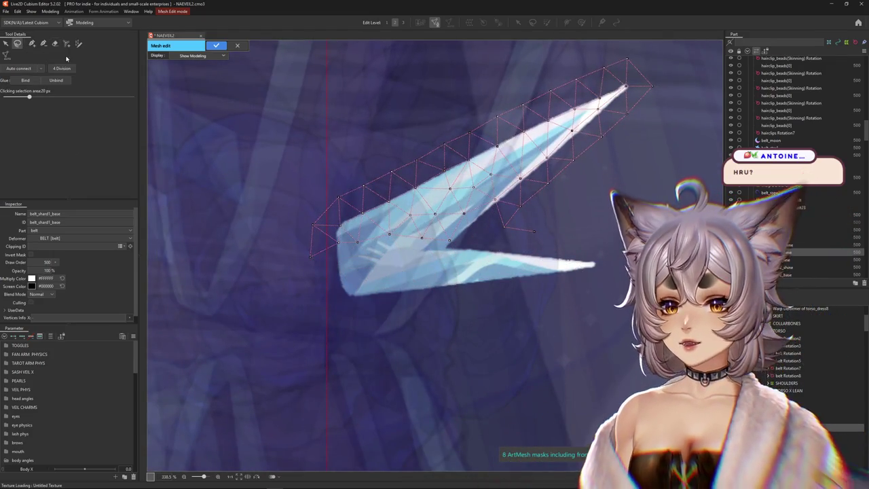
click(31, 43)
scroll(349, 299, up, 2)
drag(380, 296, 668, 259)
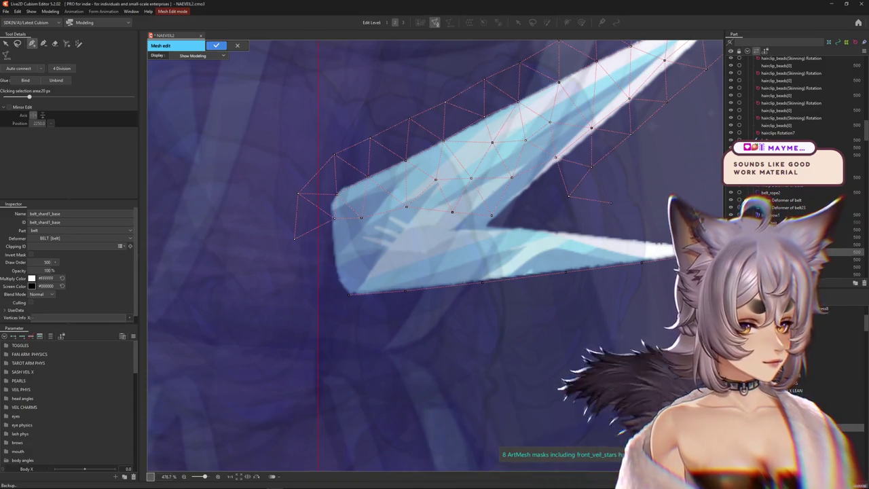
scroll(491, 277, down, 2)
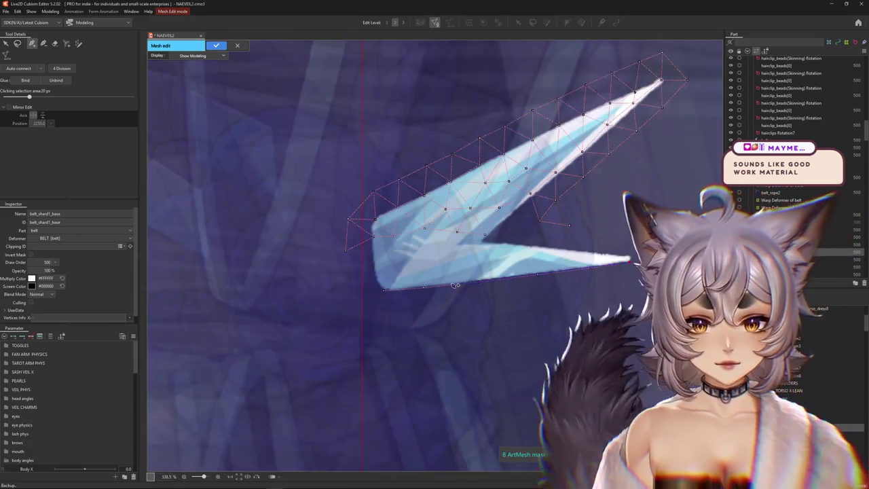
scroll(501, 214, up, 2)
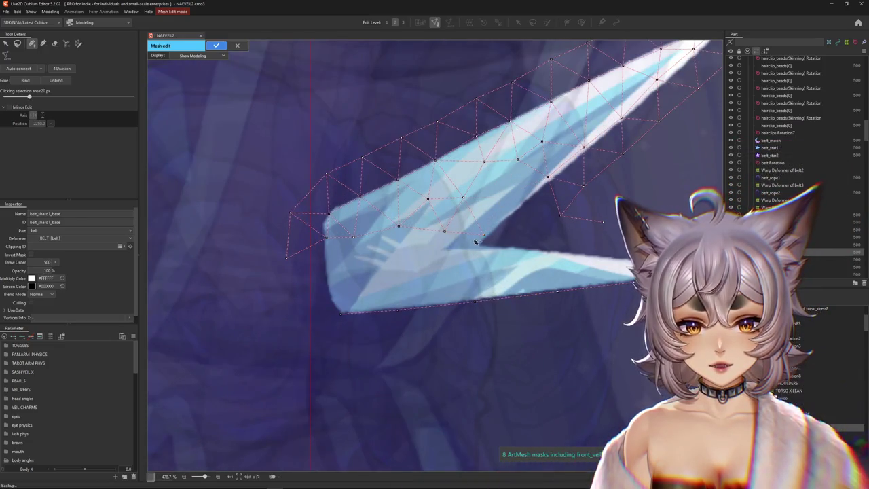
Add vertices on the upper outline, notch, lower blade and left edge, deleting unneeded ones
click(584, 148)
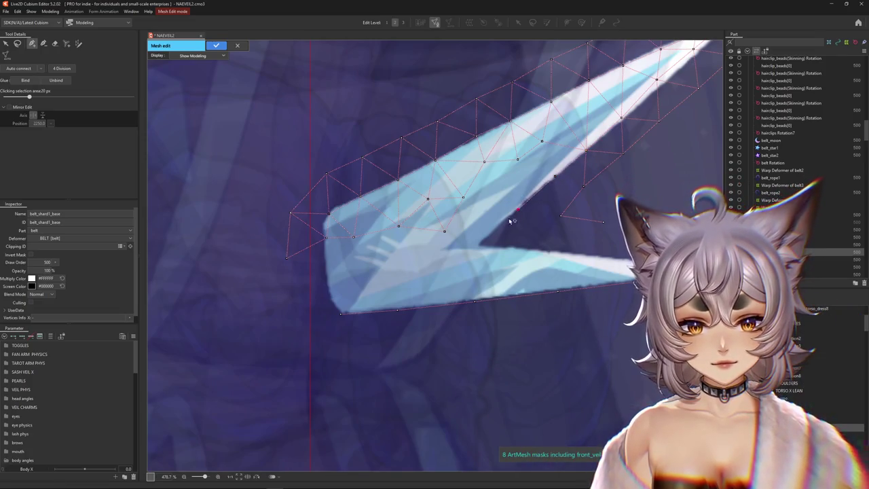
click(477, 245)
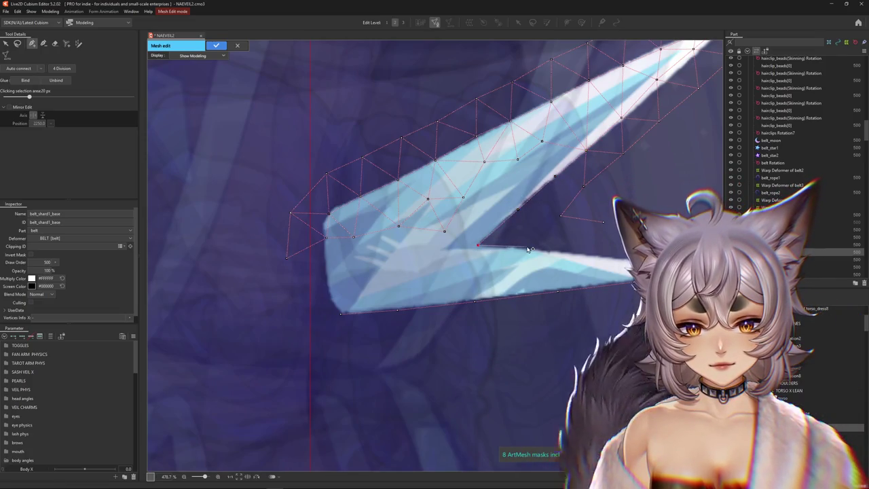
click(582, 252)
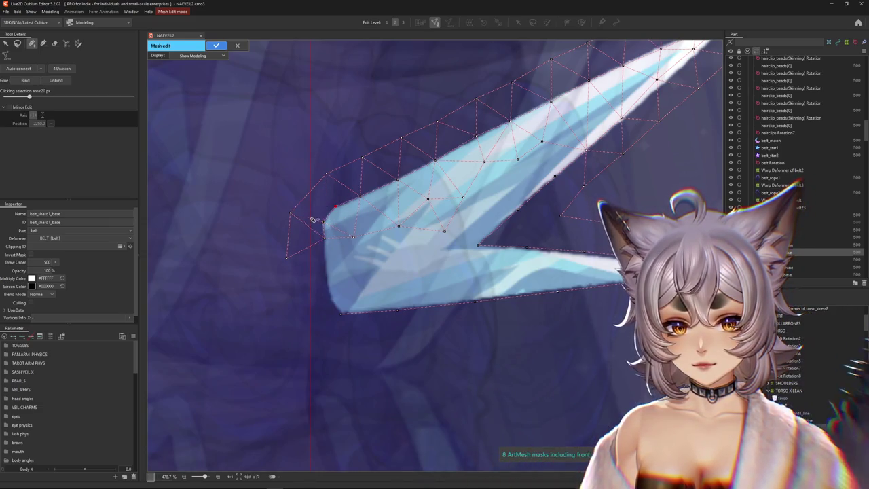
click(329, 297)
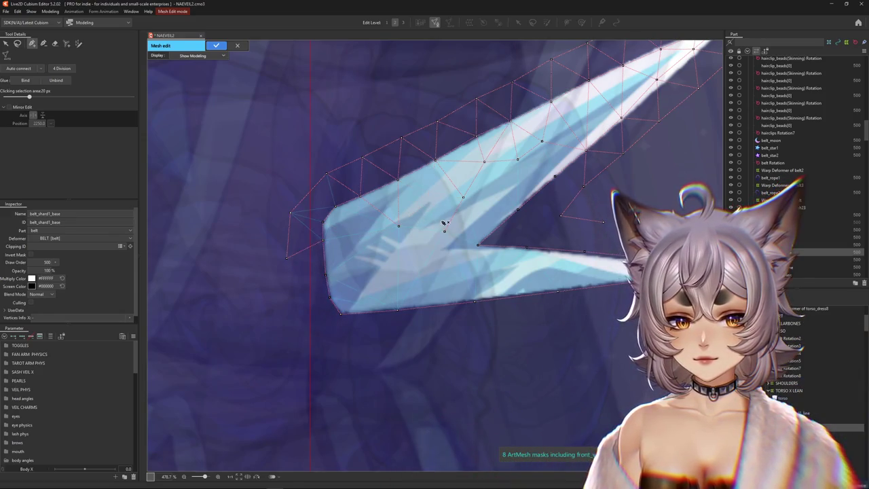
key(Delete)
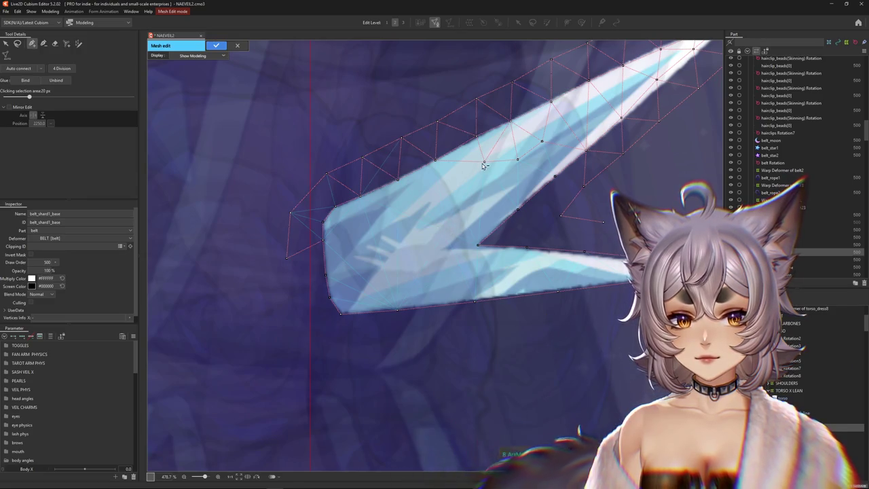
drag(478, 139, 367, 248)
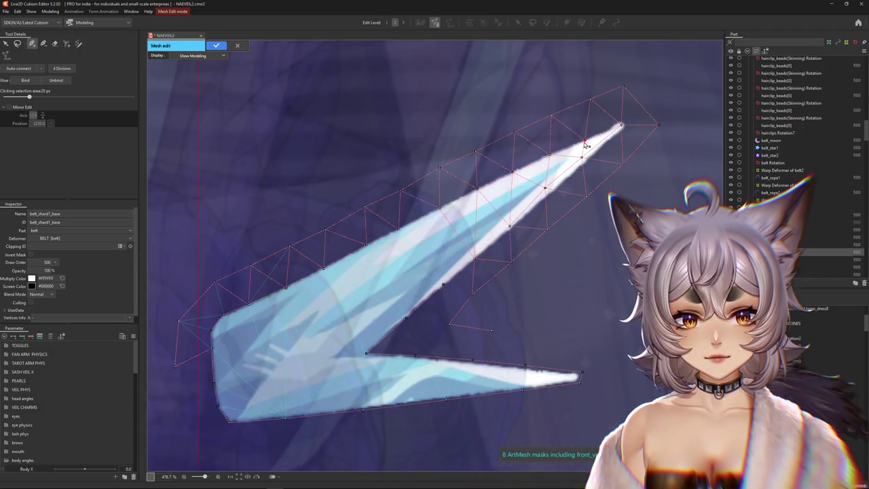
key(Delete)
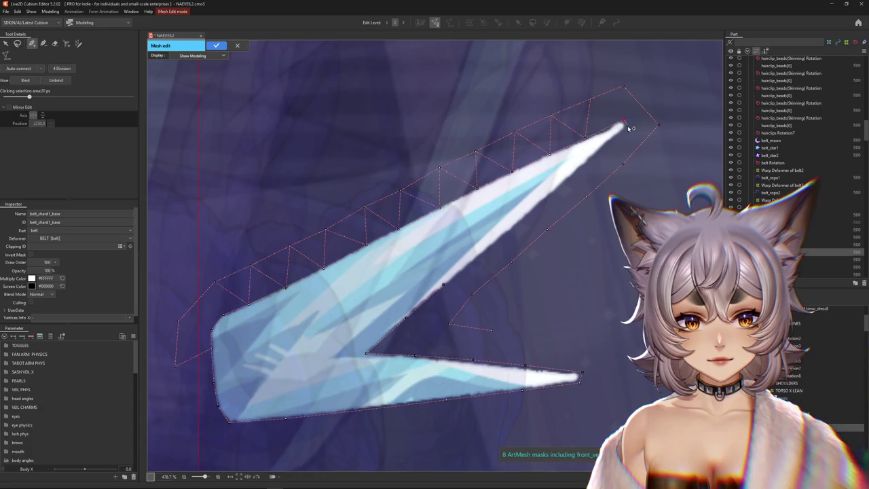
Add inner vertices near the notch, extend the outline along the bottom, close it and finish editing
click(551, 192)
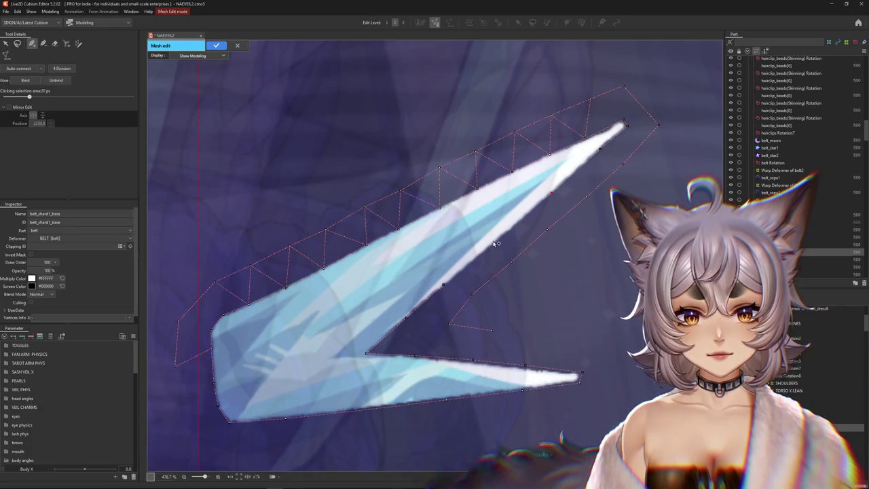
click(493, 246)
scroll(497, 327, down, 2)
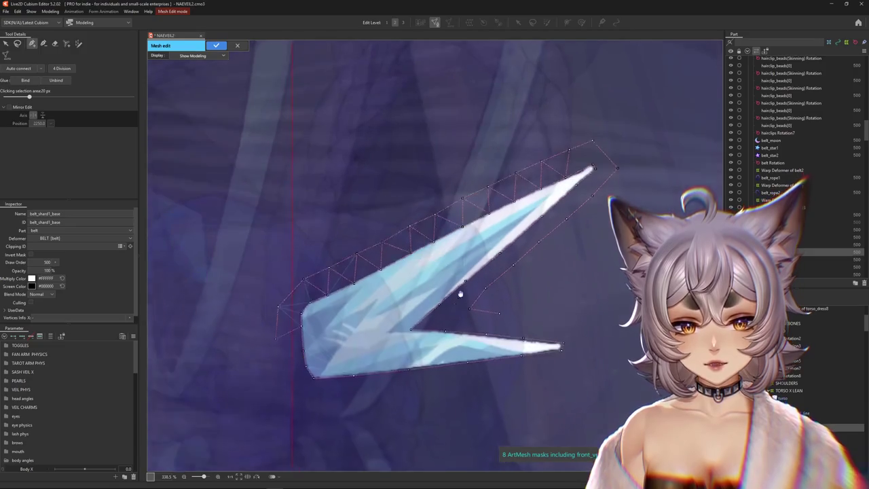
scroll(497, 319, down, 1)
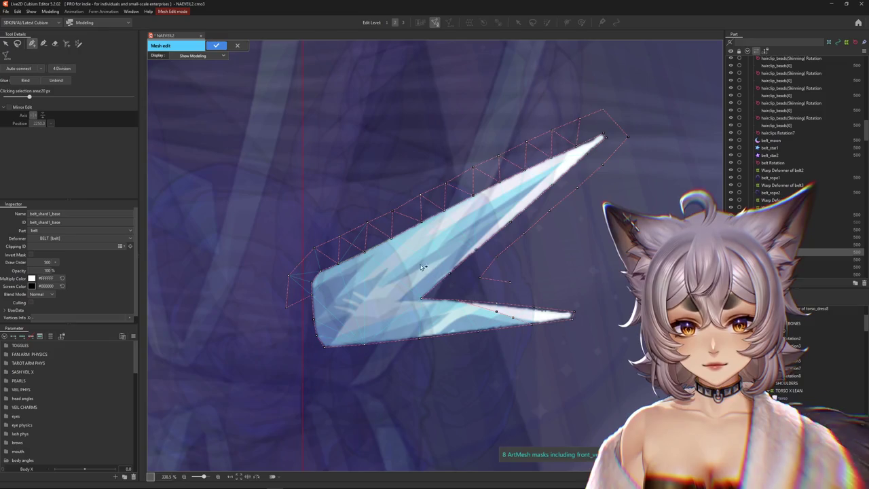
click(292, 337)
click(307, 365)
click(355, 374)
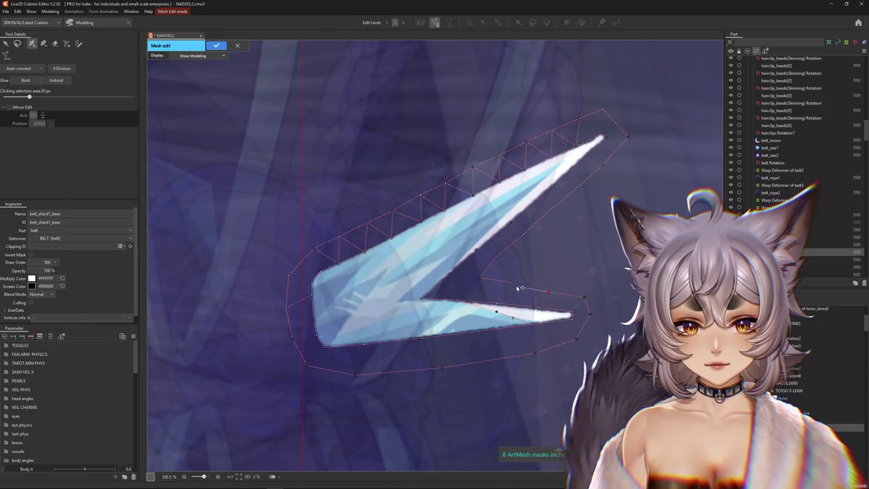
click(499, 262)
scroll(455, 272, down, 3)
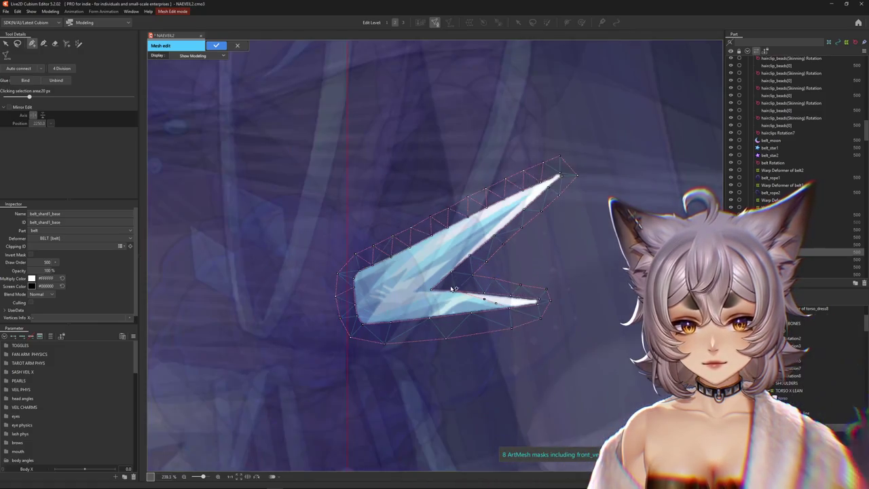
scroll(445, 273, down, 5)
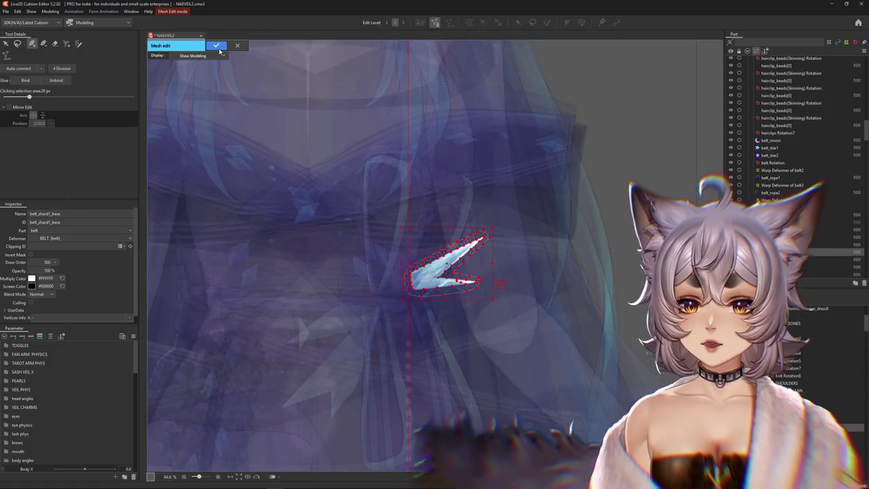
key(Return)
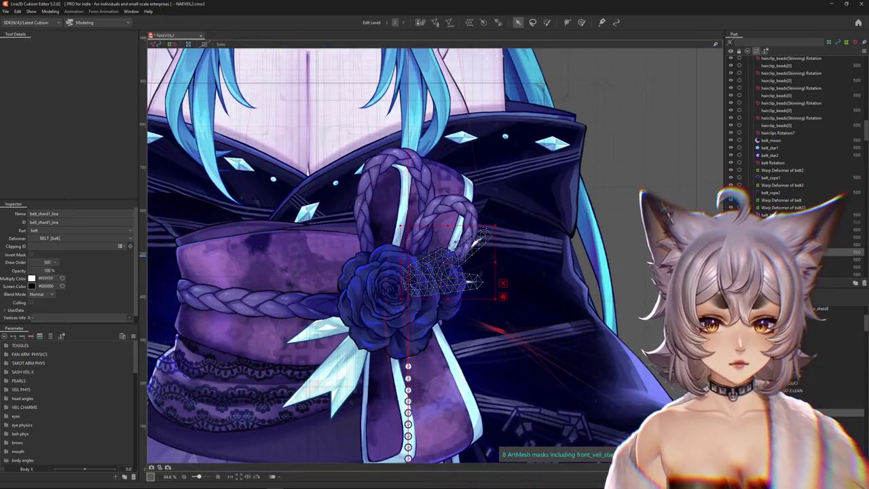
Brush-select all belt_shard1_line vertices, add belt_shard1_base, and glue the two meshes
double_click(448, 271)
click(57, 44)
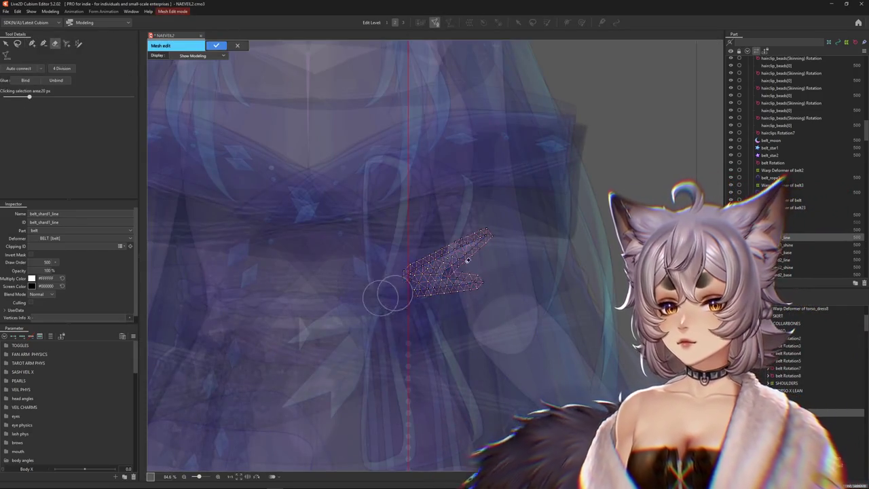
drag(478, 315, 499, 284)
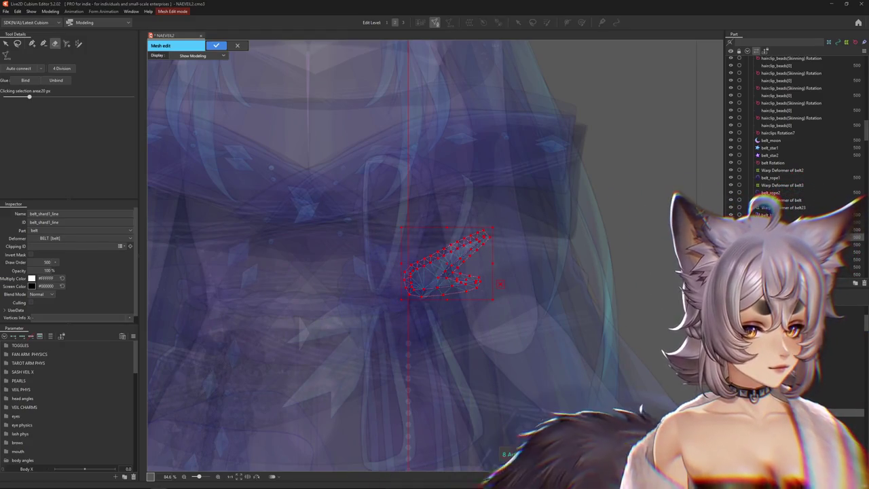
scroll(468, 278, up, 5)
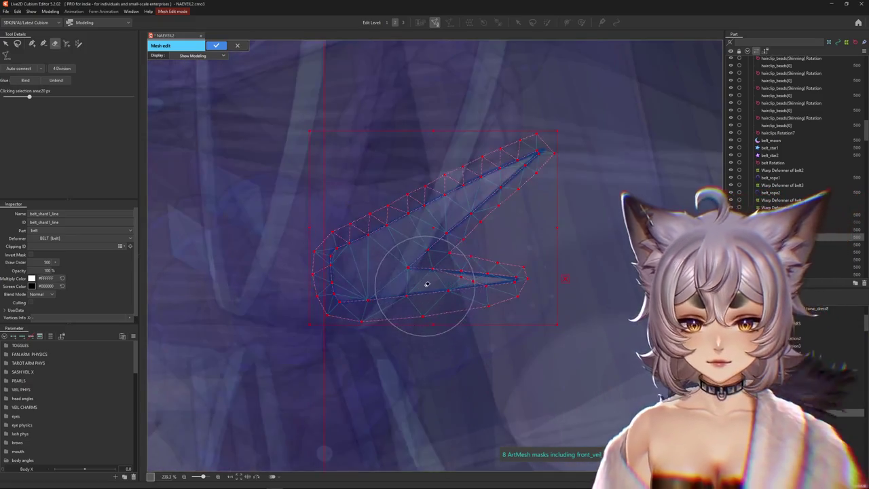
click(215, 45)
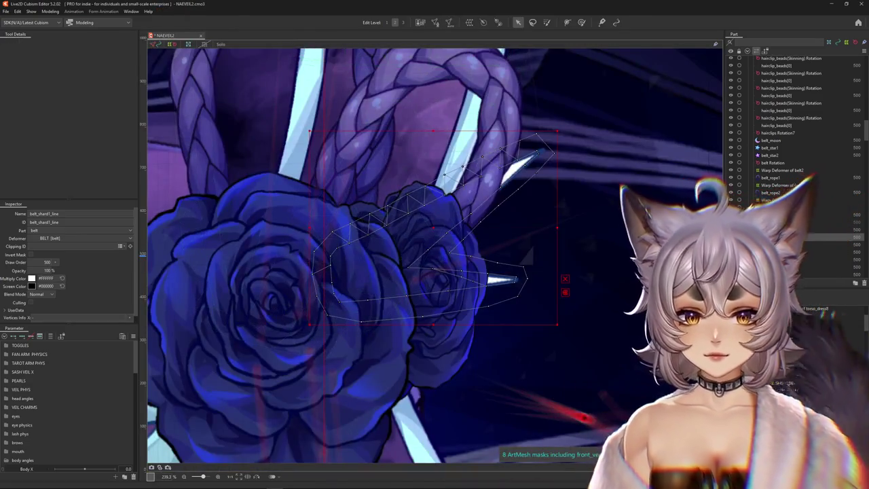
click(780, 252)
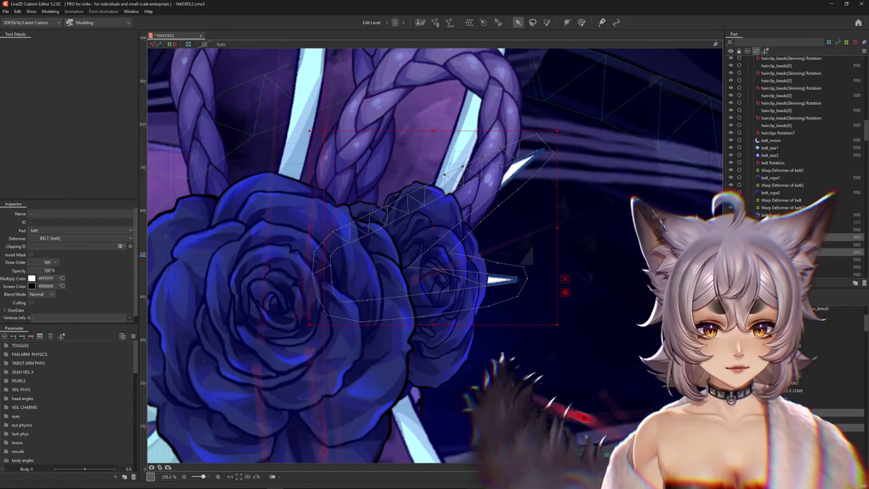
click(434, 22)
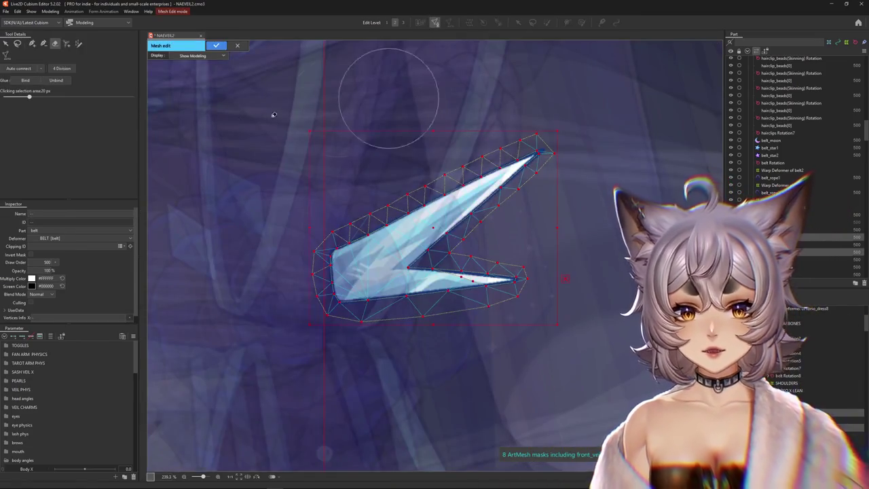
key(Return)
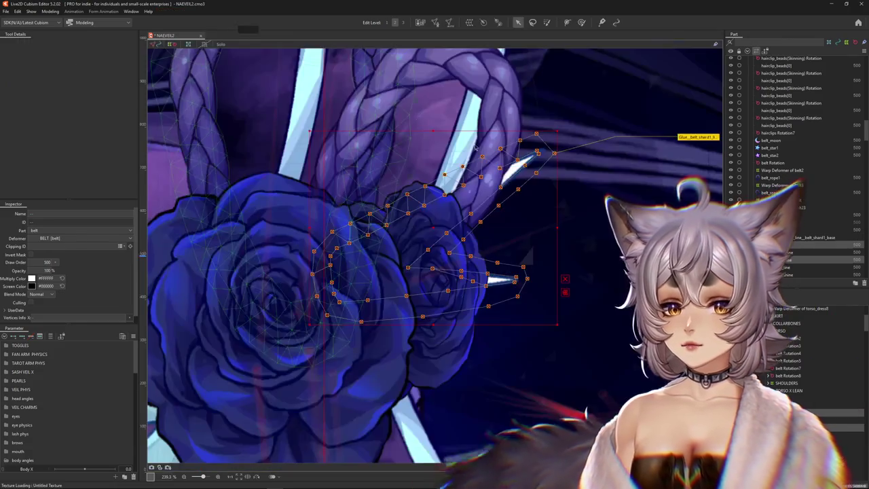
Set the first shard glue's weight to 15.0 %
click(699, 137)
click(434, 266)
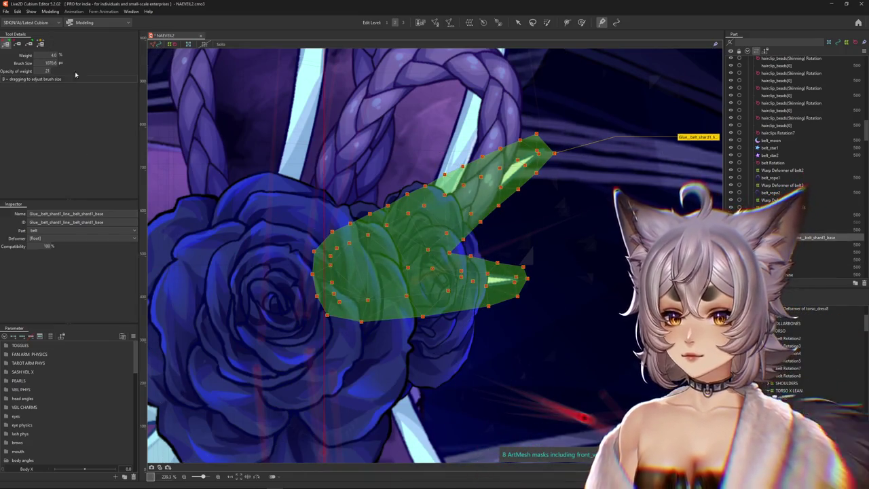
click(51, 55)
text(15)
key(Return)
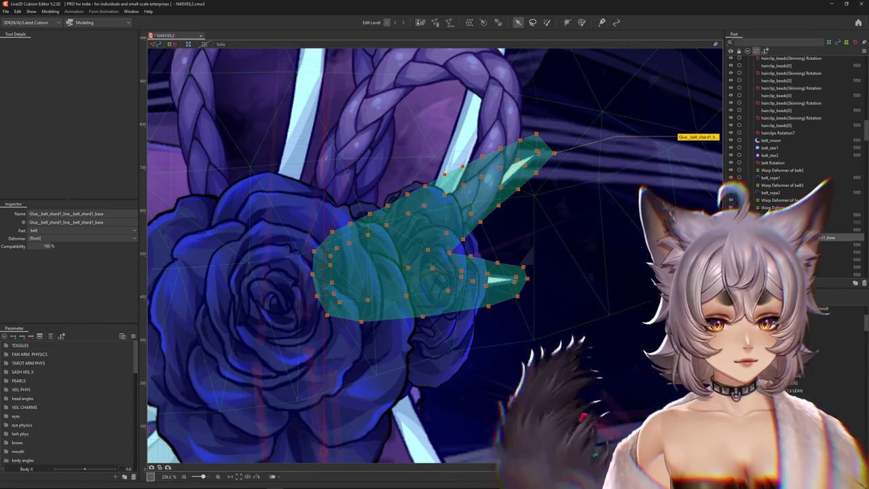
Glue belt_shard2_base to its line layer and select the new glue
click(161, 449)
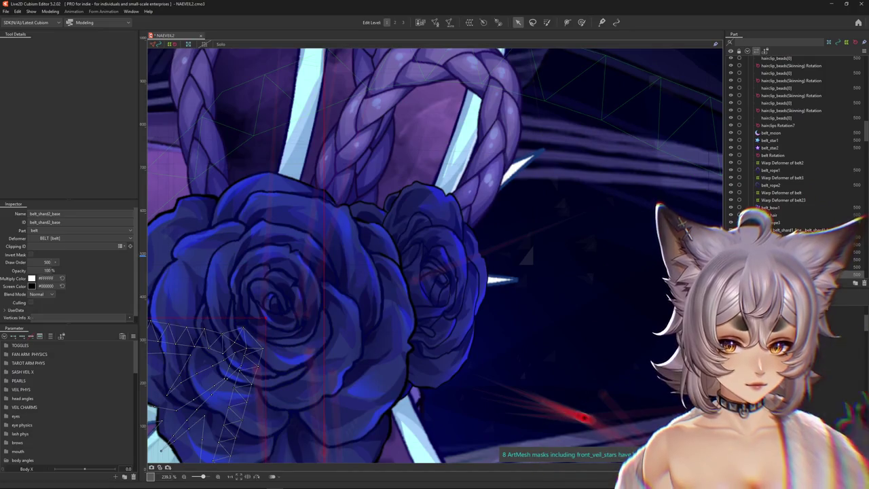
scroll(434, 255, down, 2)
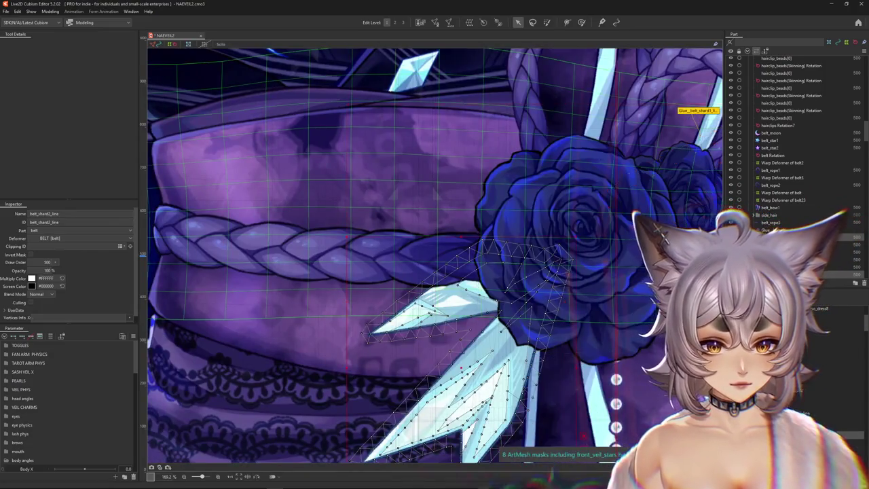
click(435, 23)
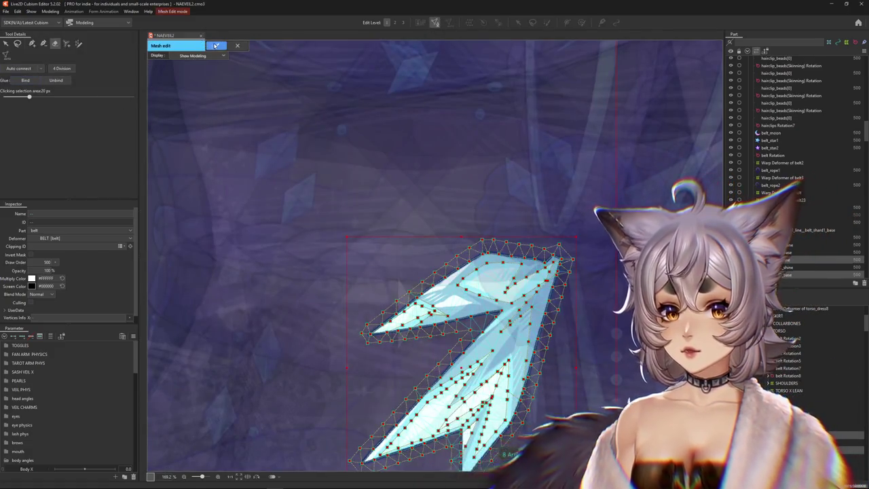
key(Return)
drag(670, 297, 691, 203)
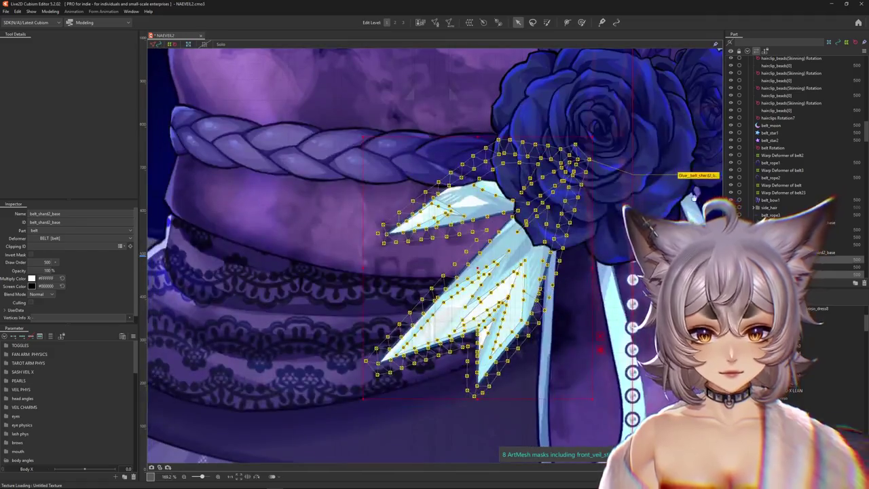
click(706, 173)
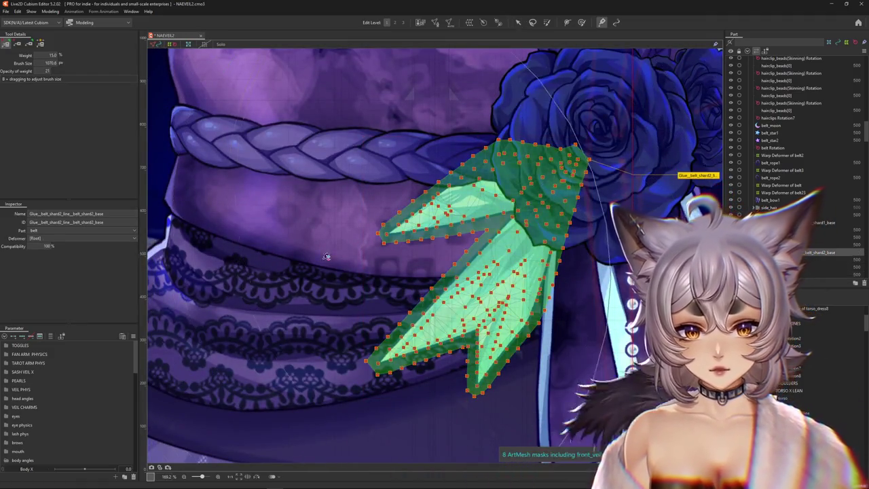
Zoom out to the whole model and bring up Physics Settings
scroll(371, 238, down, 10)
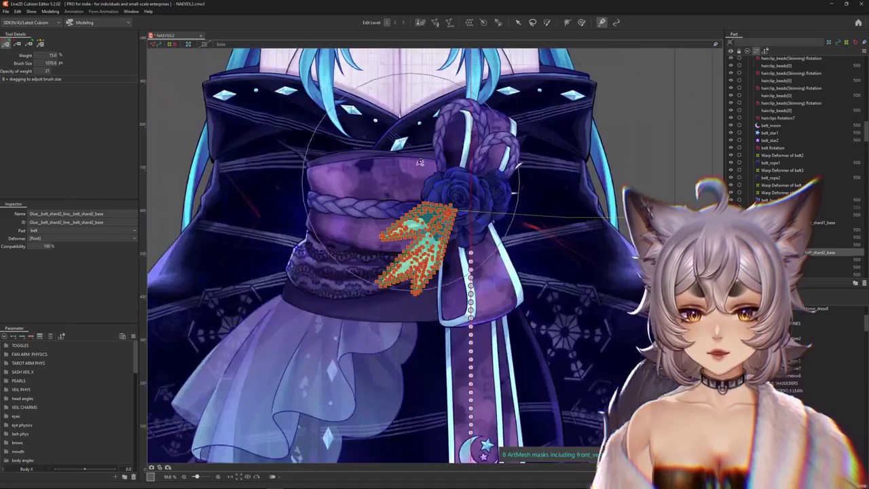
scroll(536, 310, up, 2)
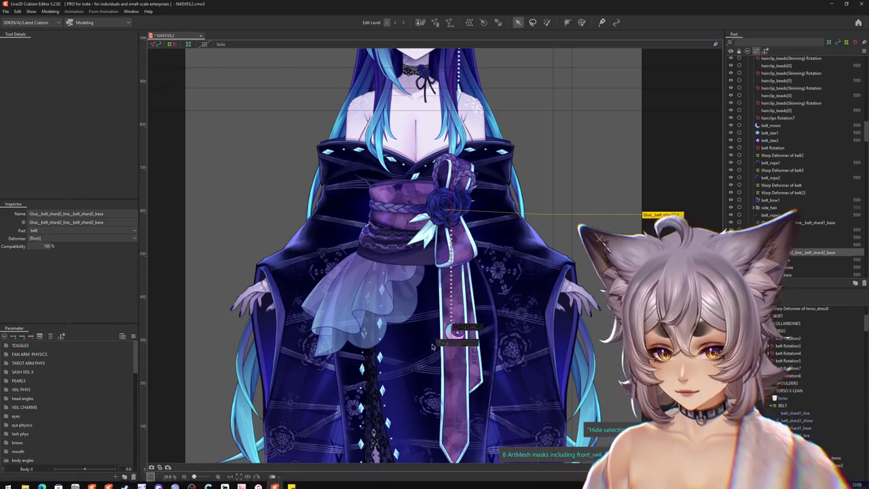
scroll(326, 351, up, 2)
click(50, 12)
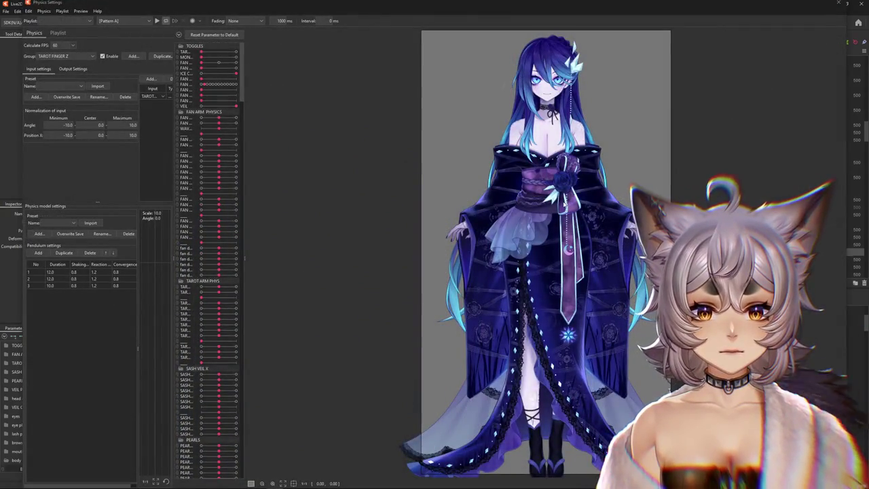
Scroll to the end of the parameter list and add a new parameter folder
scroll(564, 204, up, 3)
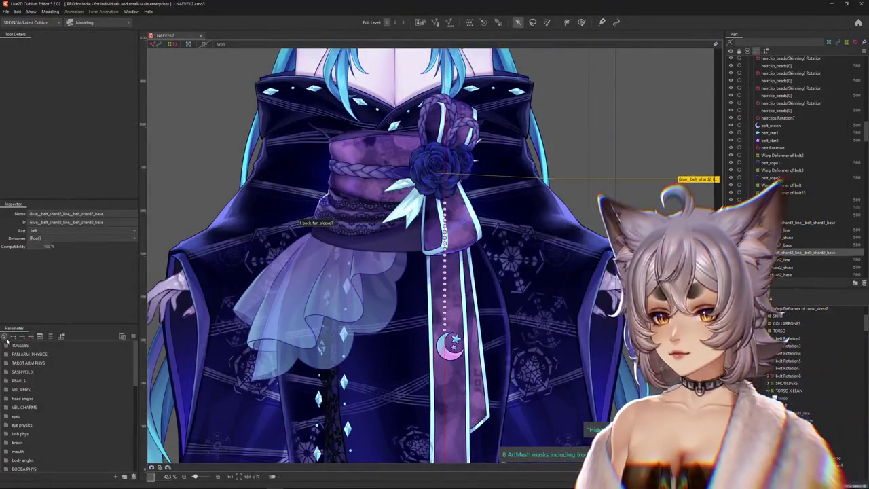
scroll(41, 407, down, 10)
click(123, 477)
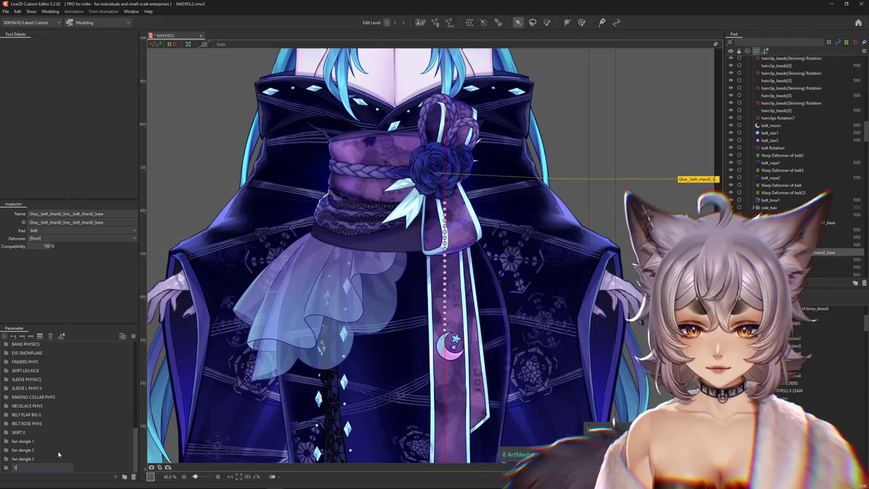
Name the folder WAIST PEARLS and create parameter WAIST PEARL 1 in it
text(WAIS)
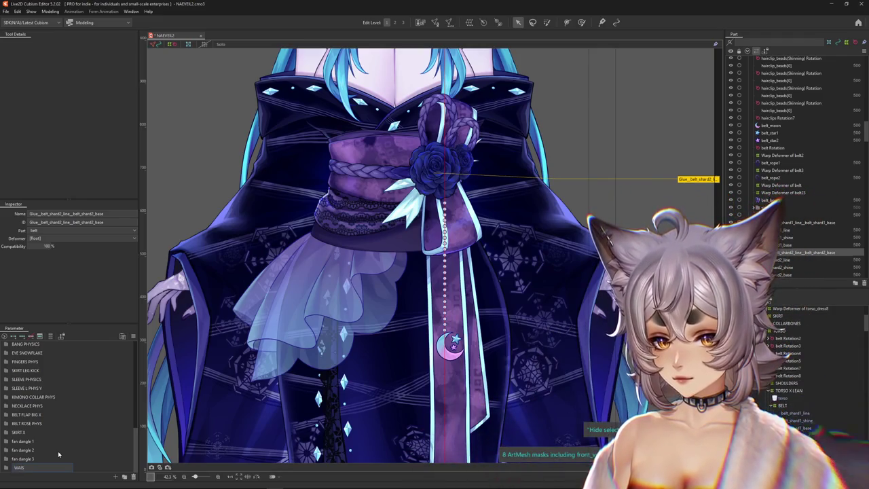
text(T PEARLS)
key(Return)
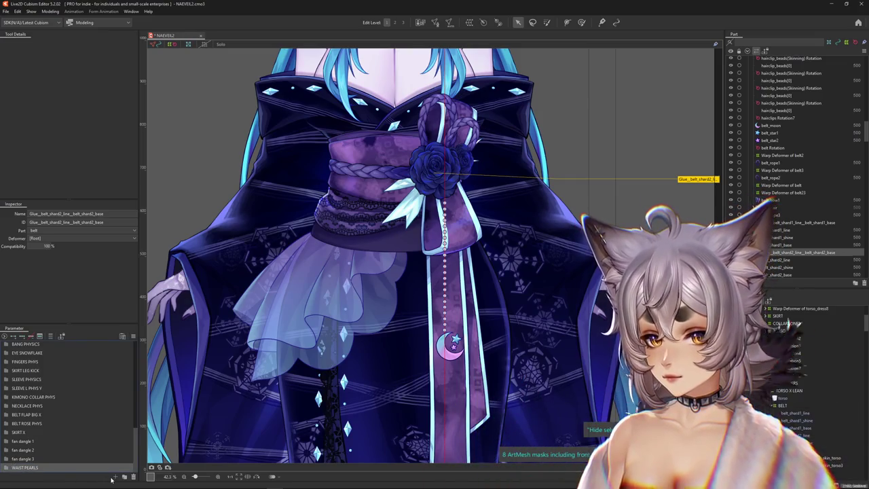
click(115, 477)
text(WAIST PEARL 1)
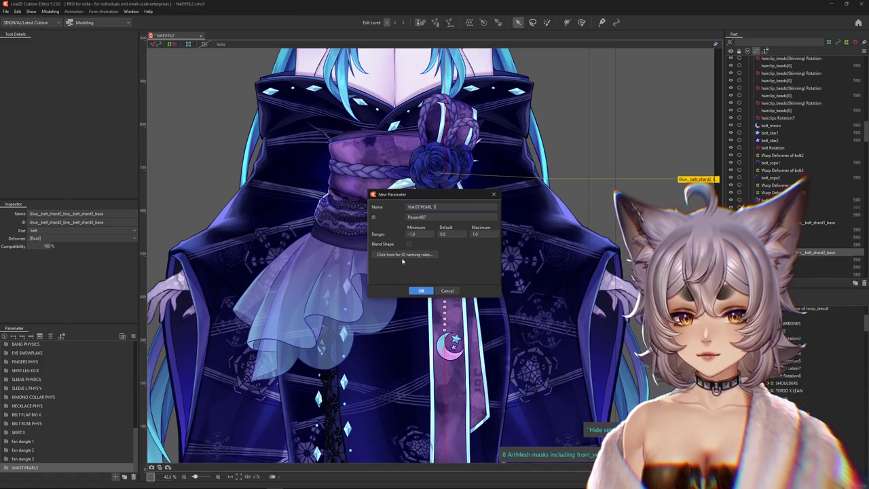
click(421, 290)
Duplicate WAIST PEARL 1 several times
click(46, 467)
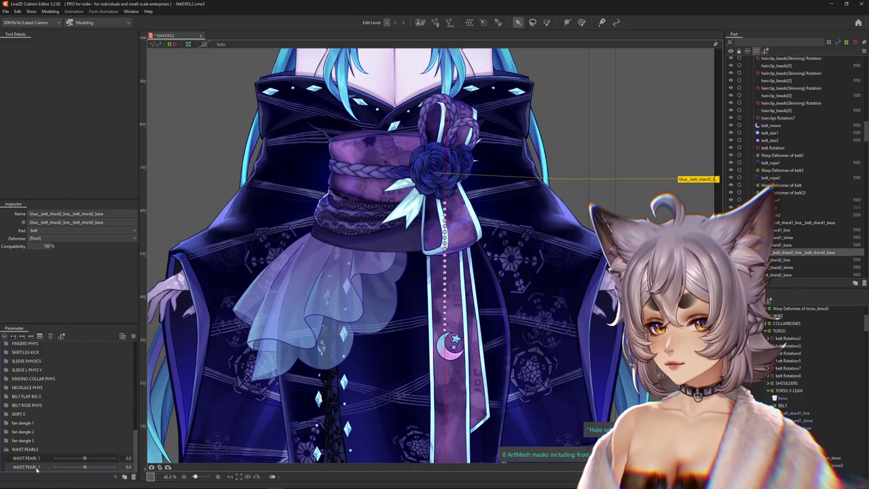
right_click(49, 467)
click(61, 465)
right_click(48, 458)
click(61, 466)
right_click(49, 448)
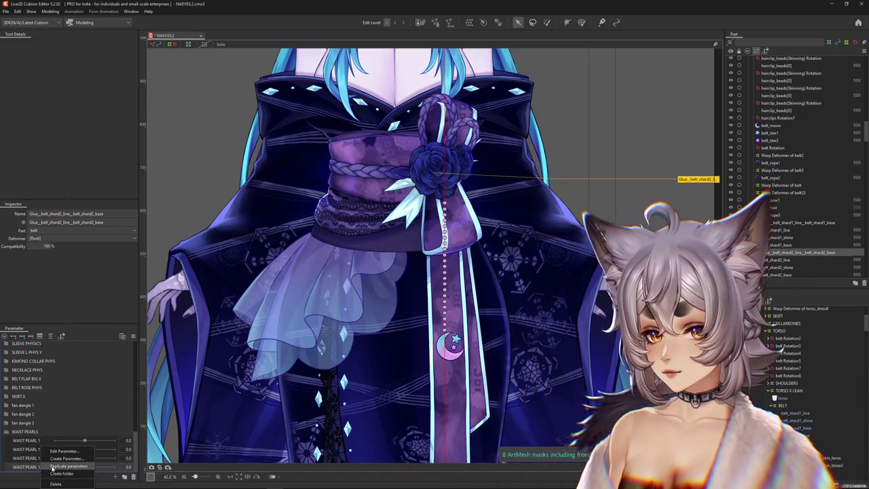
Rename the first two copies to WAIST PEARL 2 and WAIST PEARL 3
double_click(31, 449)
key(BackSpace)
text(2)
key(Return)
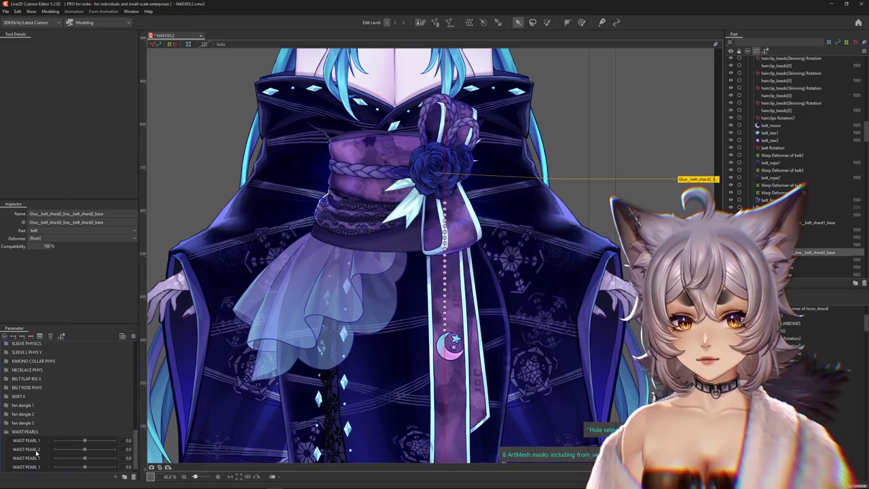
double_click(41, 458)
key(BackSpace)
text(3)
key(Return)
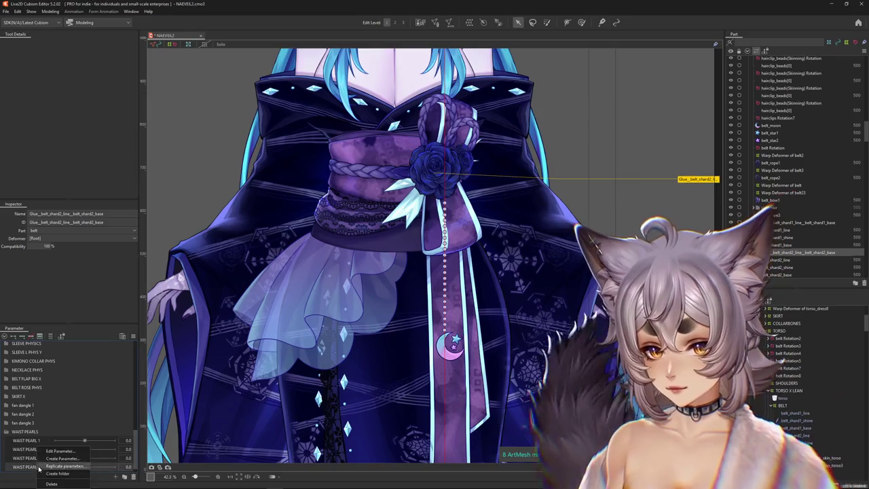
text(4)
Rename the last copy to WAIST PEARL 5 and add WAIST PEARL 6
scroll(48, 458, down, 1)
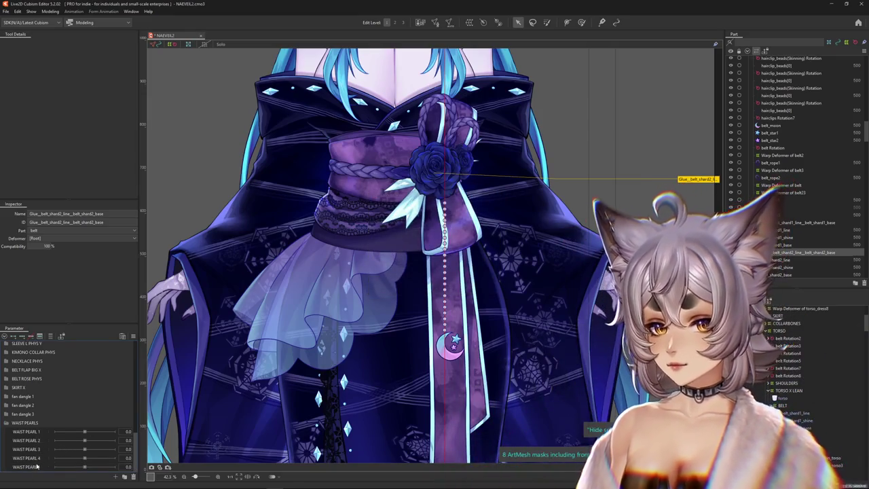
right_click(41, 467)
click(61, 450)
key(BackSpace)
text(5)
key(Return)
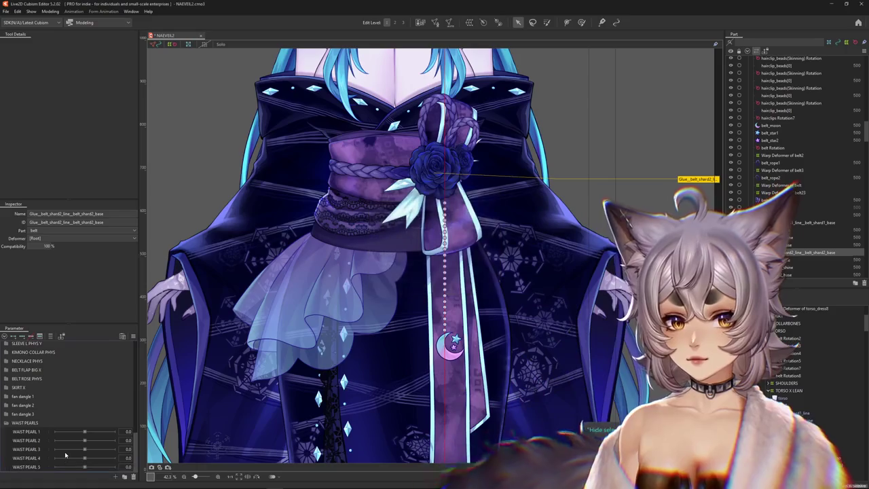
scroll(55, 462, down, 1)
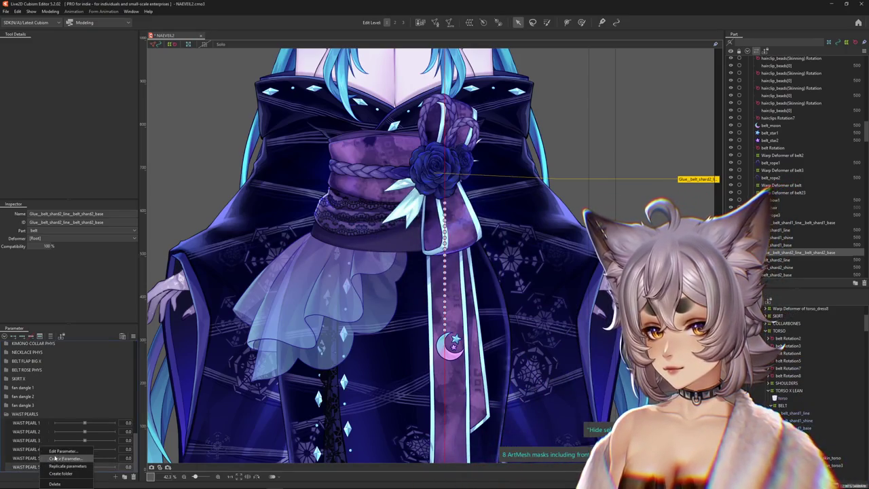
click(55, 459)
key(Return)
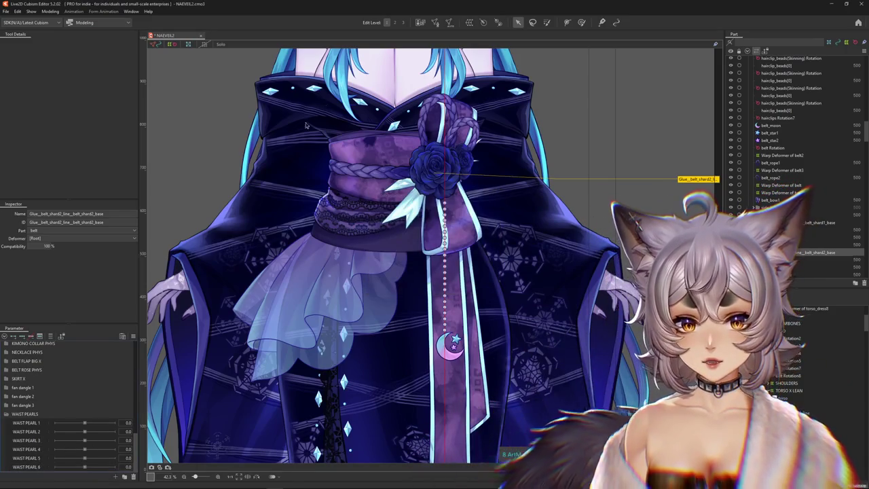
scroll(448, 217, up, 7)
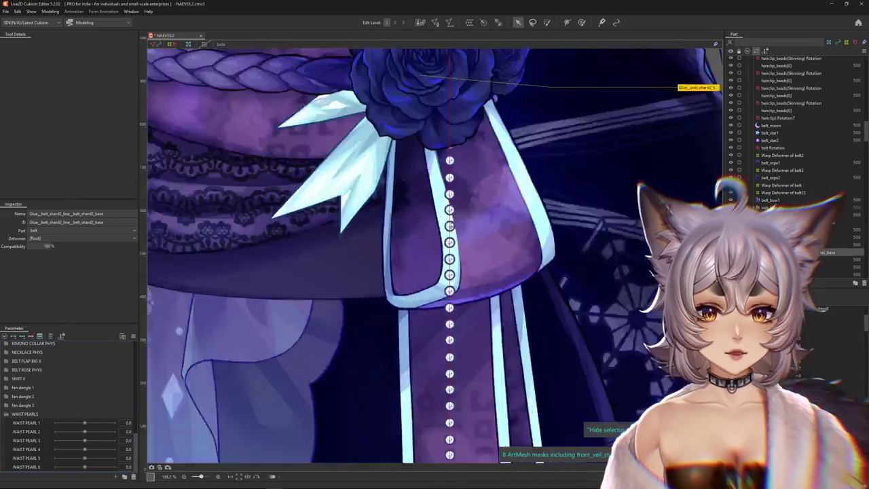
Pick the hairclip_beads[0] bead and climb its parents to the BELT MOON PEARLS rotation deformer
scroll(449, 225, up, 3)
right_click(467, 239)
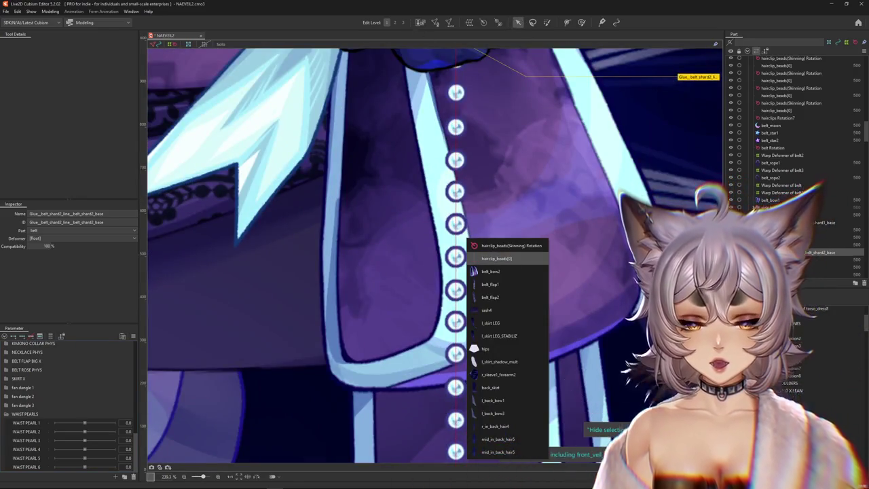
click(497, 258)
scroll(619, 374, down, 2)
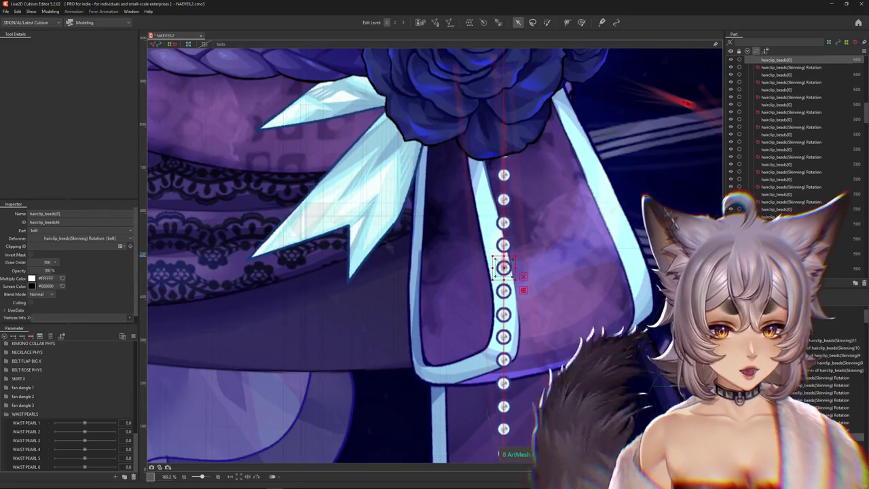
click(817, 378)
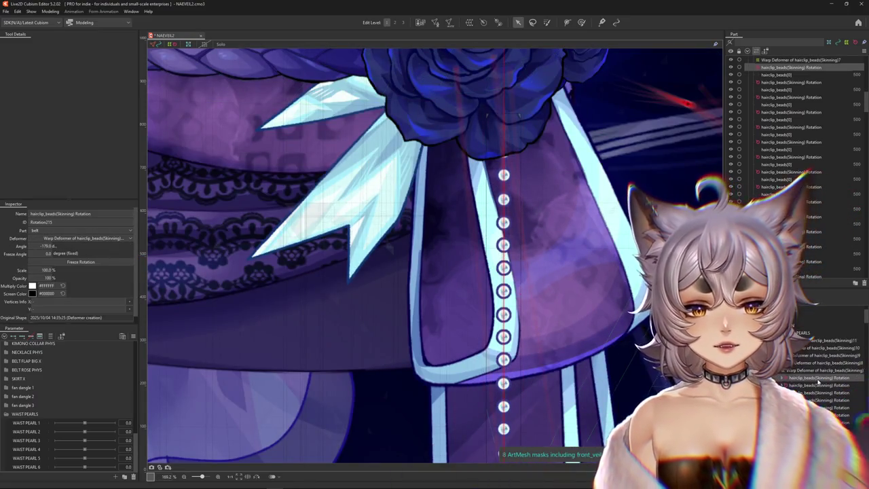
scroll(574, 364, down, 3)
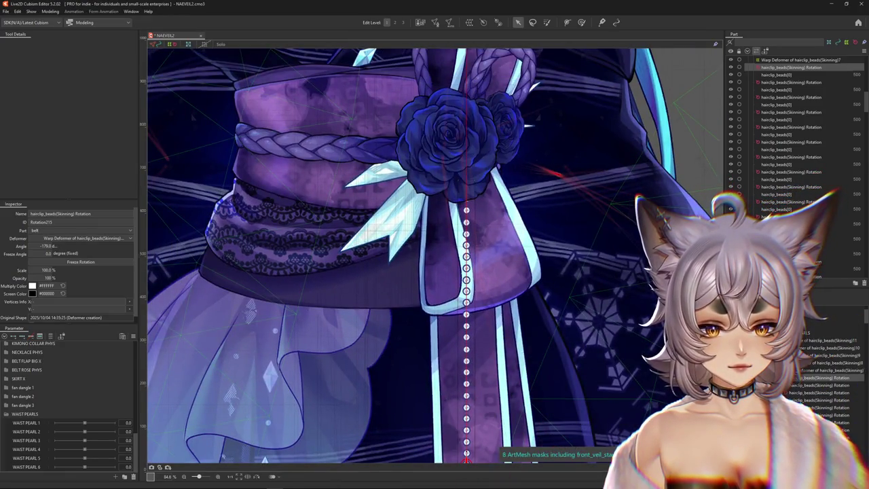
click(821, 369)
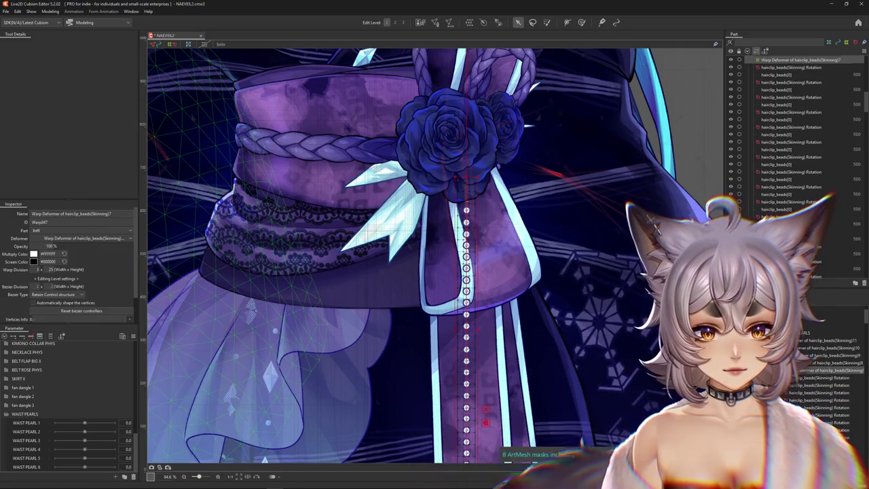
click(790, 333)
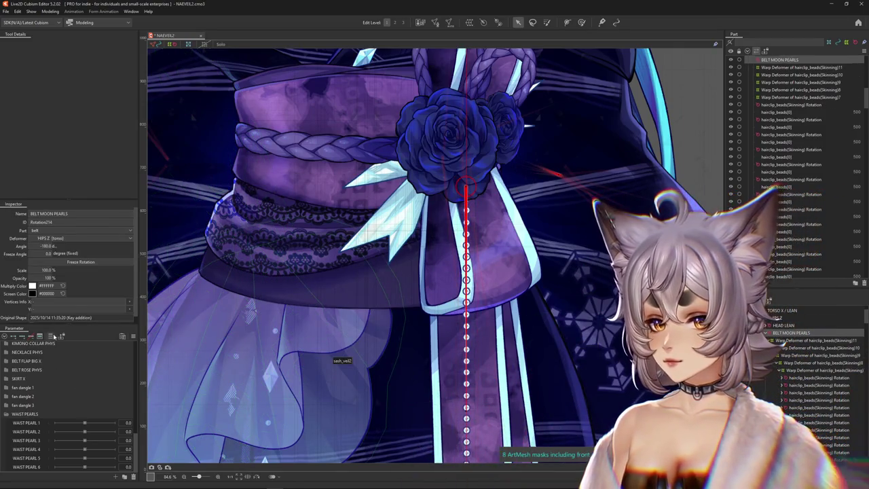
Filter parameters to those bound to BELT MOON PEARLS and sway Body X AUG
click(52, 336)
click(53, 337)
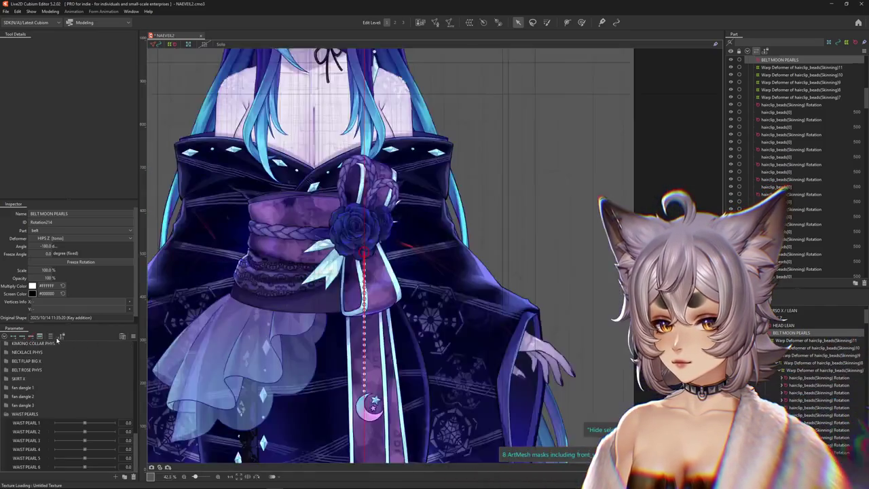
click(53, 337)
drag(85, 345, 116, 341)
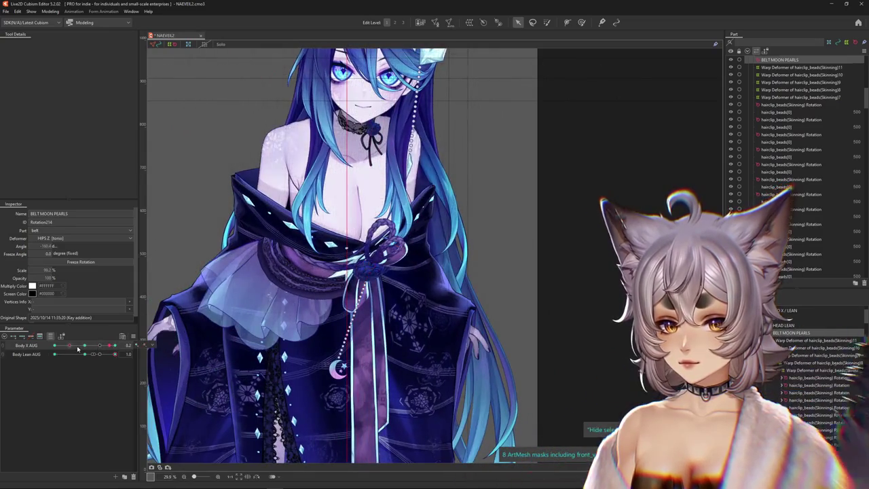
Generate corner keyforms, swing the pearl strand straight down at the corner pose, and play it back
click(133, 336)
click(167, 338)
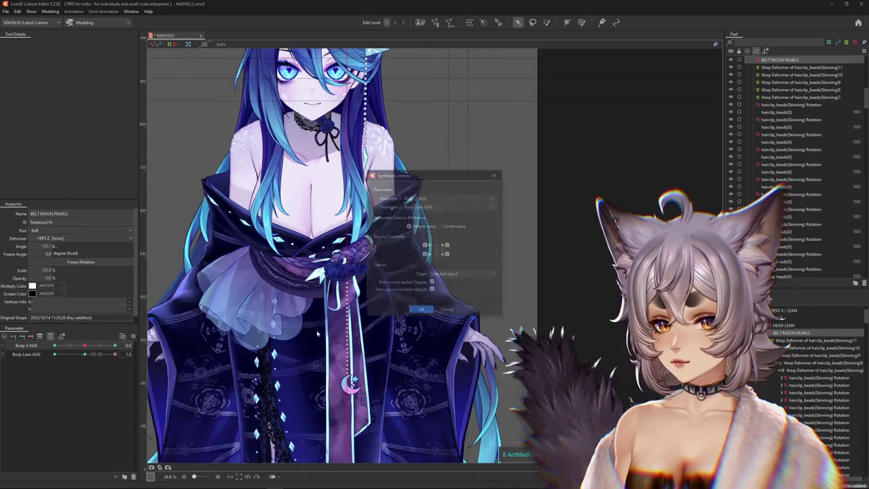
click(419, 310)
mouse_move(84, 345)
mouse_down()
mouse_move(114, 345)
mouse_move(87, 354)
mouse_up()
scroll(332, 347, up, 3)
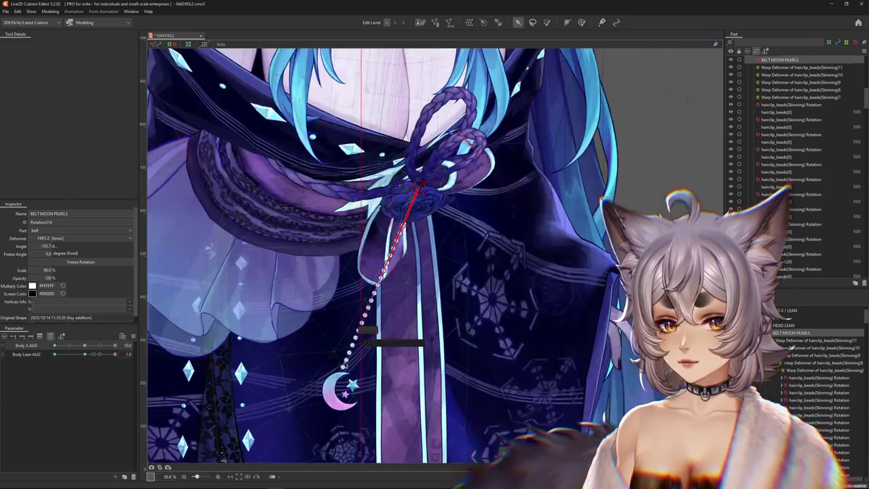
drag(367, 315, 428, 313)
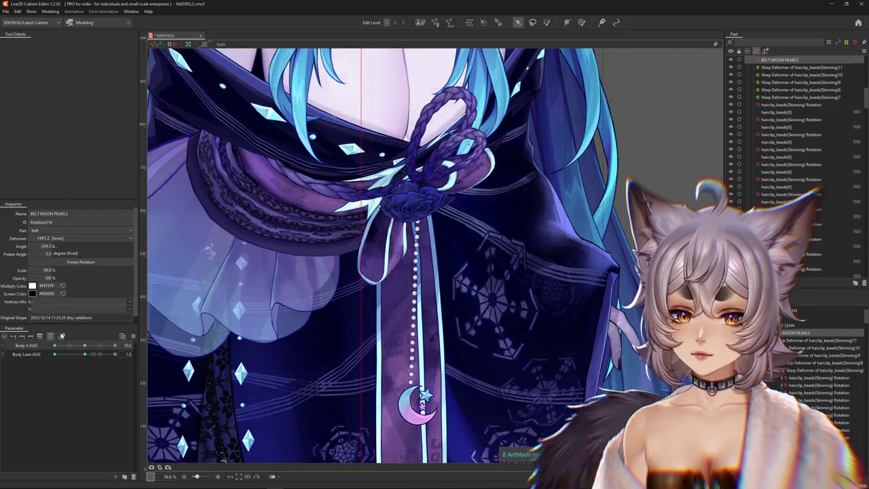
click(61, 335)
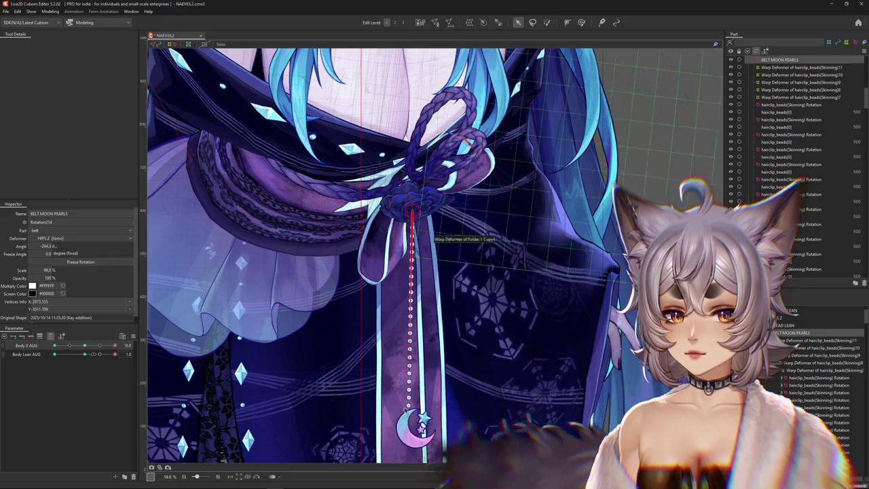
scroll(410, 366, down, 3)
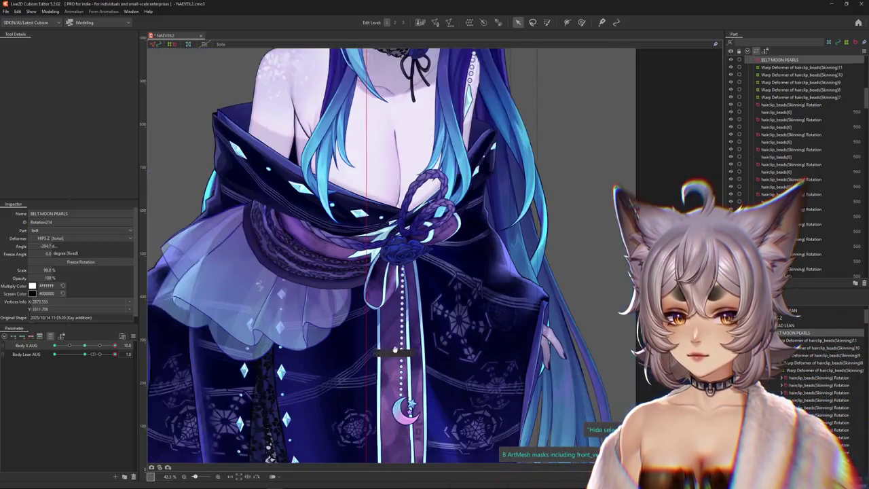
Rotate the pearl chain to -161.3° near Body X AUG 8.4, then test Body Lean AUG 0.8
drag(114, 345, 20, 358)
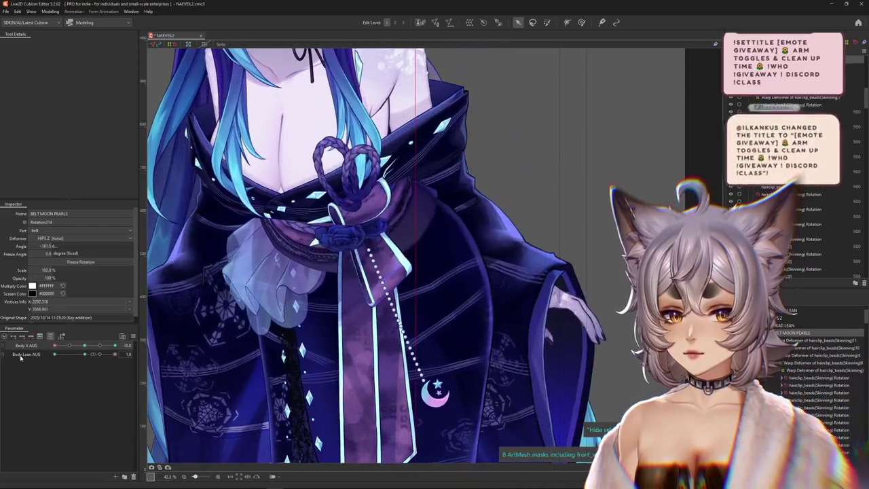
right_click(136, 345)
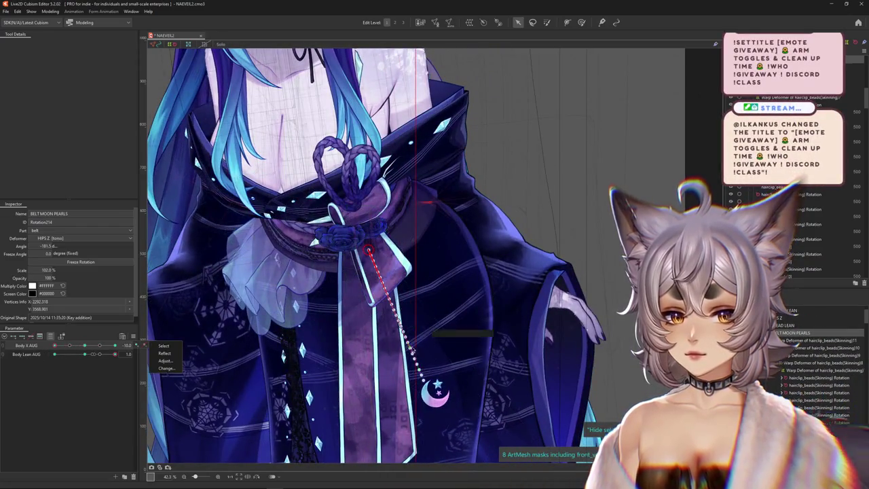
drag(417, 367, 408, 378)
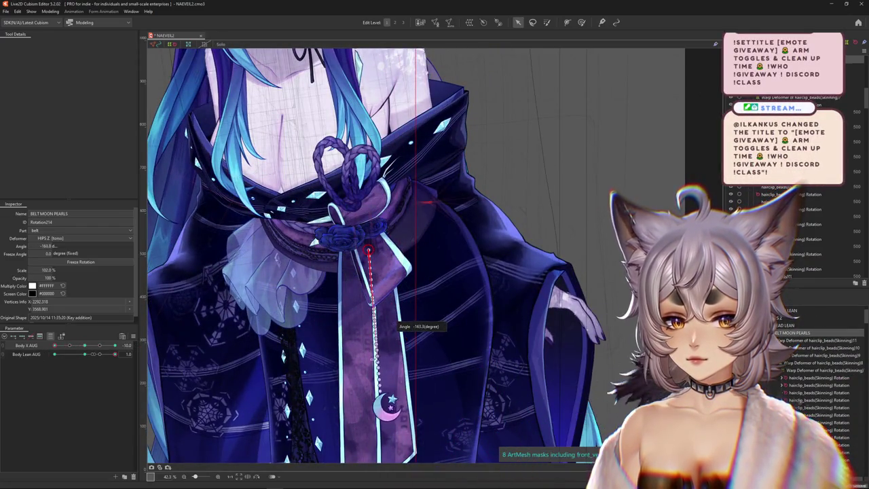
drag(397, 324, 395, 325)
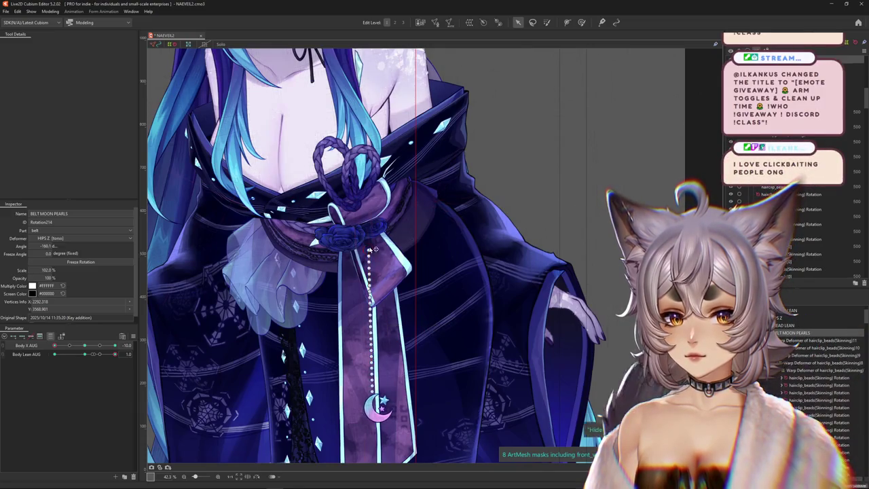
key(ctrl+z)
key(ctrl+z)
drag(77, 359, 116, 354)
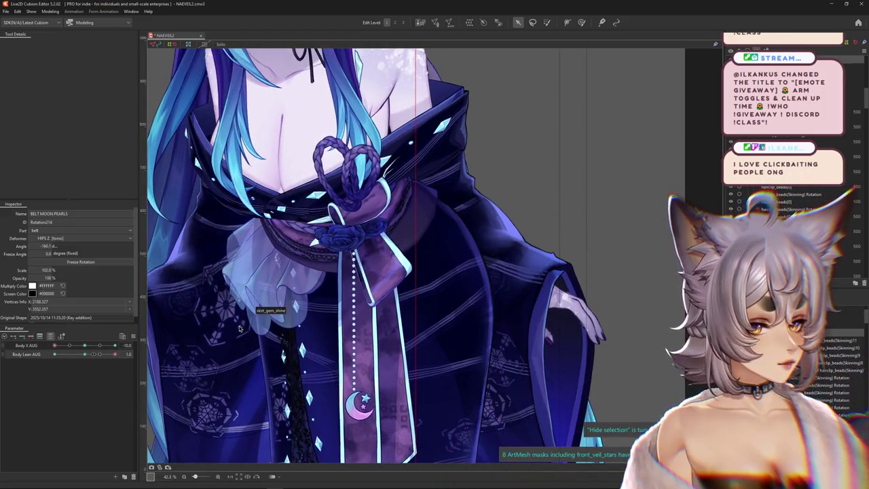
key(ctrl+h)
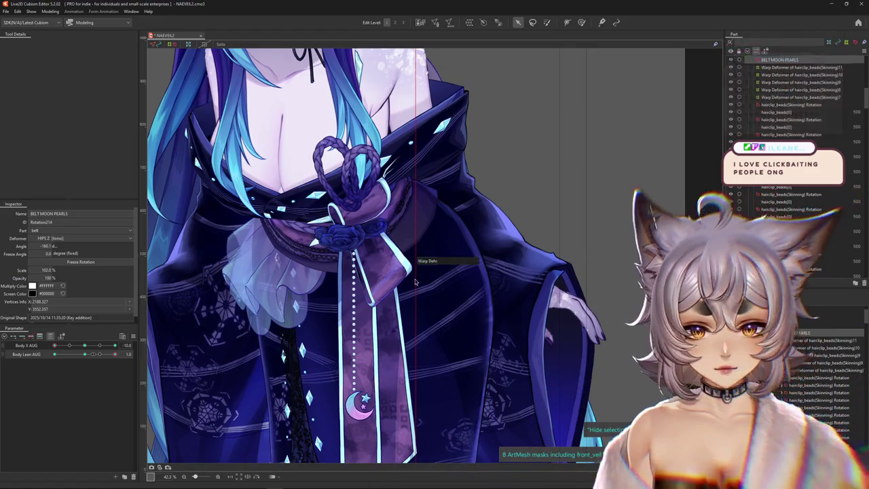
scroll(348, 259, up, 3)
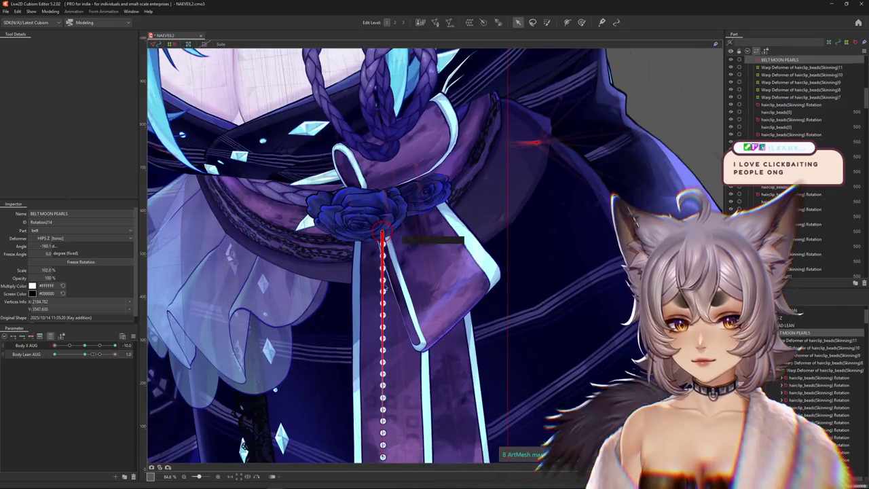
Test the chain with Body Lean AUG, reset it to 0.0, then lean fully to 1.0
scroll(403, 269, down, 3)
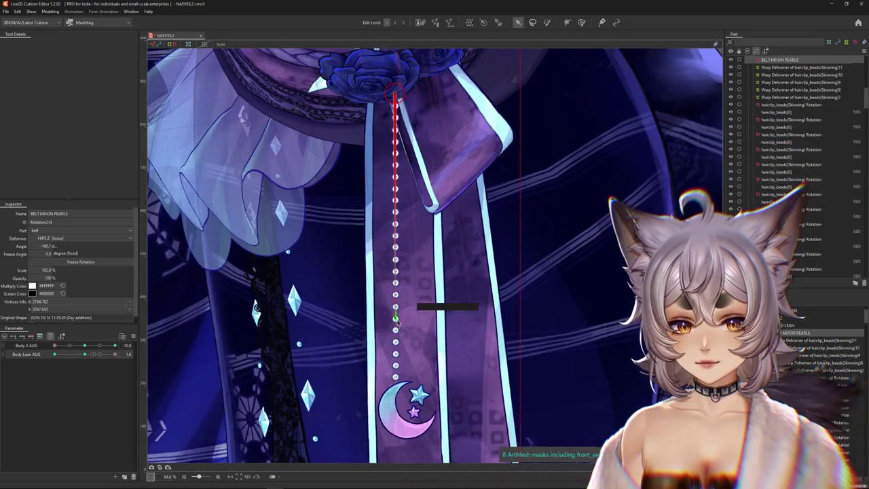
scroll(398, 323, down, 2)
drag(108, 359, 126, 361)
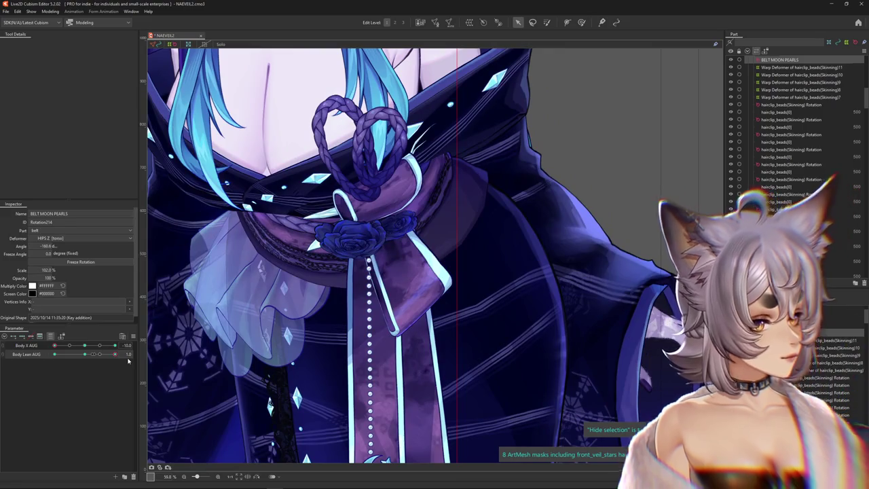
right_click(136, 354)
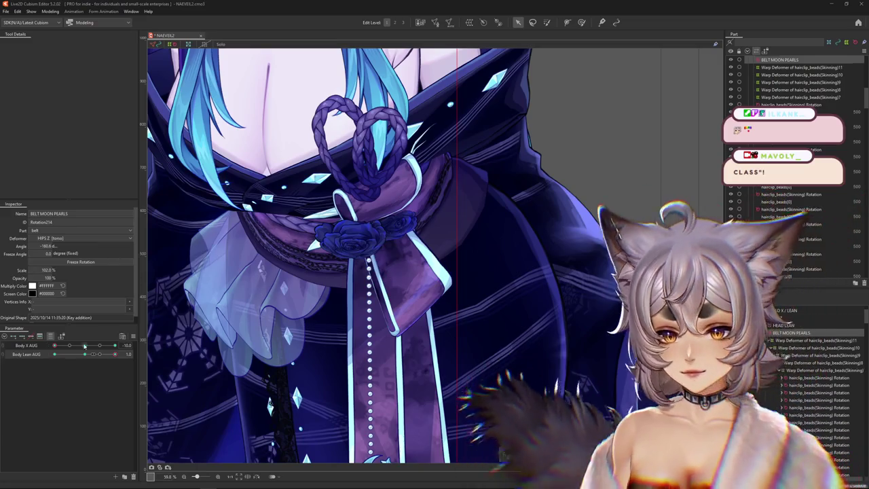
click(84, 355)
drag(85, 359, 251, 326)
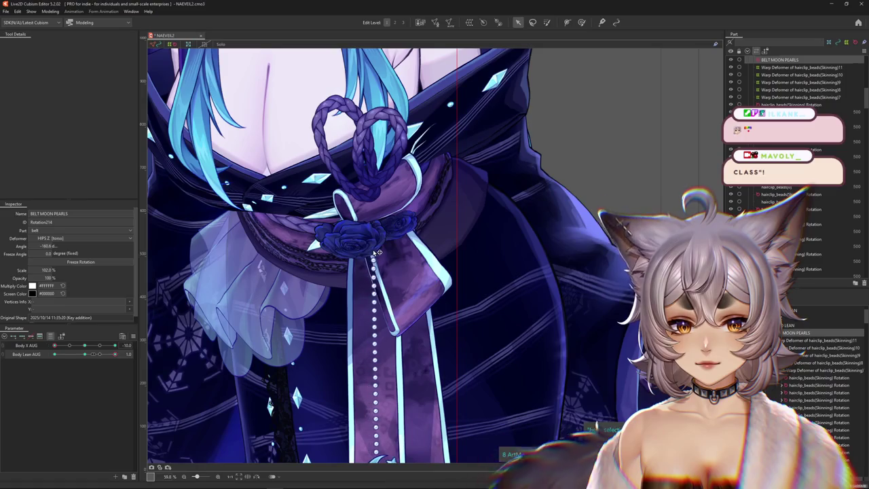
Rotate the pearl chain to -161.3° at the left Body X poses and check its swing
scroll(380, 258, down, 3)
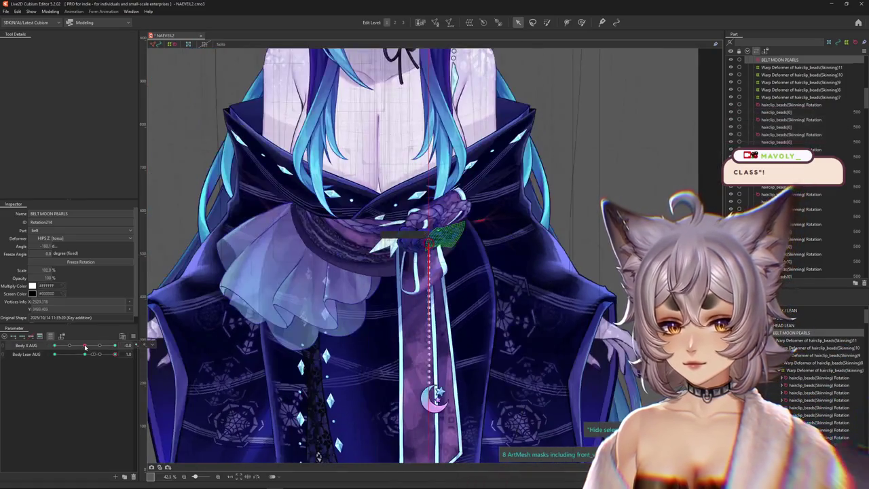
mouse_move(55, 346)
mouse_down()
mouse_move(70, 348)
mouse_move(48, 366)
mouse_move(76, 347)
mouse_up()
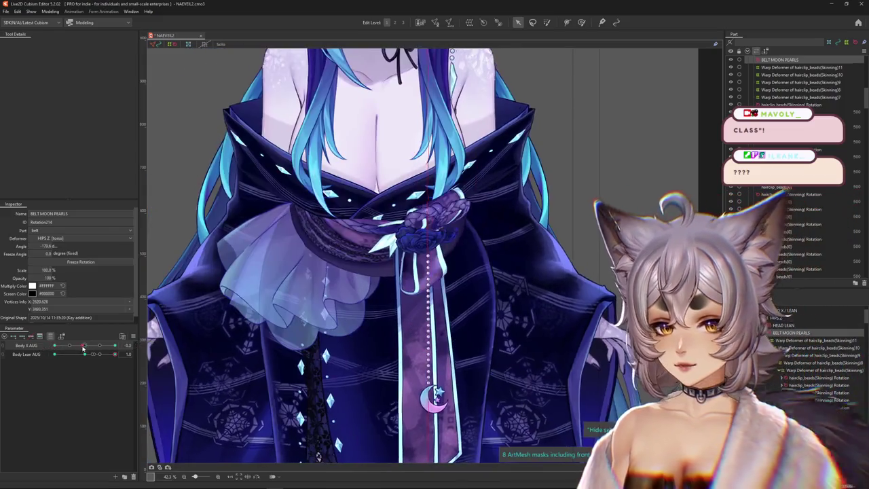
mouse_move(76, 347)
mouse_down()
mouse_move(52, 367)
mouse_move(70, 352)
mouse_move(42, 351)
mouse_up()
drag(410, 285, 405, 276)
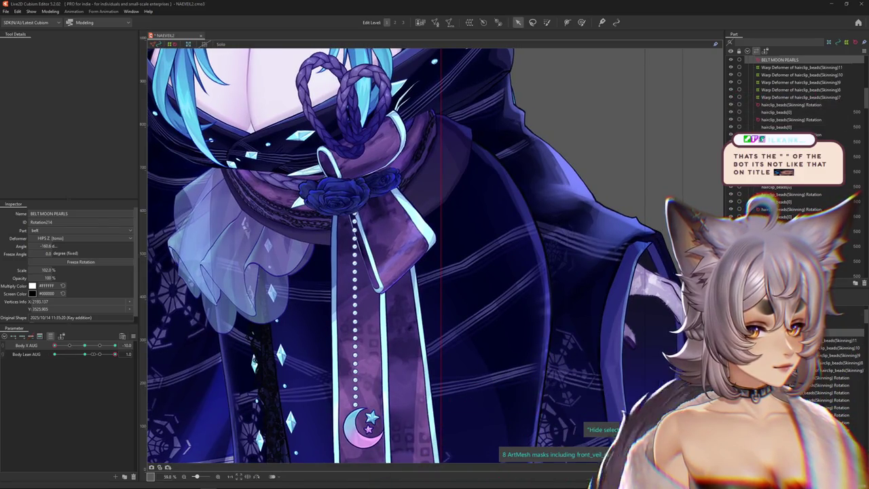
mouse_move(54, 345)
mouse_down()
mouse_move(78, 348)
mouse_move(48, 348)
mouse_up()
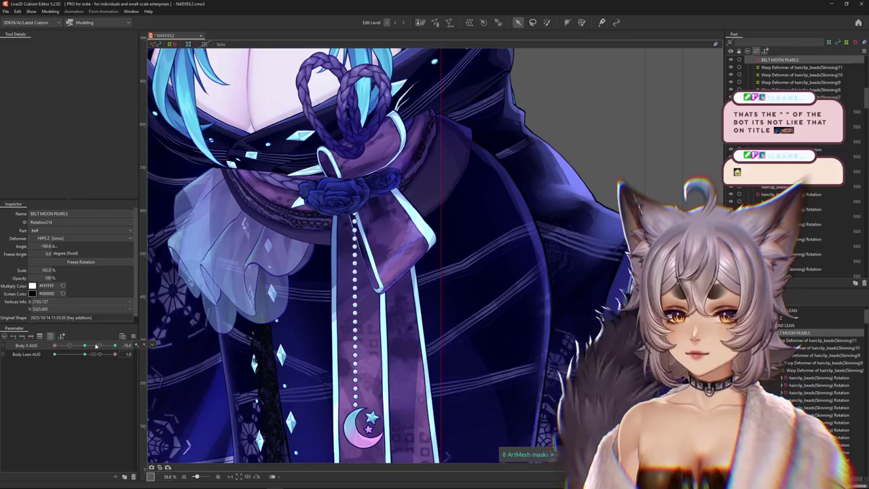
drag(370, 320, 376, 324)
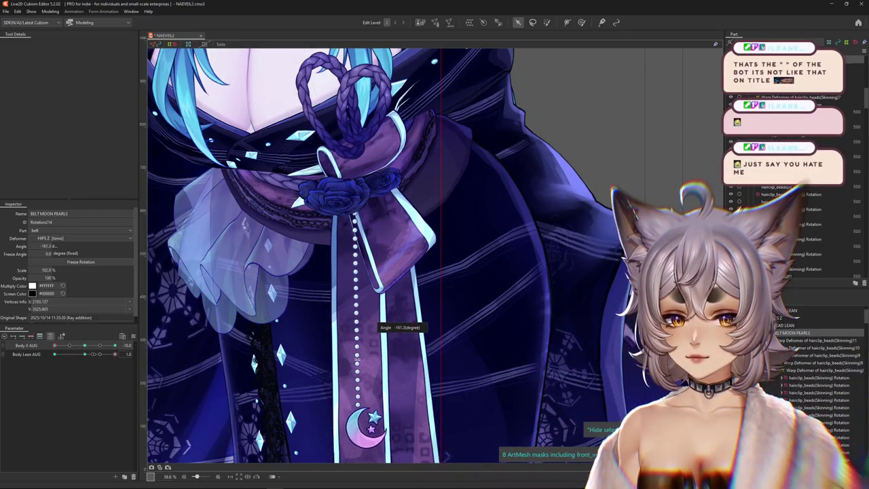
drag(86, 354, 31, 352)
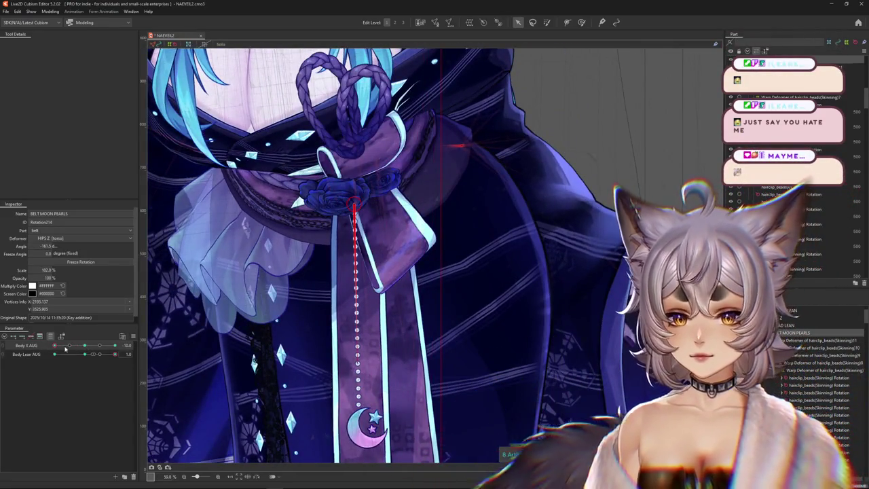
mouse_move(30, 352)
mouse_down()
mouse_move(61, 351)
mouse_move(51, 351)
mouse_up()
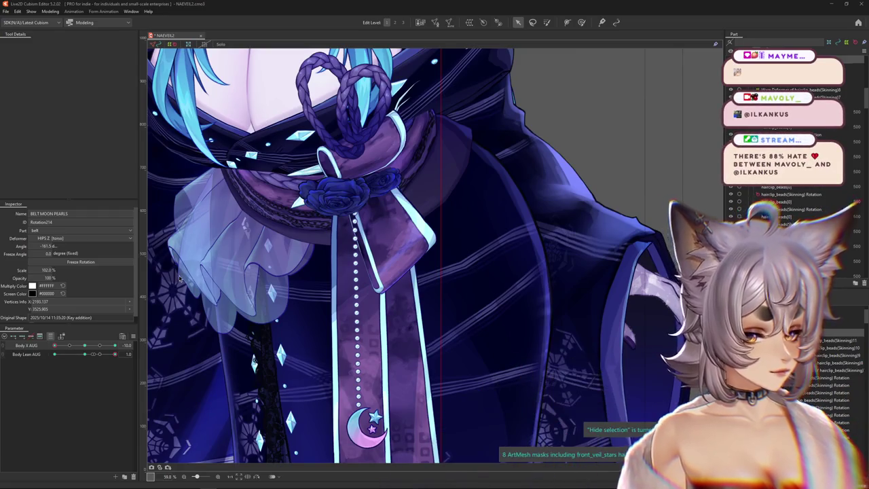
drag(87, 350, 46, 352)
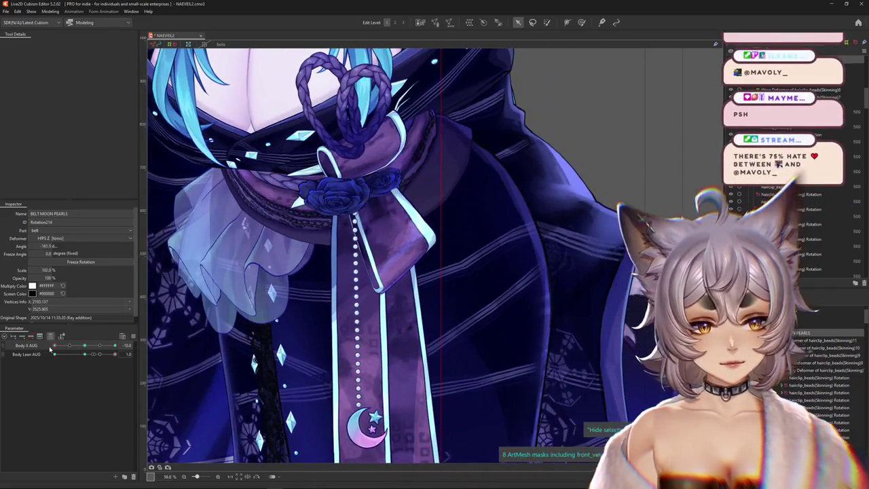
Adjust the chain's angle and scale at Body X AUG 10, sweep the turn, then reset to 0.0
drag(31, 350, 146, 341)
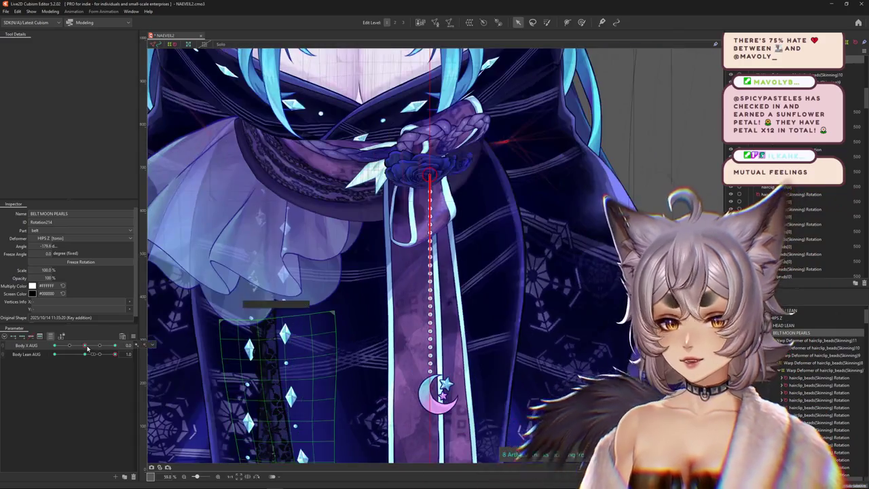
mouse_move(114, 345)
mouse_down()
mouse_move(100, 347)
mouse_move(124, 346)
mouse_up()
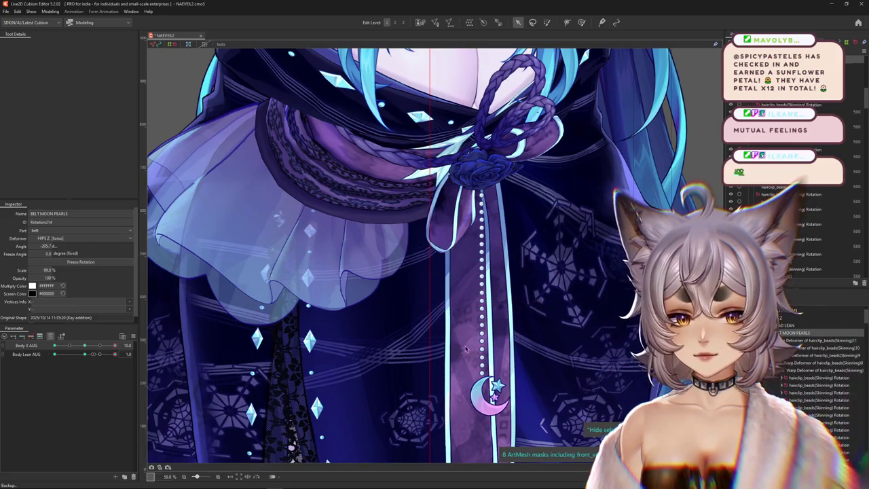
mouse_move(115, 346)
mouse_down()
mouse_move(46, 351)
mouse_move(113, 354)
mouse_move(127, 353)
mouse_move(63, 347)
mouse_move(443, 316)
mouse_up()
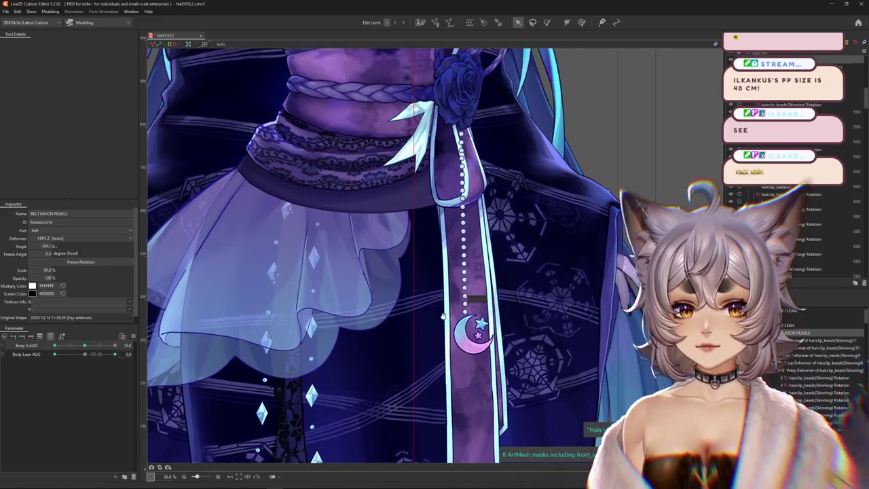
drag(119, 350, 55, 347)
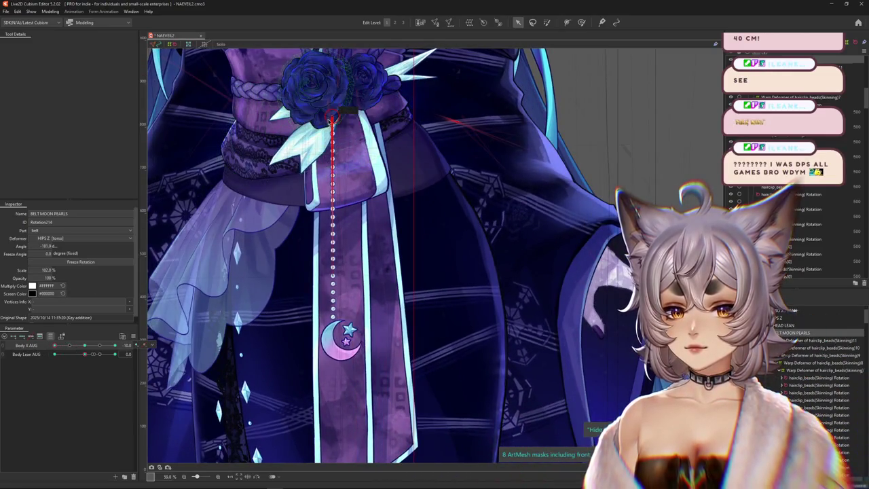
drag(55, 346, 133, 346)
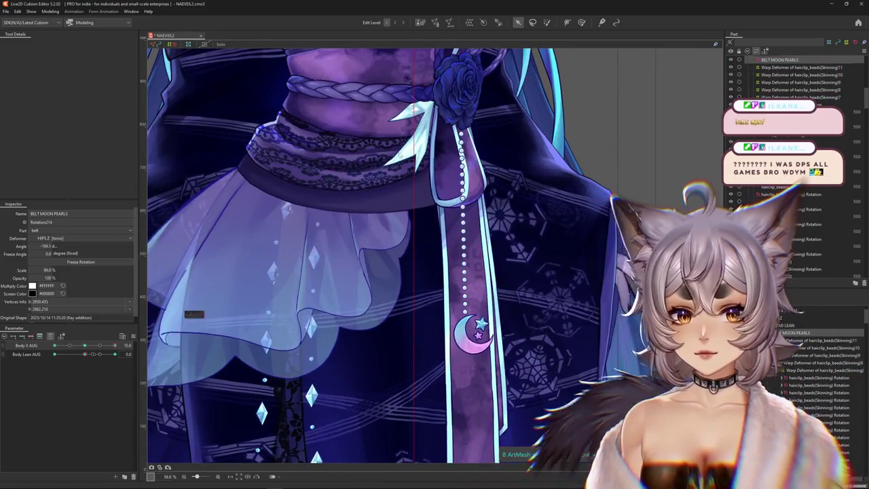
click(92, 343)
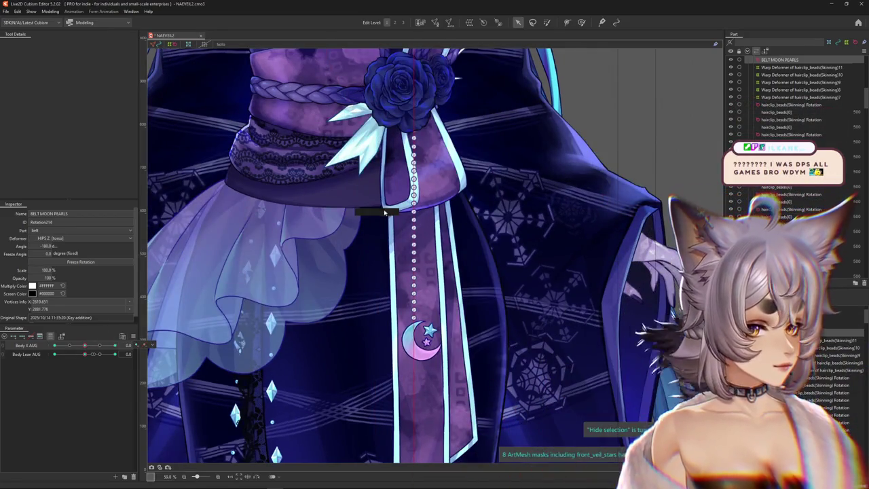
key(ctrl+h)
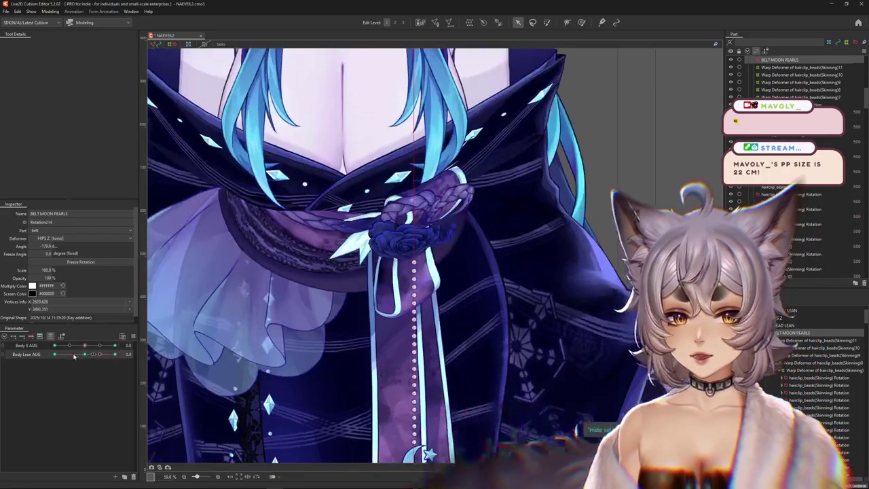
Rotate the pearl chain to -172°, lengthen it, and swing it straight down at Body X -0.7
scroll(272, 312, down, 3)
scroll(335, 277, up, 1)
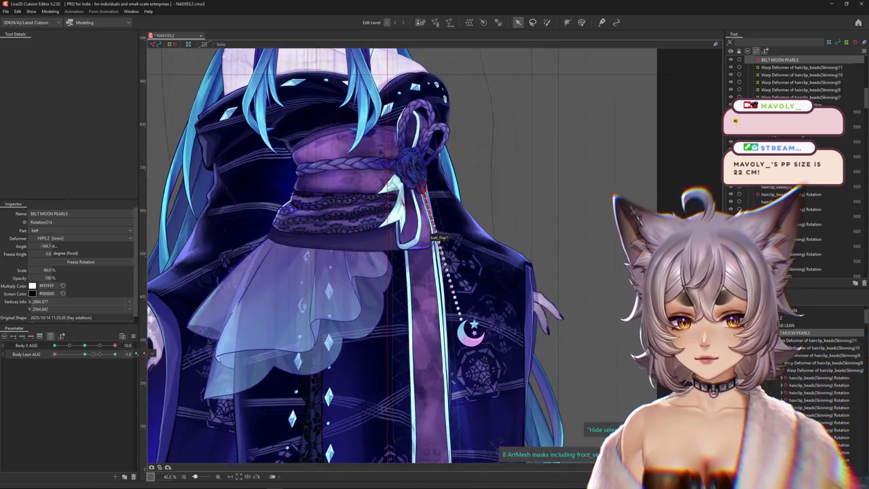
scroll(429, 236, up, 2)
mouse_move(429, 236)
mouse_down()
mouse_move(450, 283)
mouse_move(442, 286)
mouse_up()
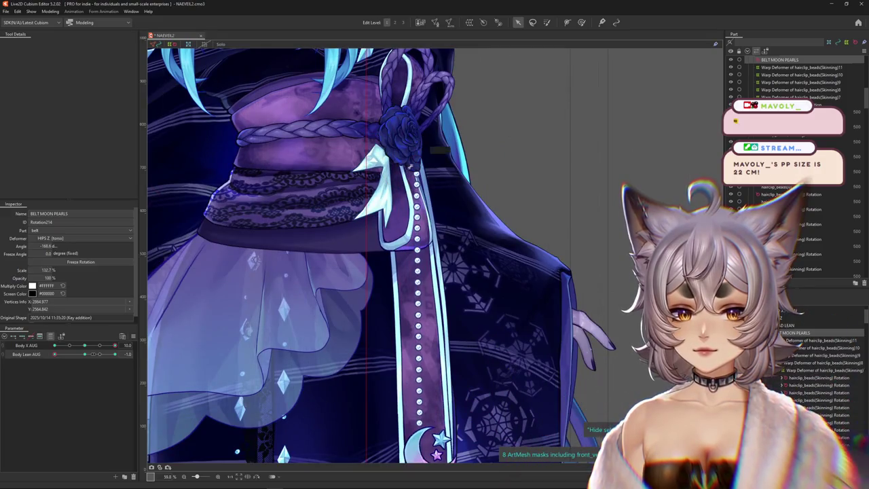
drag(413, 166, 418, 167)
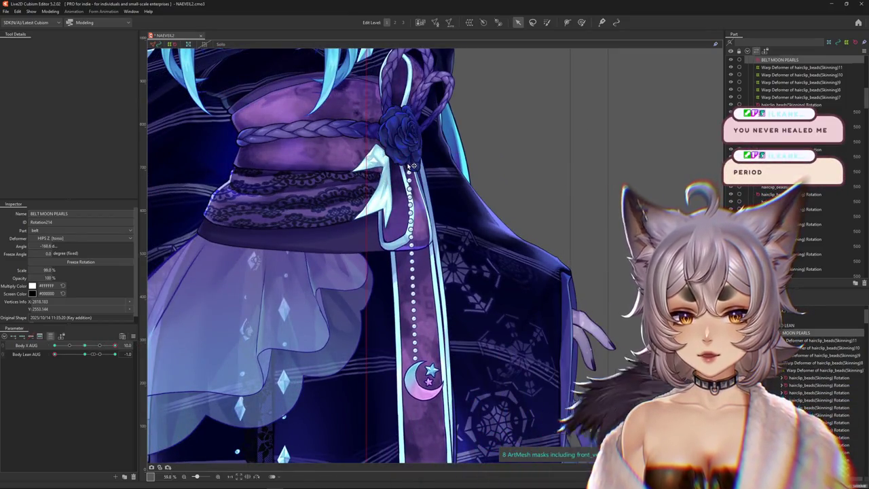
drag(87, 350, 20, 353)
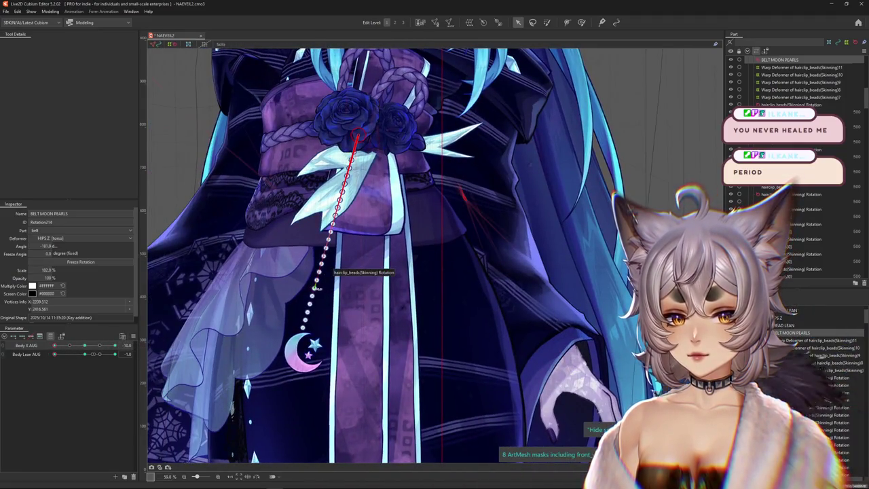
drag(316, 288, 348, 293)
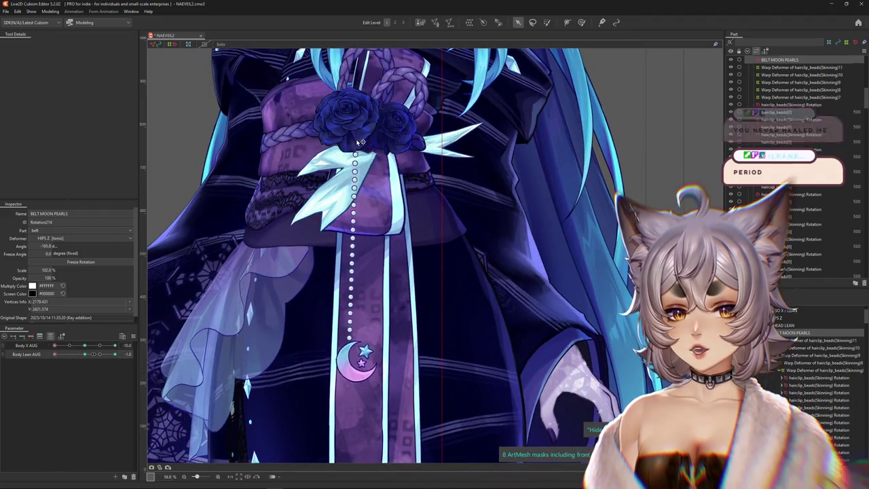
Lean the body to -0.2, set Body X AUG to -10, and hide the selection outline
drag(86, 355, 55, 360)
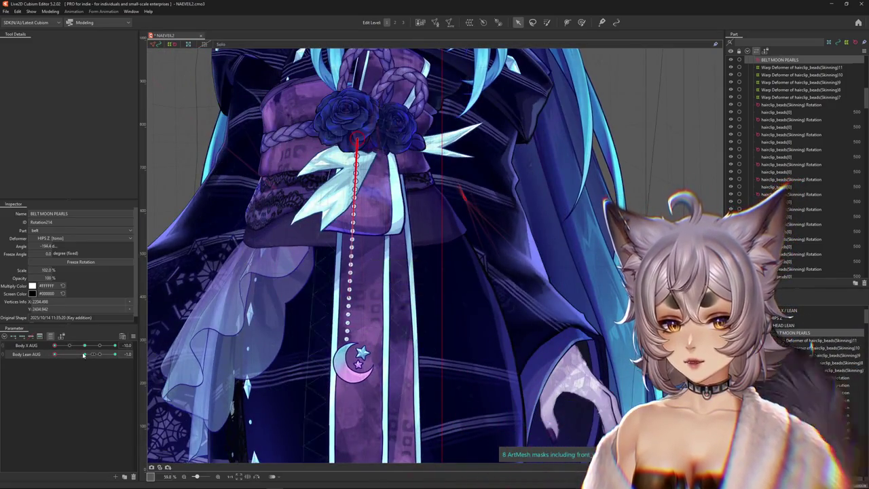
drag(89, 346, 77, 348)
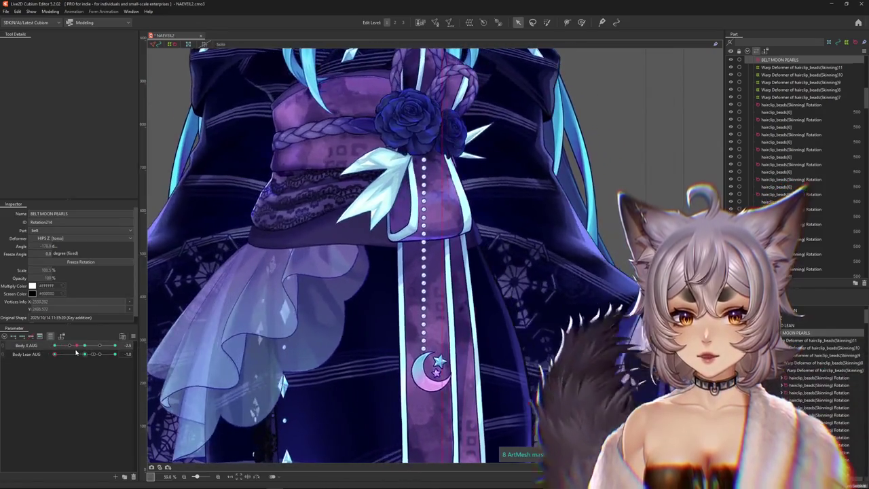
key(ctrl+z)
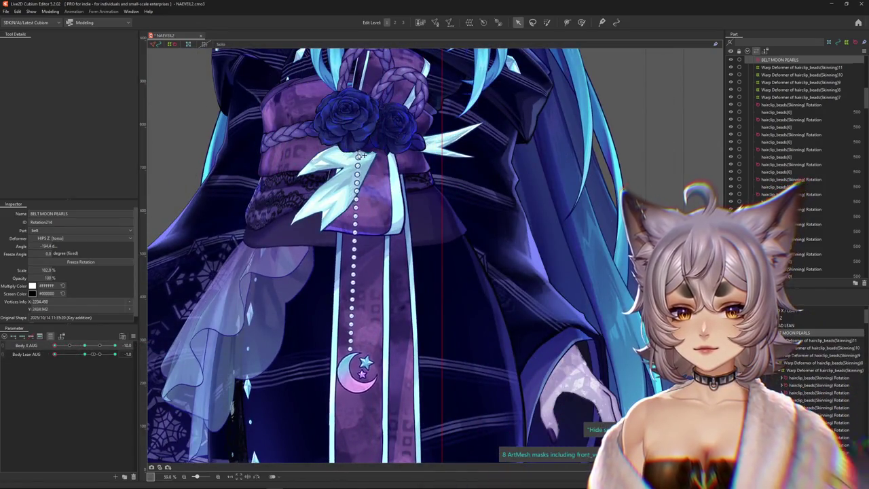
drag(85, 347, 55, 347)
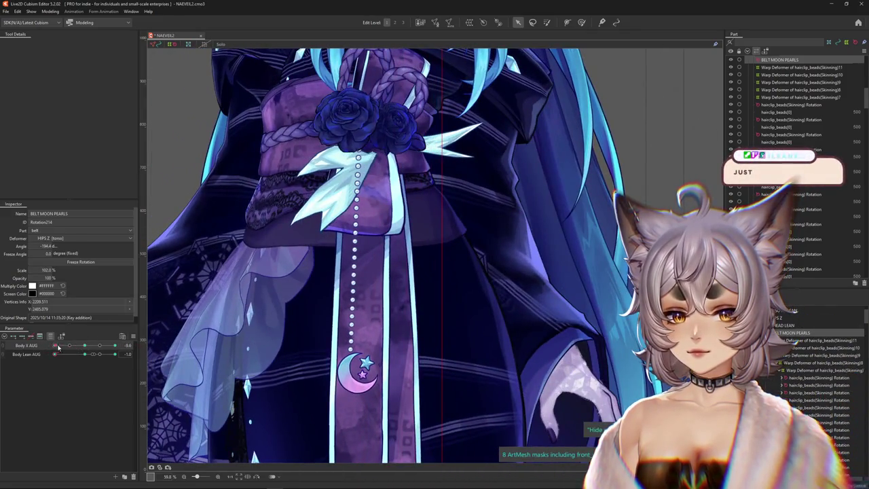
drag(57, 347, 27, 363)
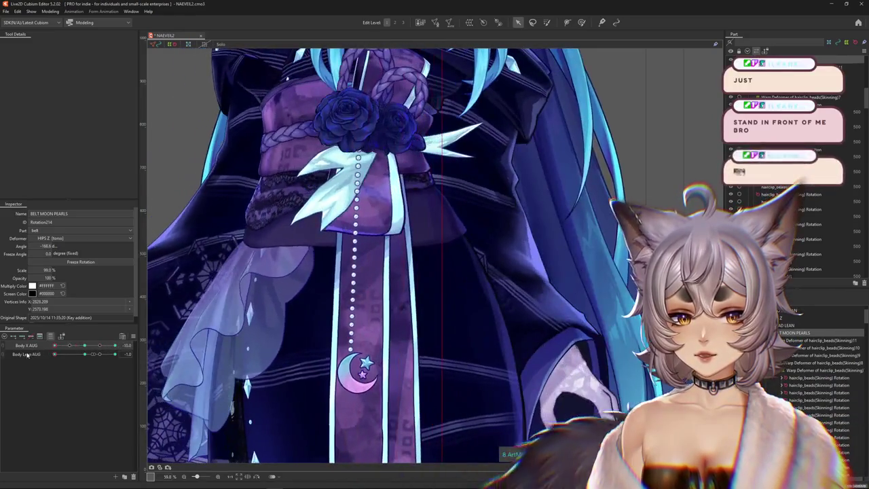
key(ctrl+h)
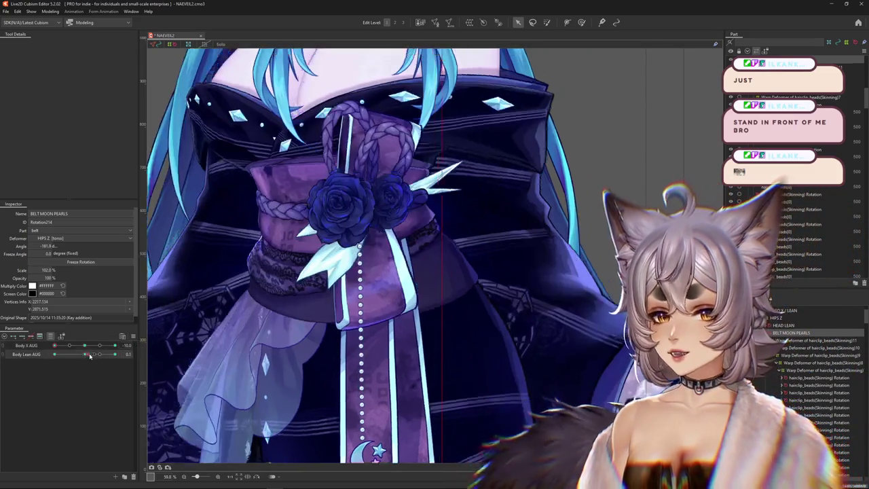
Check the strand at the opposite Body Lean AUG extreme, then reset the body parameters to neutral
drag(87, 355, 142, 348)
scroll(226, 246, down, 5)
scroll(226, 246, up, 3)
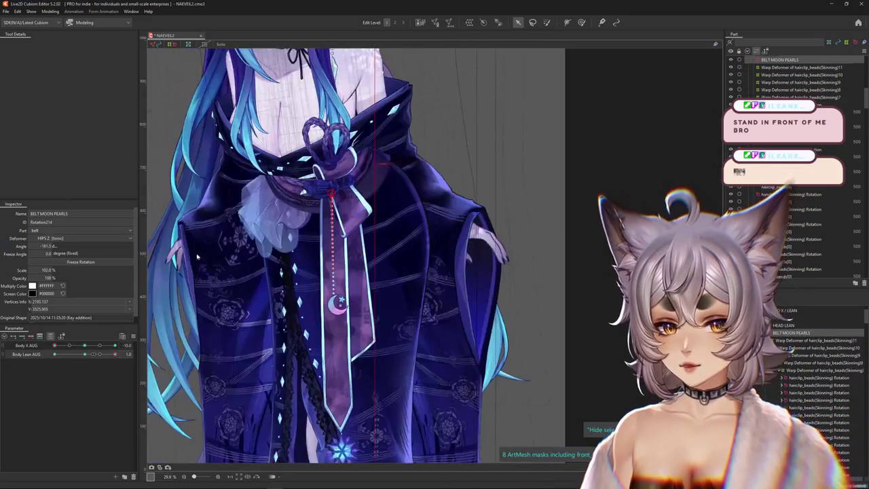
mouse_move(55, 346)
mouse_down()
mouse_move(85, 346)
mouse_move(60, 362)
mouse_move(54, 355)
mouse_move(133, 345)
mouse_move(54, 345)
mouse_up()
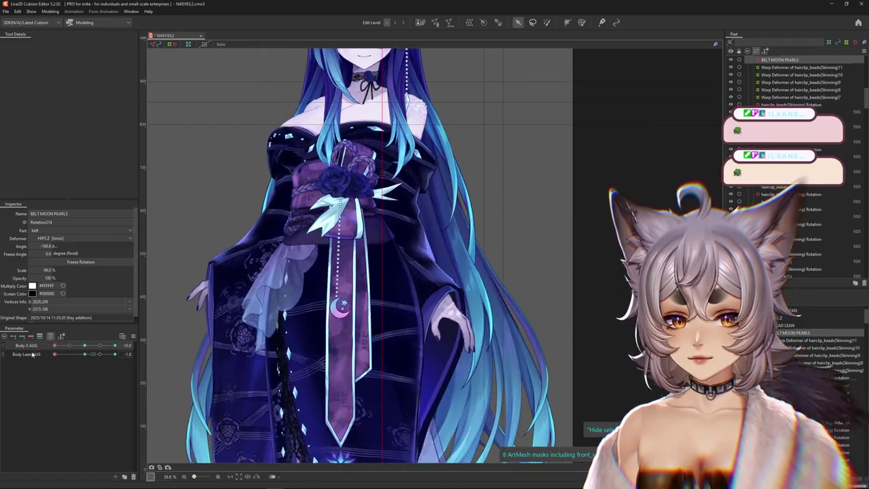
scroll(385, 284, up, 3)
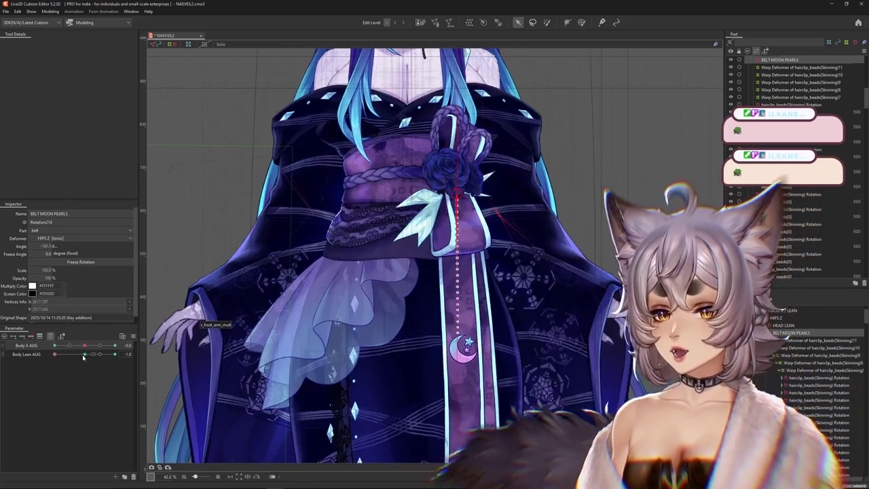
click(38, 336)
Show all parameters and add keyforms to WAIST PEARL 1 in the WAIST PEARLS group
click(39, 336)
click(133, 336)
click(149, 344)
click(178, 337)
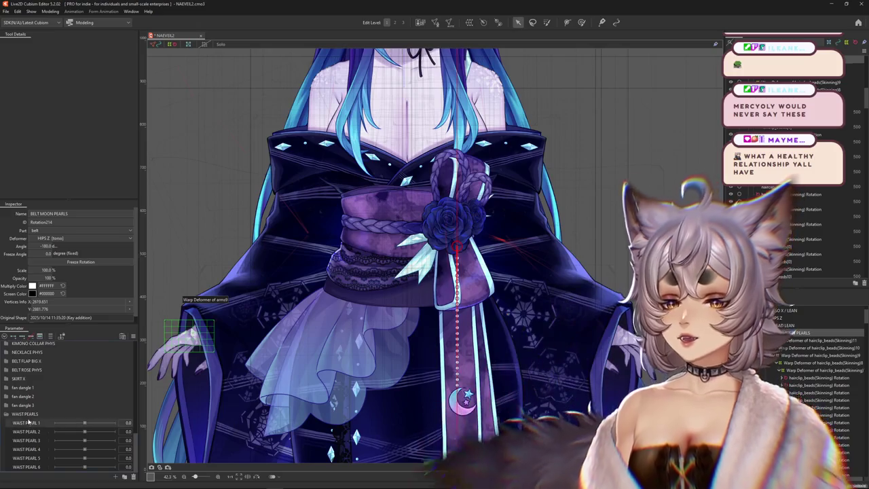
click(114, 423)
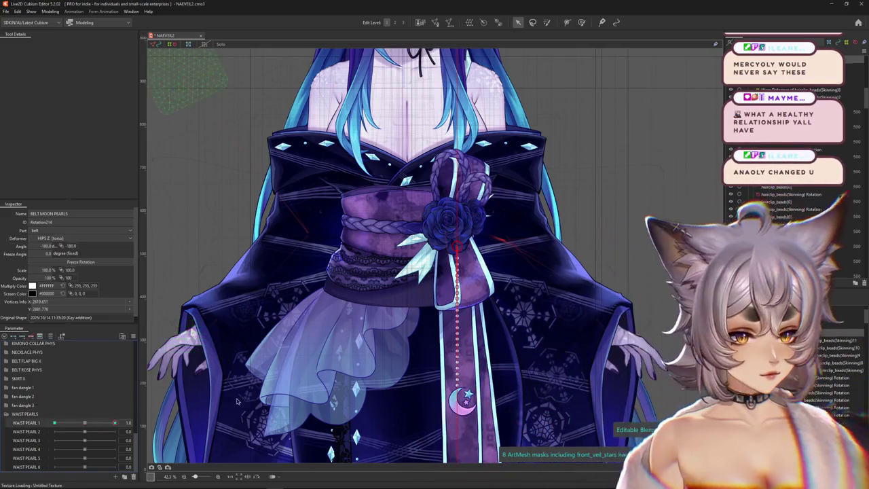
scroll(380, 299, up, 2)
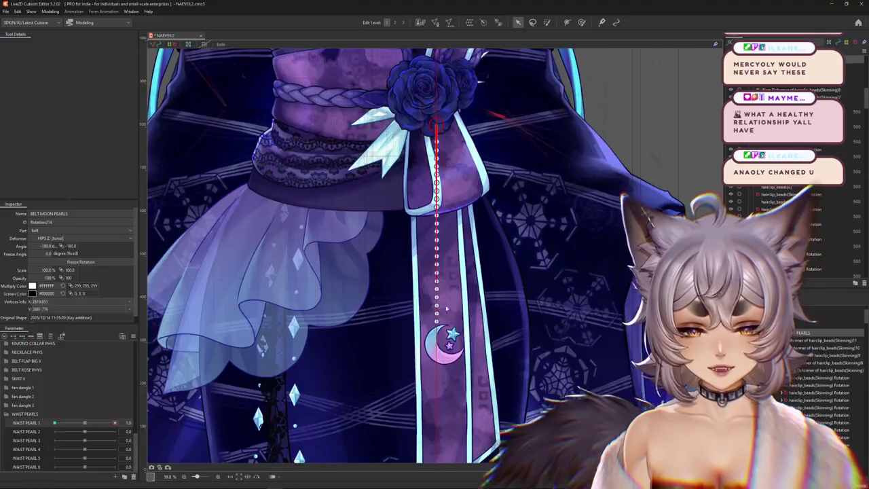
drag(485, 351, 434, 256)
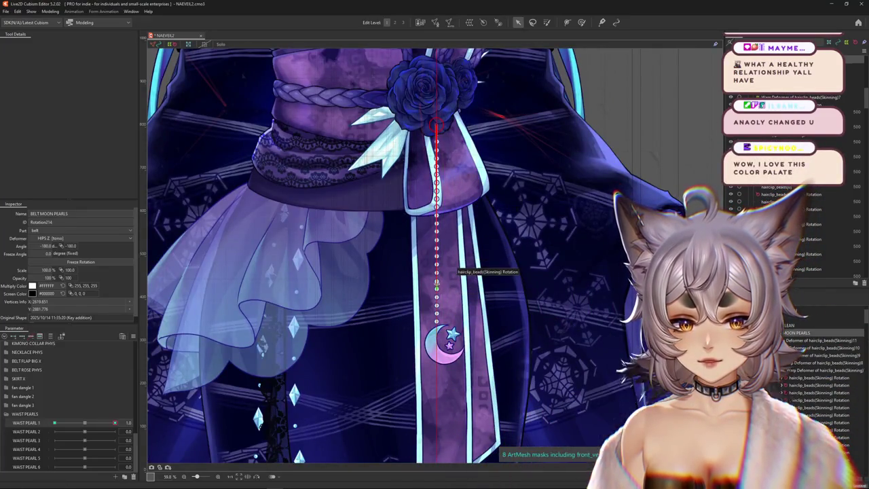
At WAIST PEARL 1 -1.0, rotate the pearl strand to swing down-left and test the swing
drag(520, 233, 445, 275)
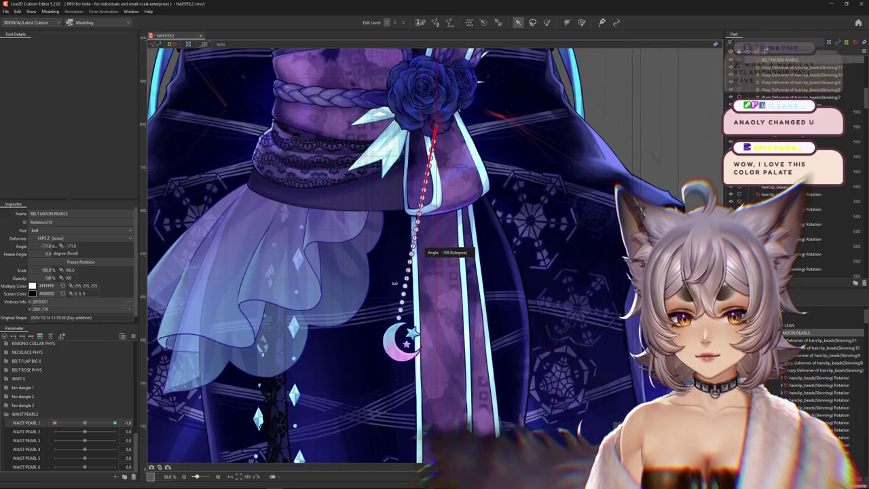
drag(425, 285, 372, 273)
drag(82, 428, 51, 423)
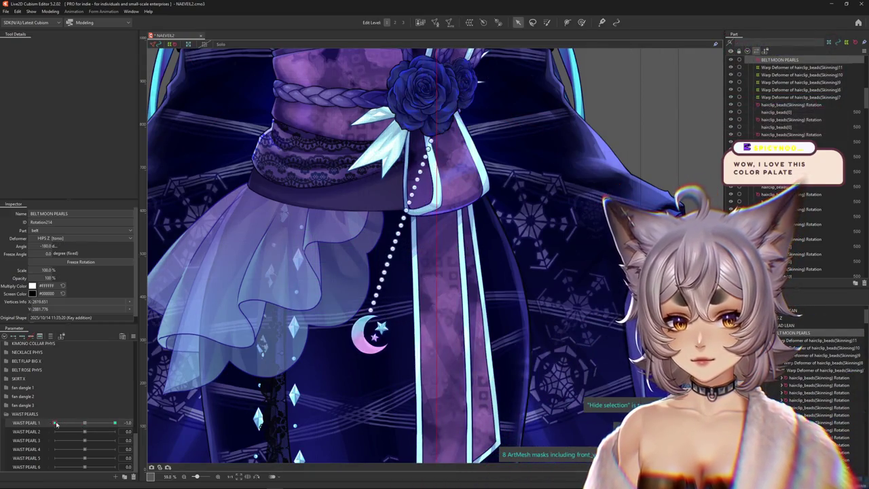
click(390, 289)
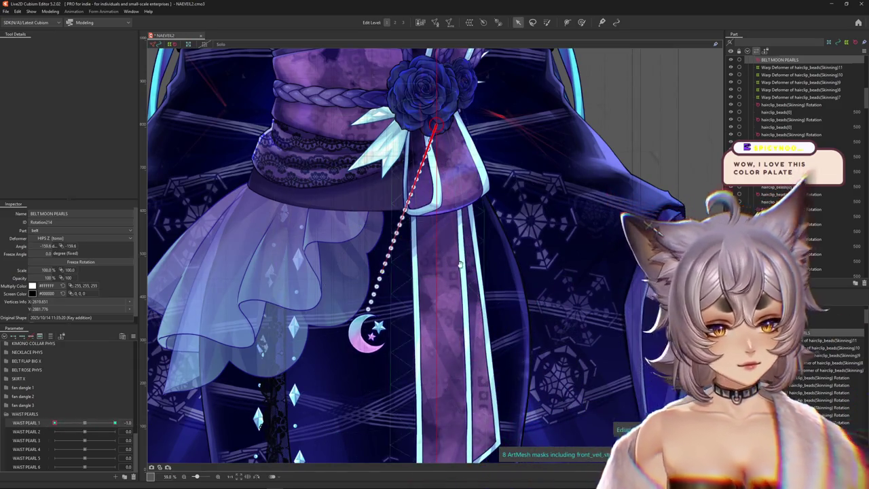
scroll(468, 310, up, 3)
scroll(468, 310, down, 1)
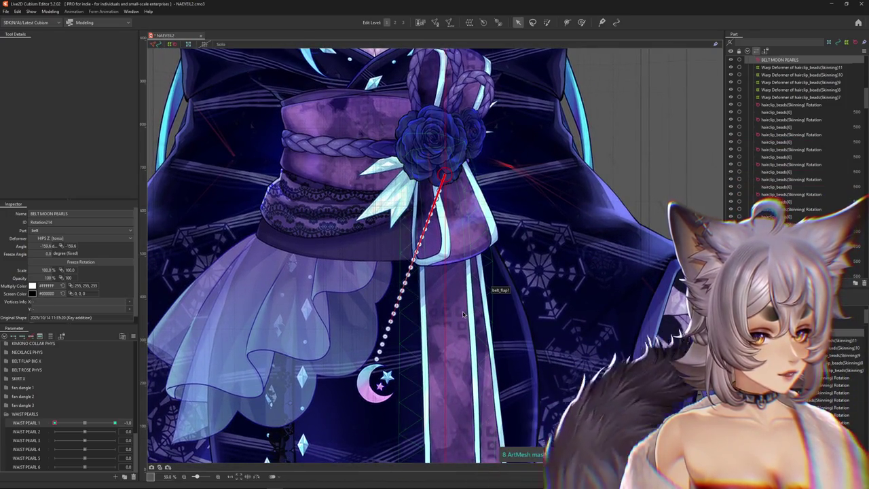
scroll(455, 313, down, 3)
drag(55, 422, 88, 422)
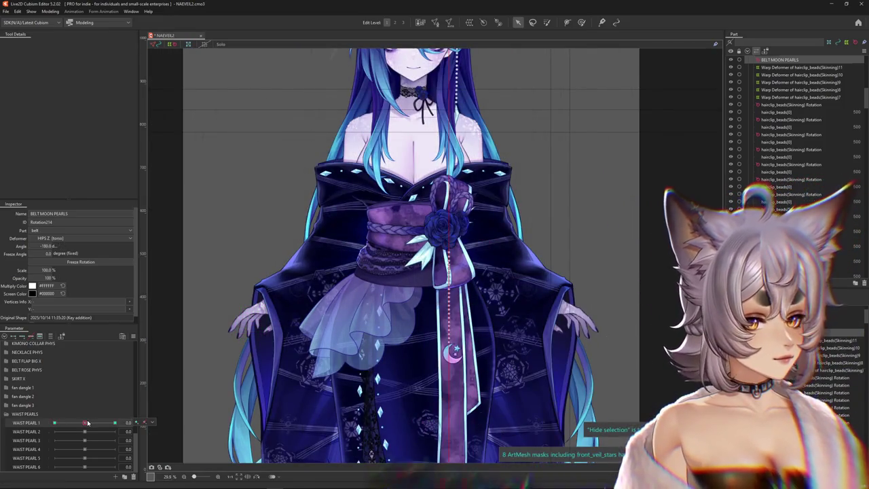
mouse_move(101, 422)
mouse_down()
mouse_move(81, 422)
mouse_move(91, 422)
mouse_up()
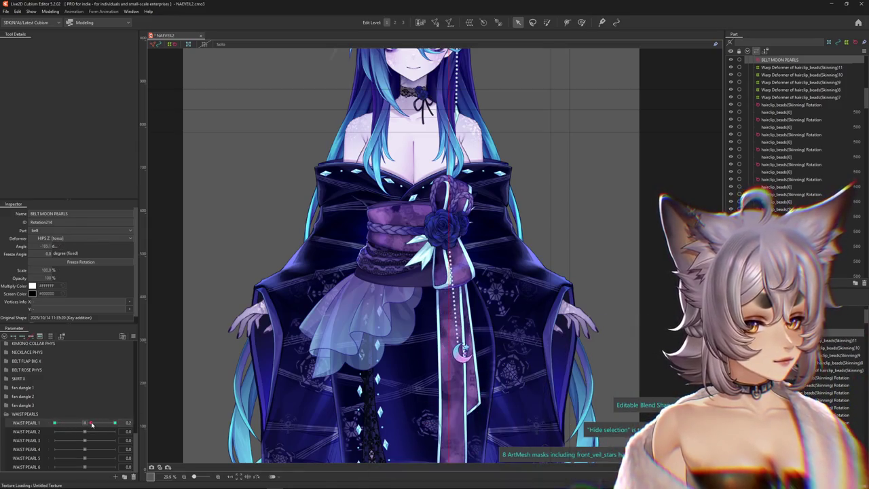
At WAIST PEARL 1 1.0, rotate the strand right to about -204.4°, then return it to neutral
scroll(408, 316, up, 5)
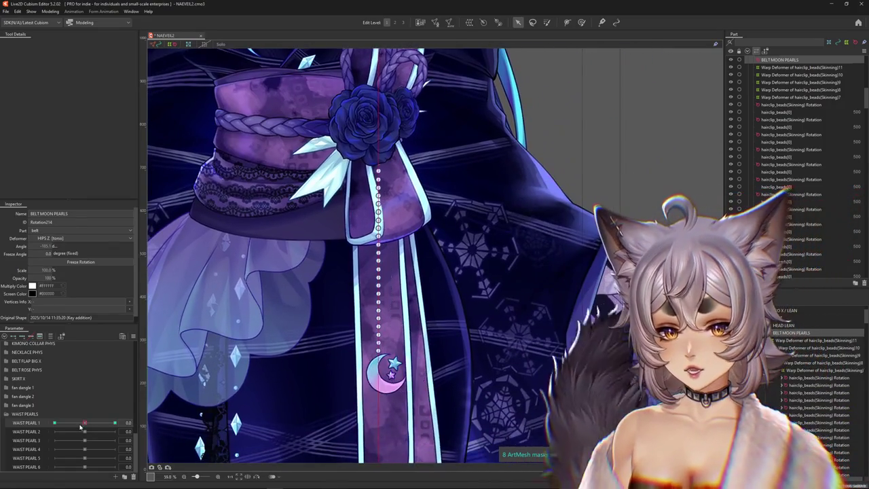
drag(90, 423, 117, 423)
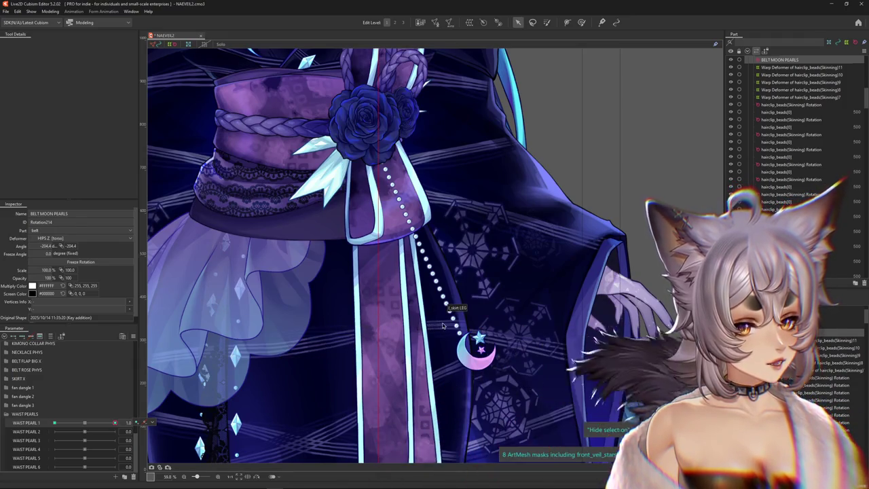
drag(377, 312, 431, 296)
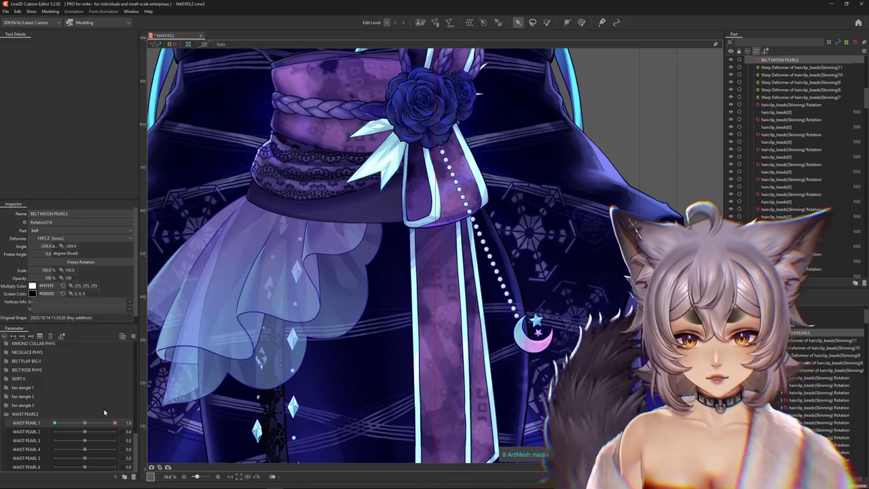
click(90, 422)
drag(90, 422, 84, 422)
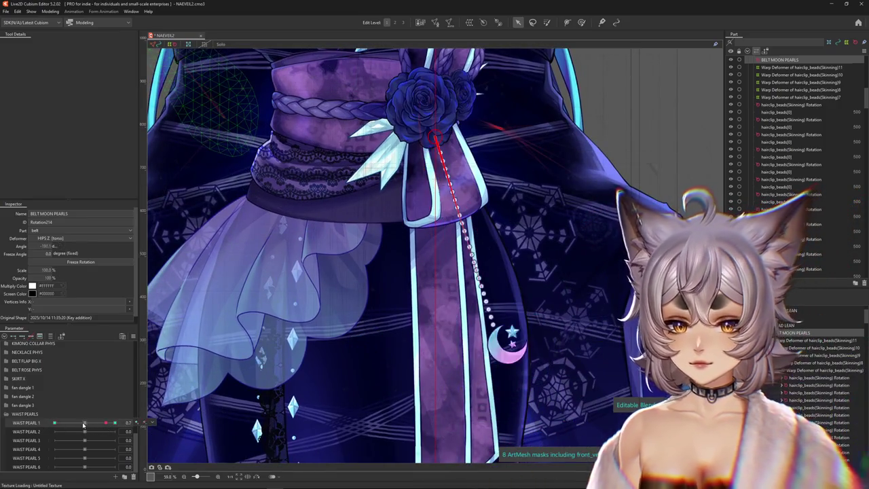
scroll(449, 338, down, 2)
click(801, 68)
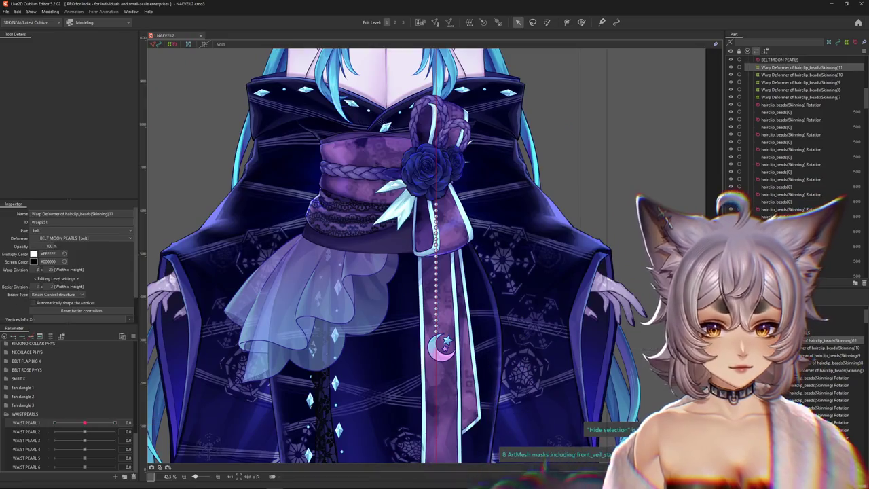
Pan the canvas to frame the pearl chain's moon charm and the rose on the belt
scroll(447, 257, up, 4)
drag(537, 295, 534, 250)
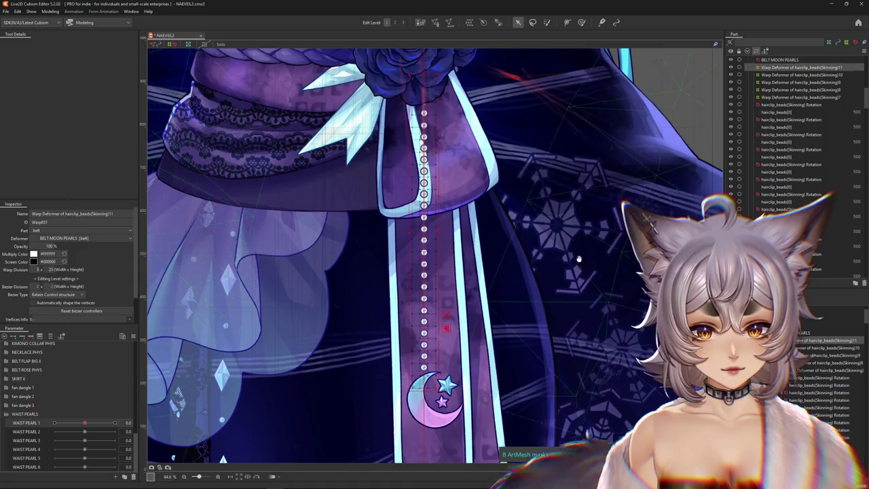
drag(577, 136, 564, 220)
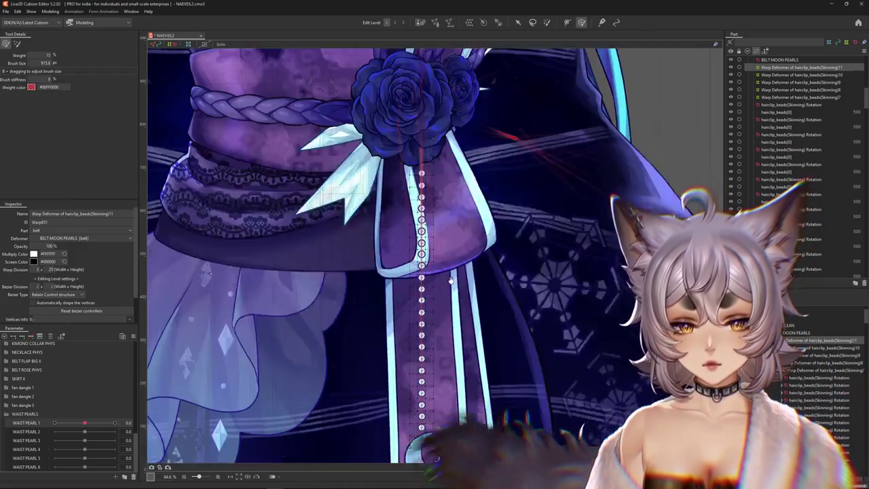
drag(618, 339, 638, 285)
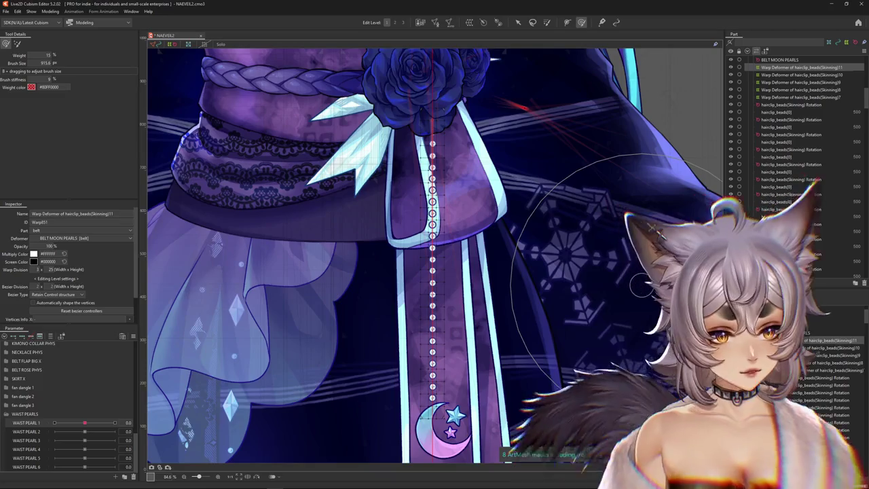
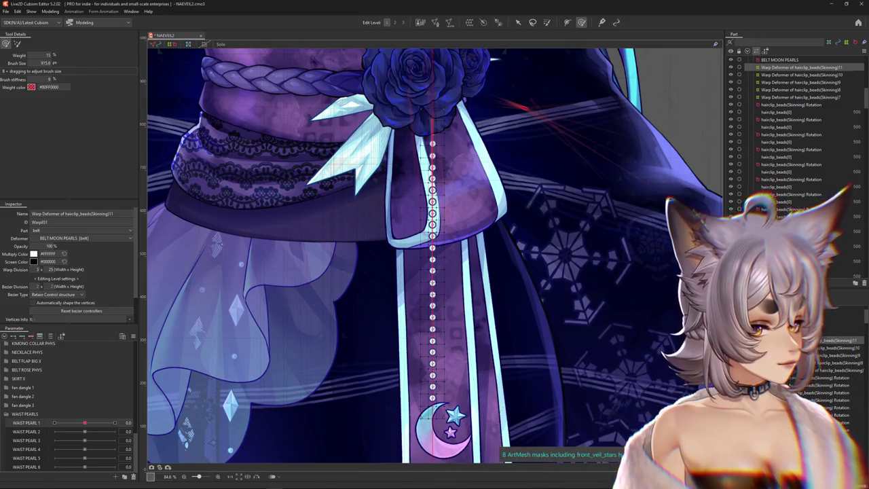
Preview the pearl swing using the WAIST PEARL 1 and PEARL X 0 sliders
scroll(409, 338, down, 2)
drag(84, 422, 93, 421)
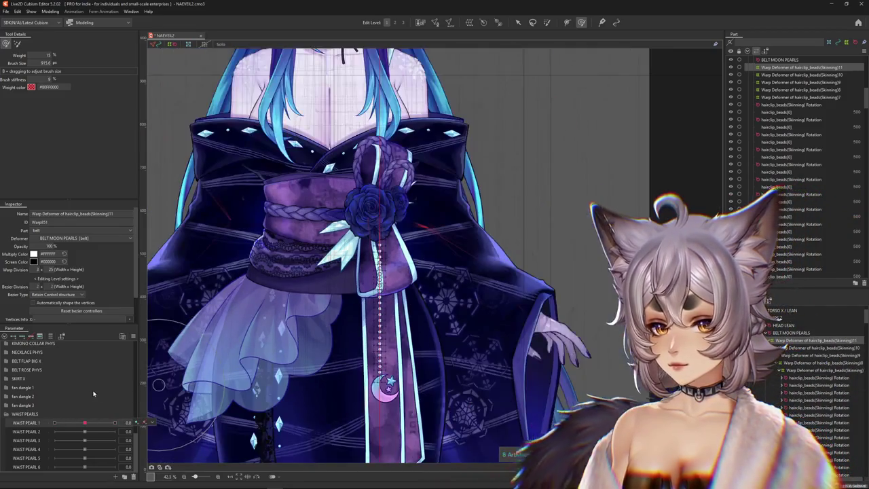
scroll(380, 272, down, 2)
scroll(74, 395, up, 5)
scroll(380, 272, down, 2)
click(6, 380)
drag(81, 391, 78, 409)
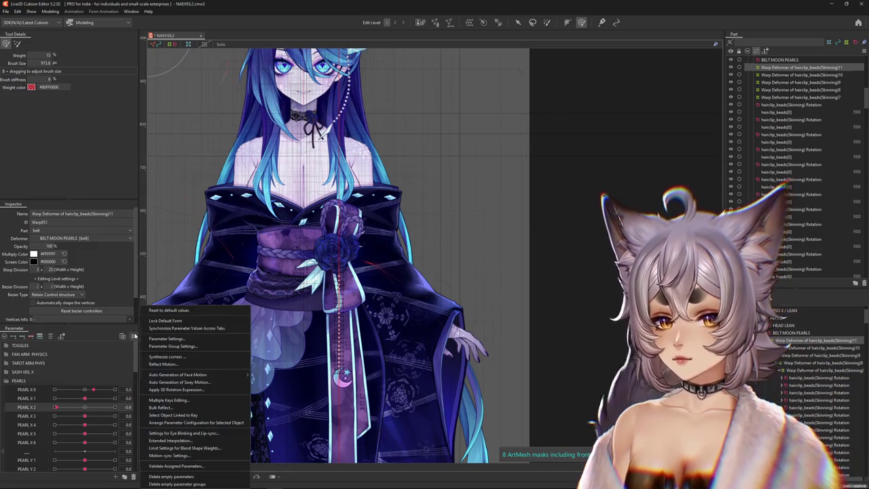
scroll(74, 407, down, 5)
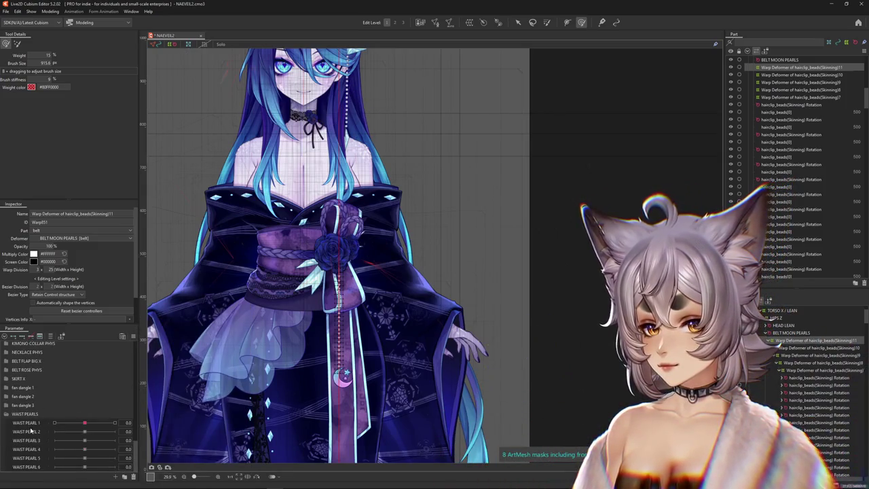
scroll(312, 314, up, 2)
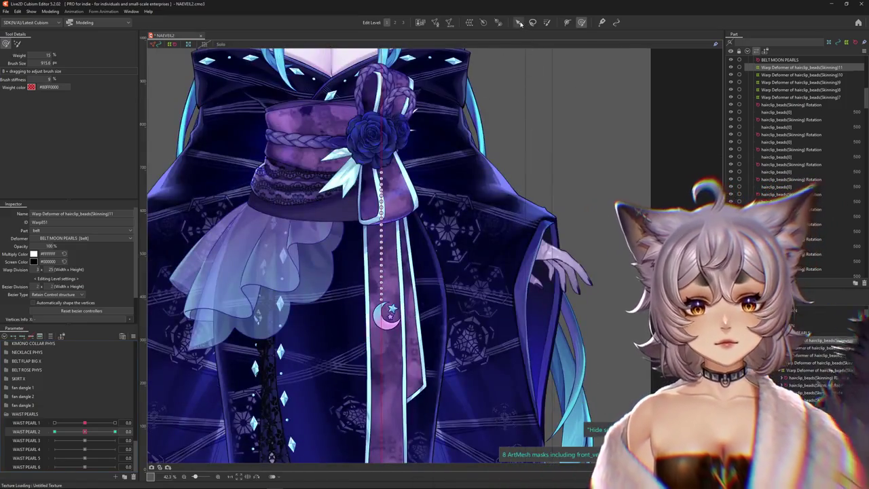
Return to the Arrow tool and set WAIST PEARL 2 to its 1.0 key
click(520, 22)
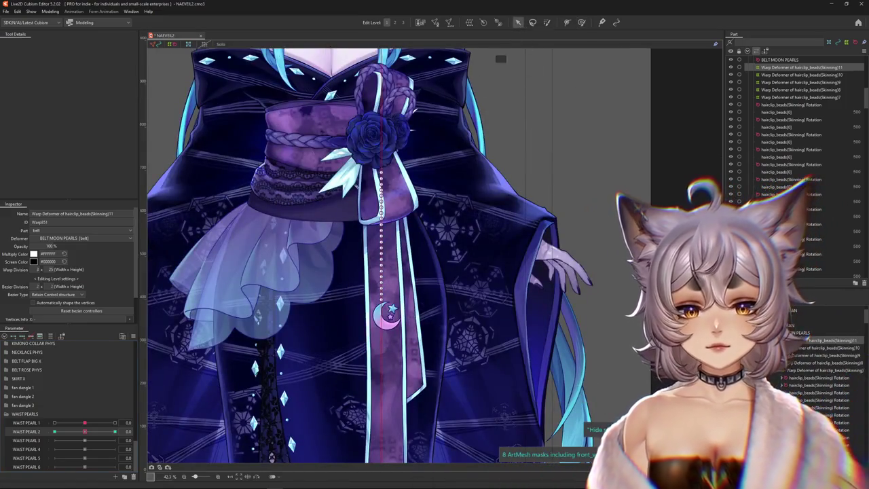
scroll(348, 170, up, 2)
click(114, 431)
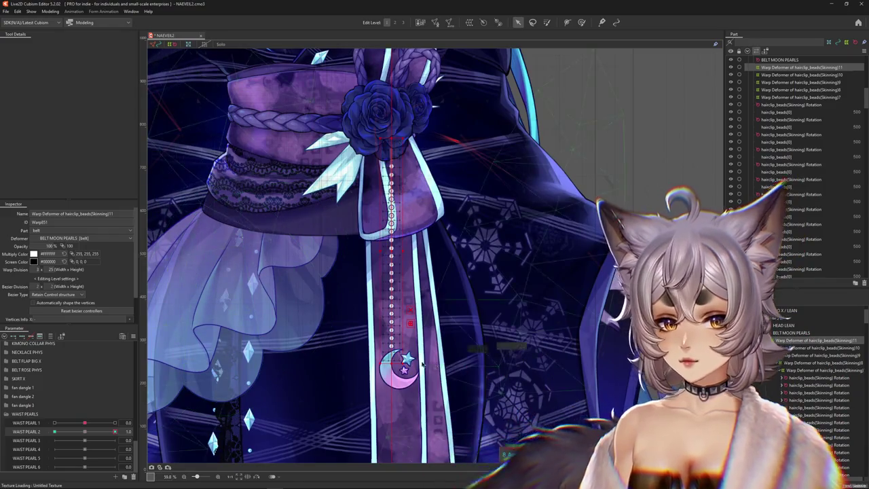
key(ctrl+t)
Bend the bead string along a temporary path so its end swings down to the right
click(60, 44)
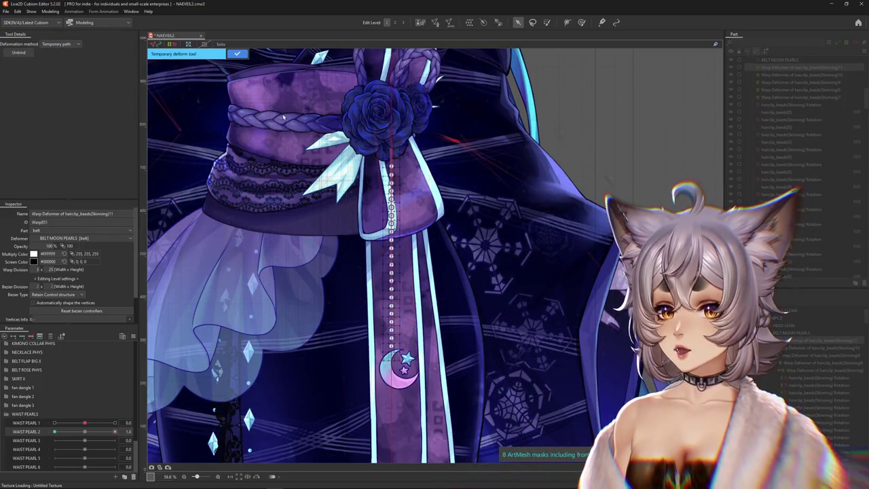
click(392, 107)
click(392, 161)
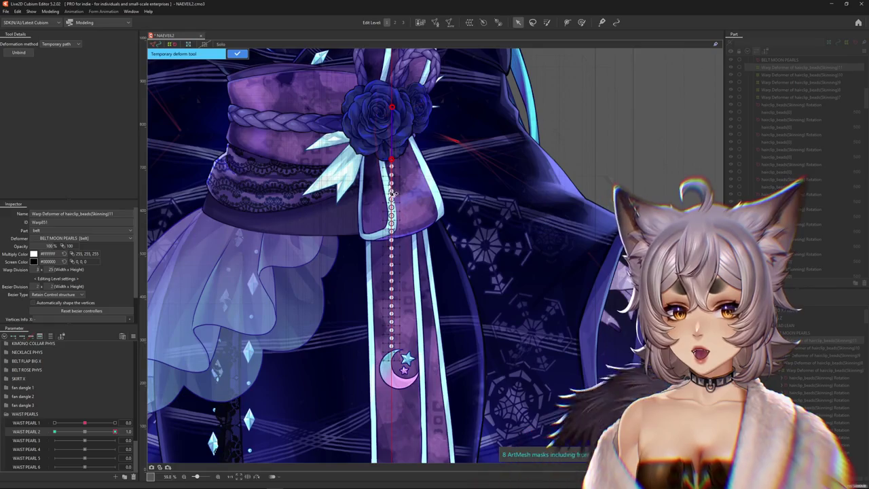
drag(395, 449, 488, 427)
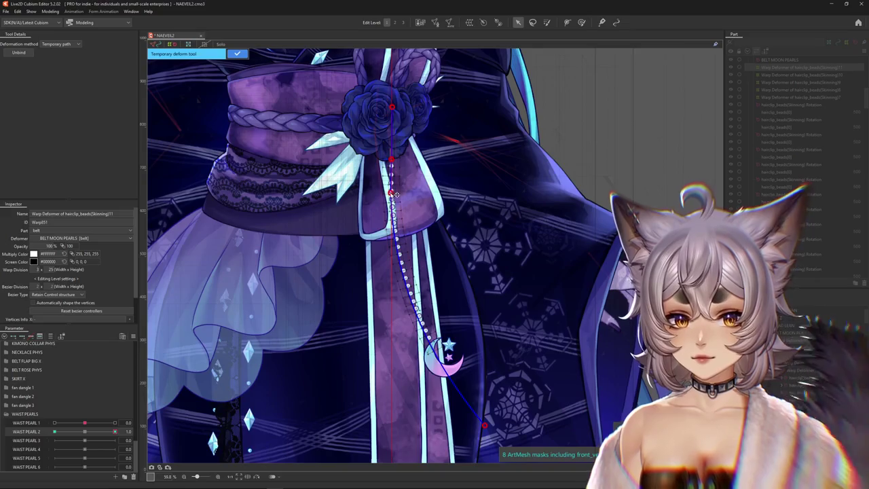
drag(395, 194, 399, 195)
click(231, 56)
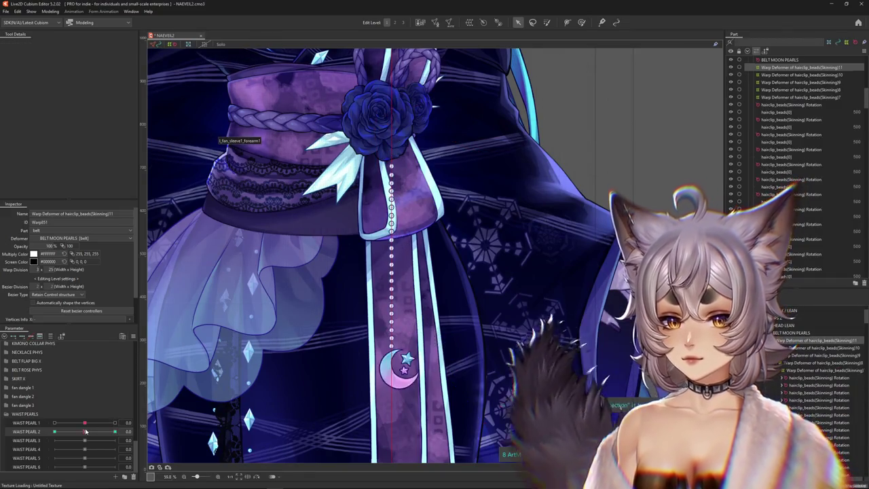
Resize the weight brush to cover the upper strand and hide the selection outline
key(b)
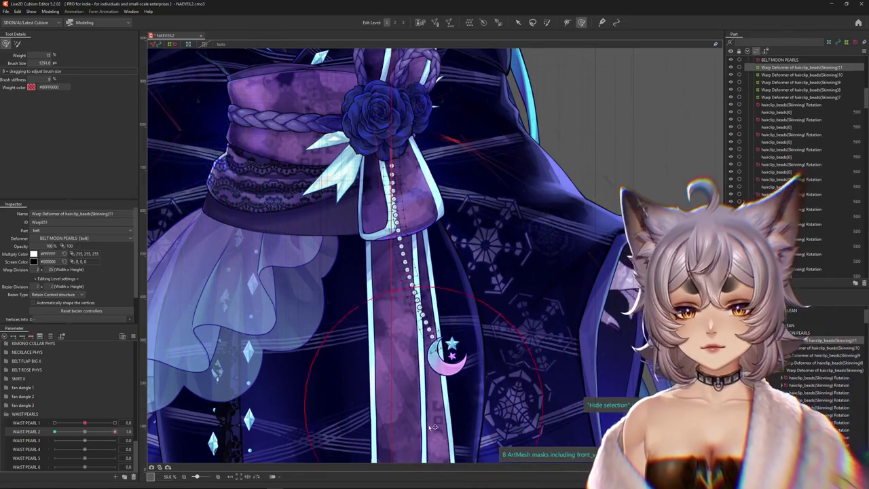
drag(458, 398, 393, 304)
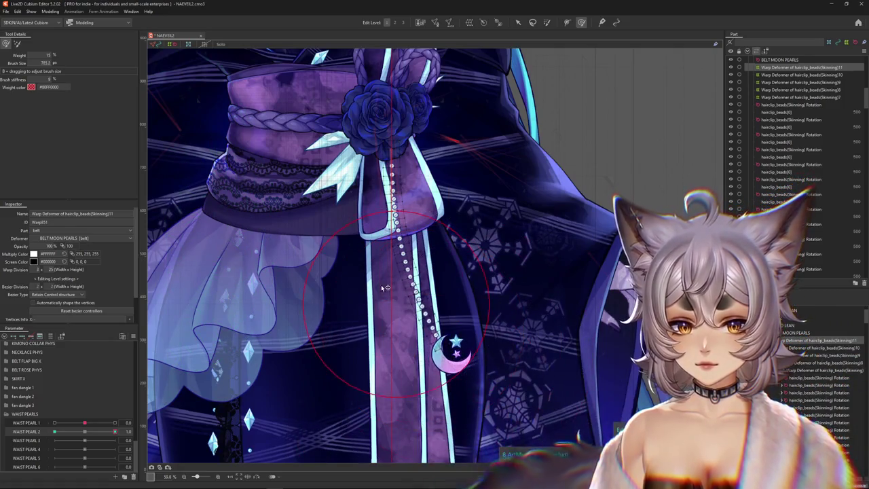
drag(527, 337, 536, 312)
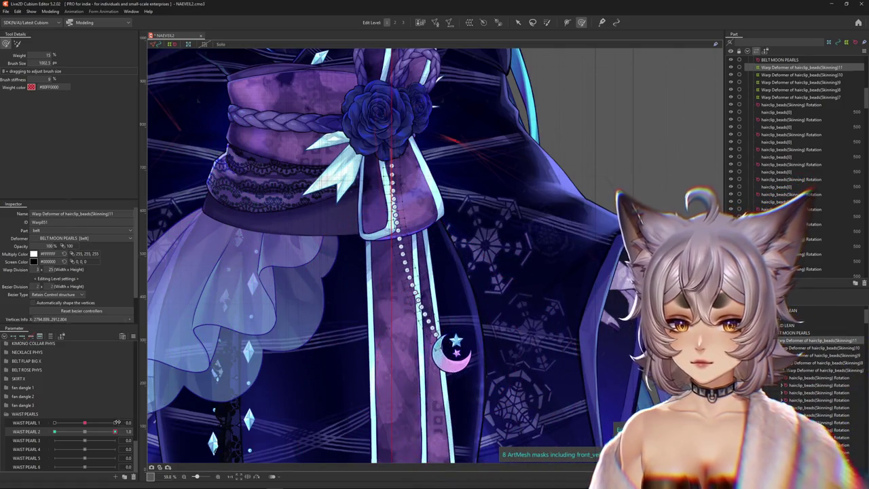
drag(388, 226, 400, 211)
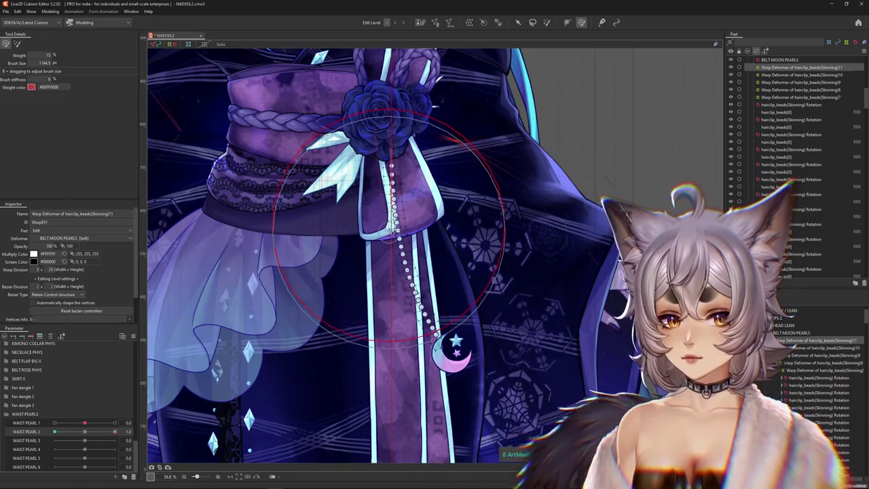
key(ctrl+h)
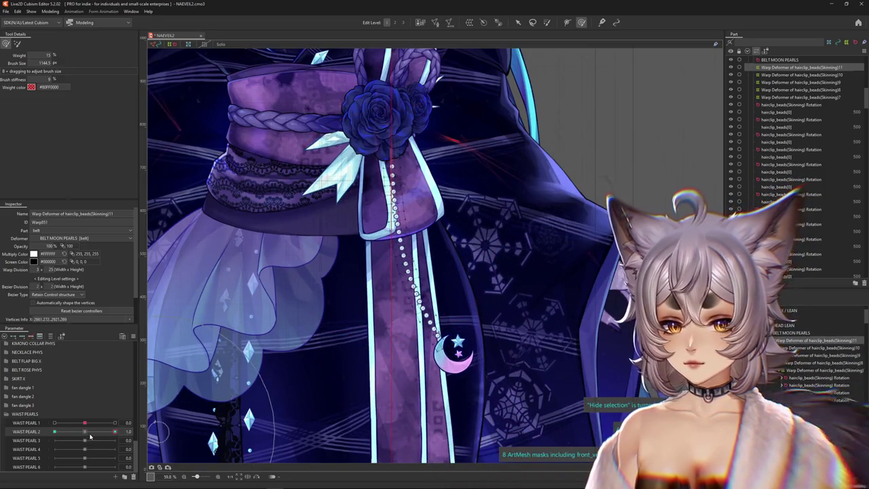
right_click(132, 431)
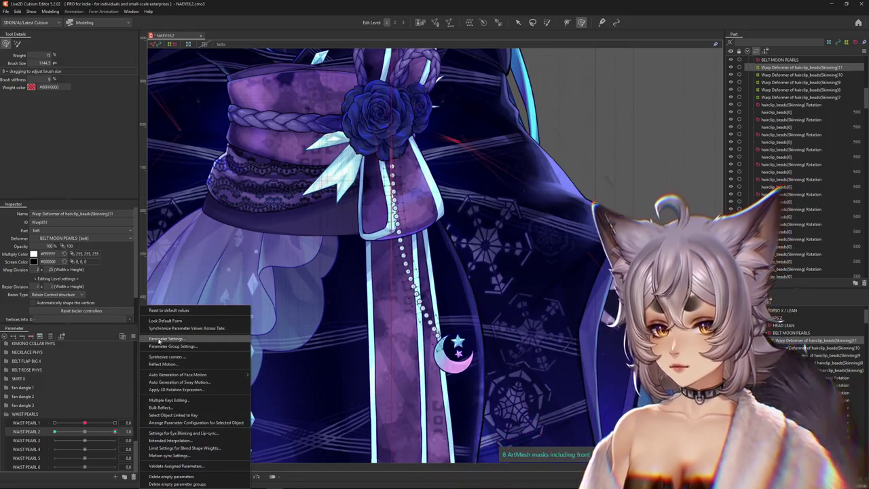
Preview the strand at WAIST PEARL 2 values from -1.0 through 1.0, enlarging the brush
click(161, 364)
key(Escape)
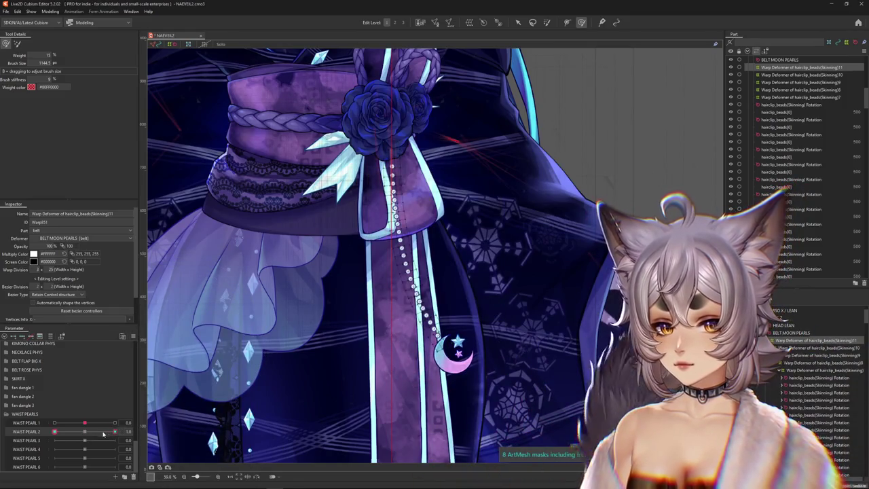
drag(105, 433, 29, 429)
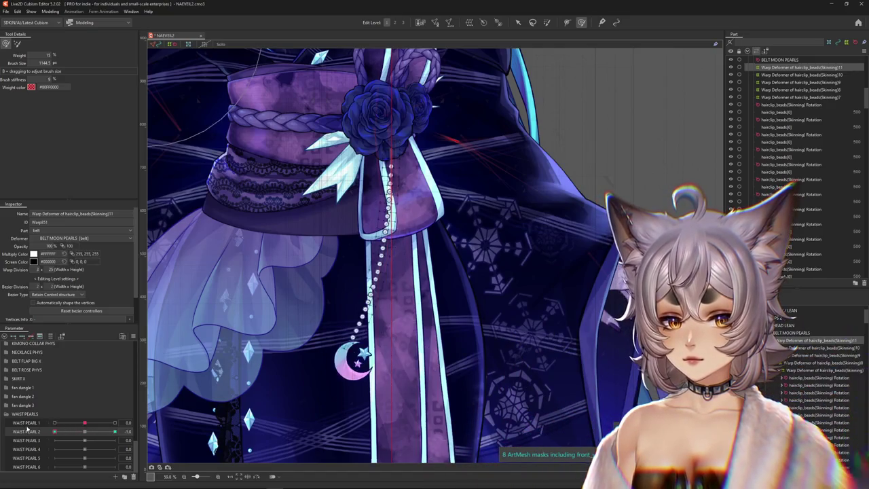
drag(353, 306, 316, 342)
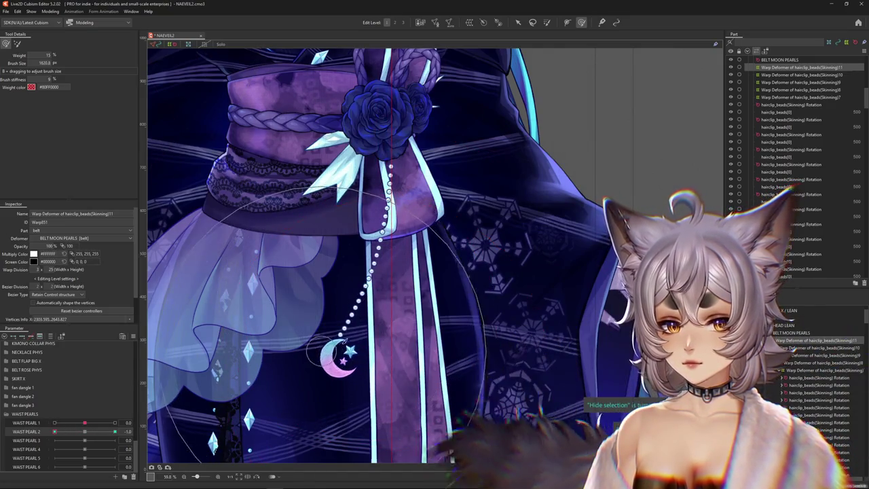
mouse_move(58, 430)
mouse_down()
mouse_move(78, 439)
mouse_move(53, 431)
mouse_up()
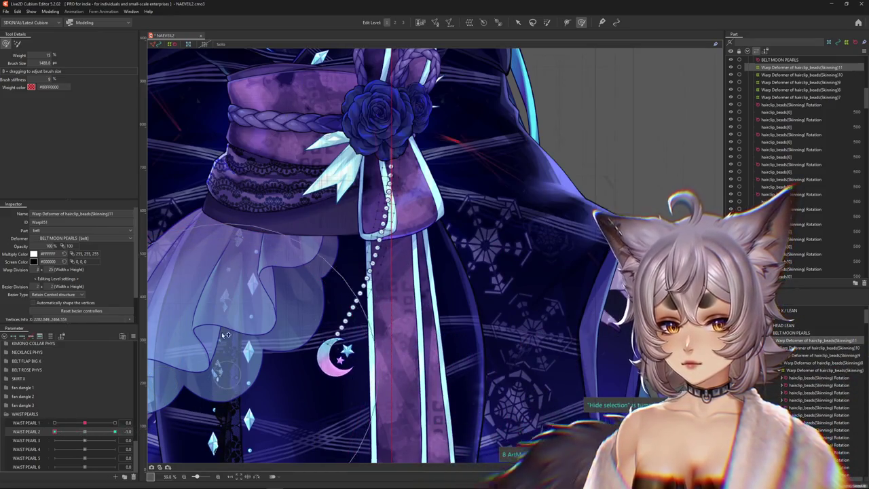
drag(302, 319, 288, 307)
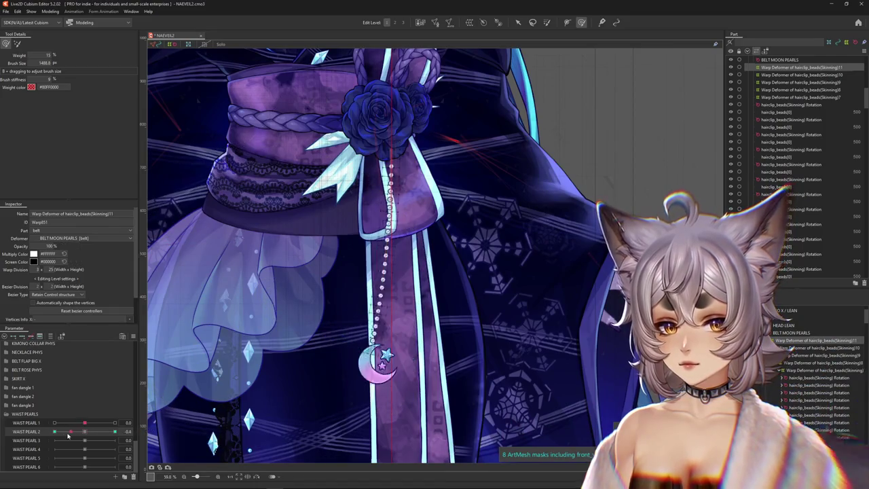
drag(63, 435, 114, 432)
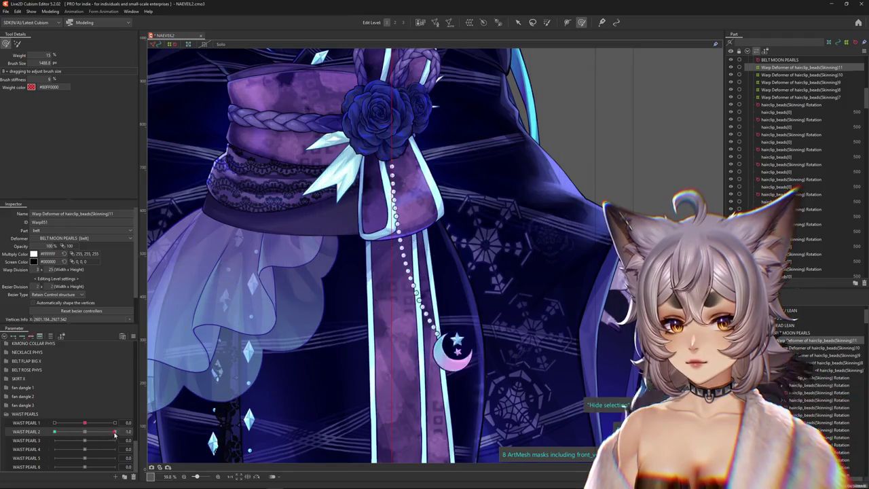
drag(114, 435, 84, 432)
Enlarge a different deformation brush and toggle WAIST PEARL 2 between 1.0 and -1.0
click(548, 22)
drag(377, 144, 378, 173)
drag(370, 203, 403, 106)
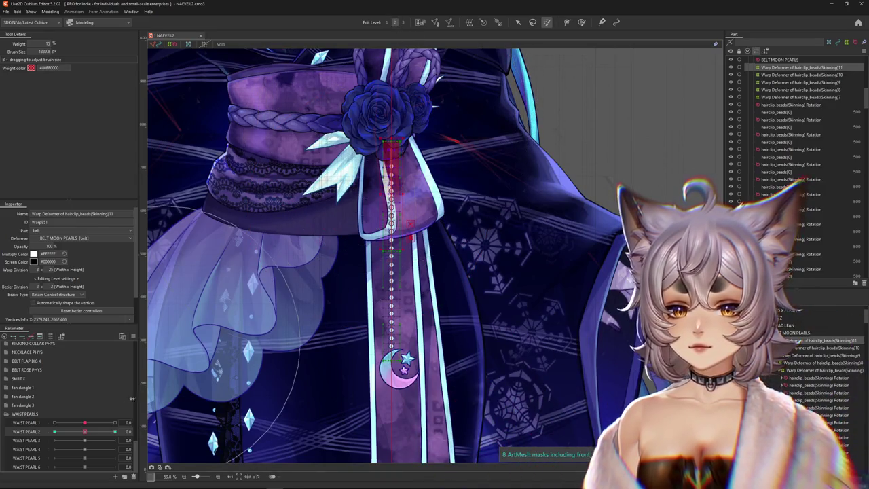
click(115, 432)
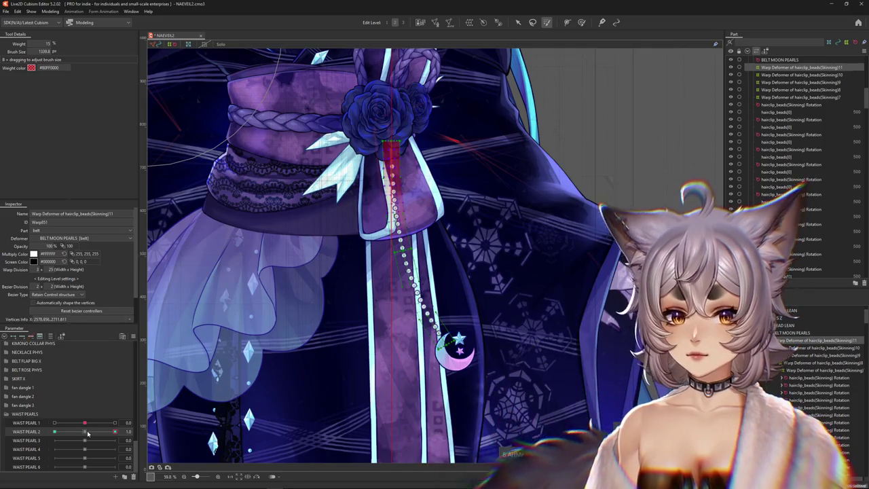
drag(85, 435, 3, 438)
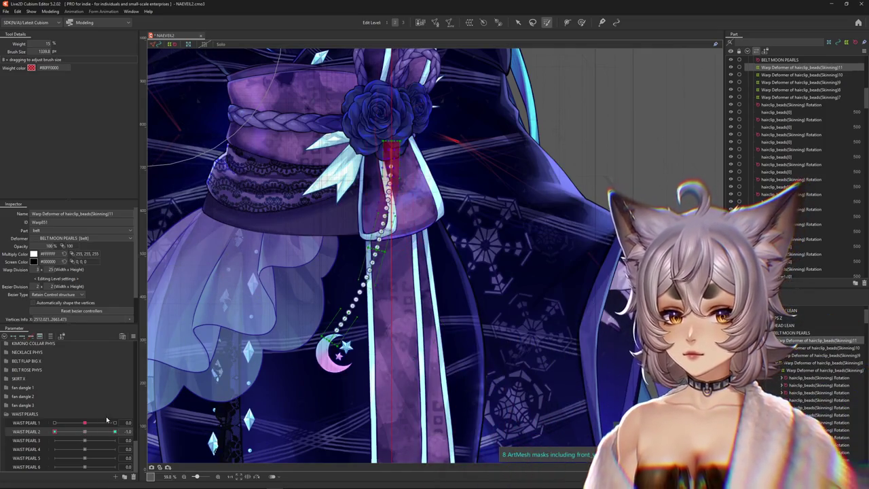
With a smaller stiffness brush, preview 0.4 and -0.1, then pose the strand far left
click(581, 23)
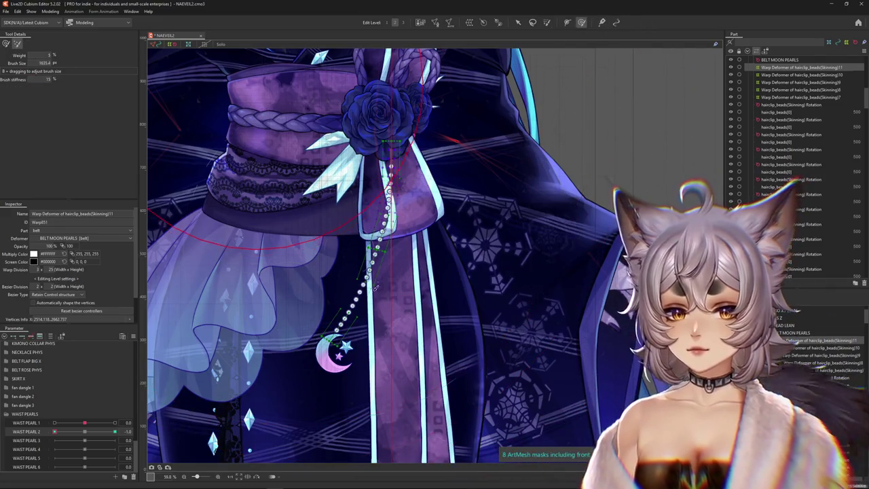
drag(286, 158, 343, 278)
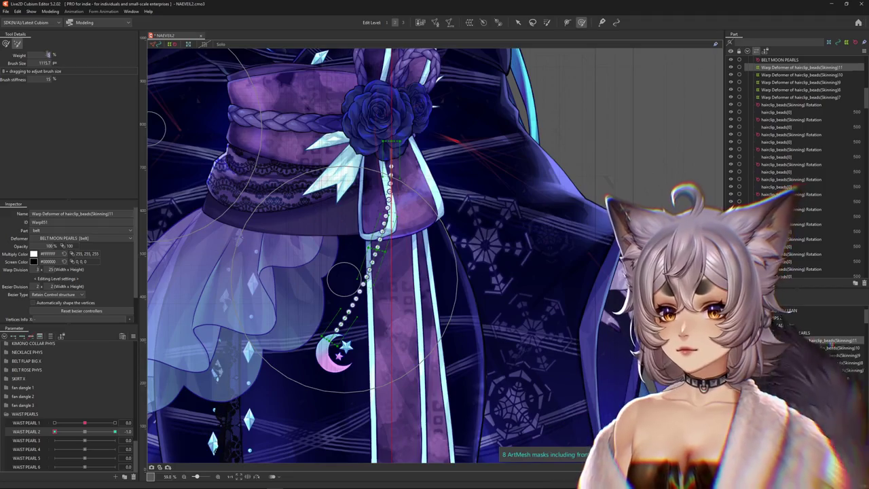
click(98, 433)
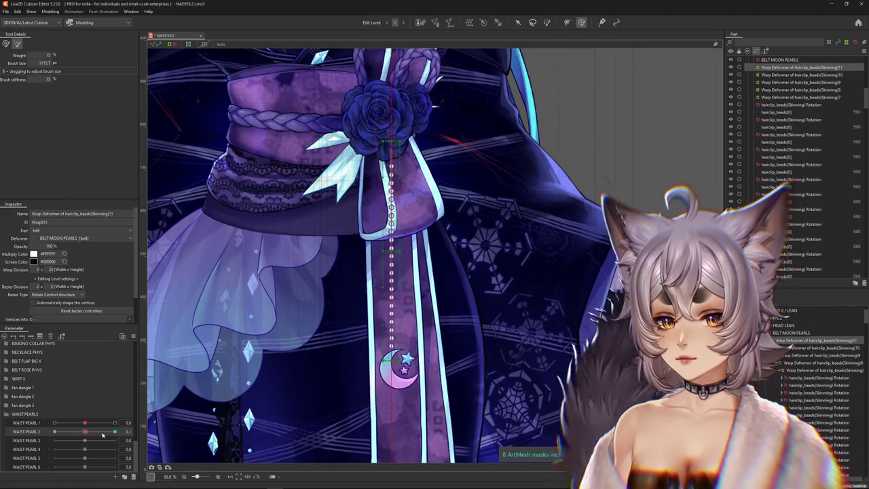
drag(98, 434, 76, 434)
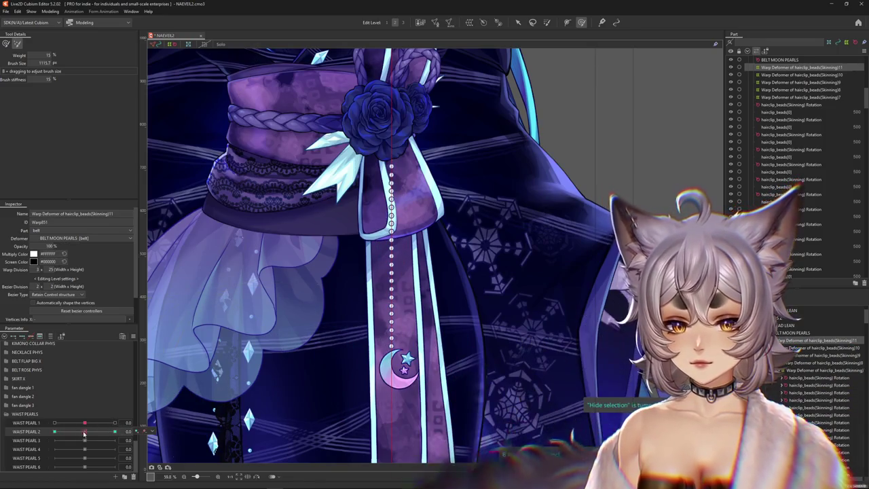
mouse_move(87, 433)
mouse_down()
mouse_move(42, 436)
mouse_move(83, 437)
mouse_move(42, 429)
mouse_up()
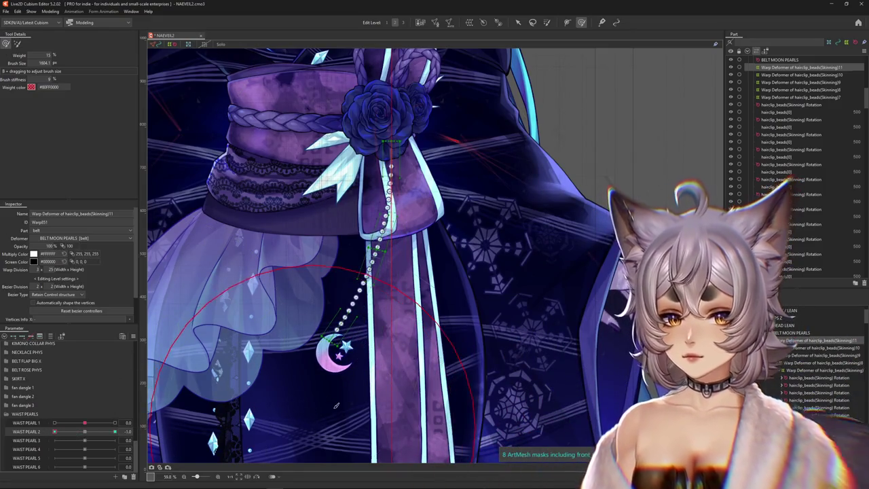
Check the interpolation methods in WAIST PEARL 2's Extended Interpolation settings, then close them
right_click(138, 432)
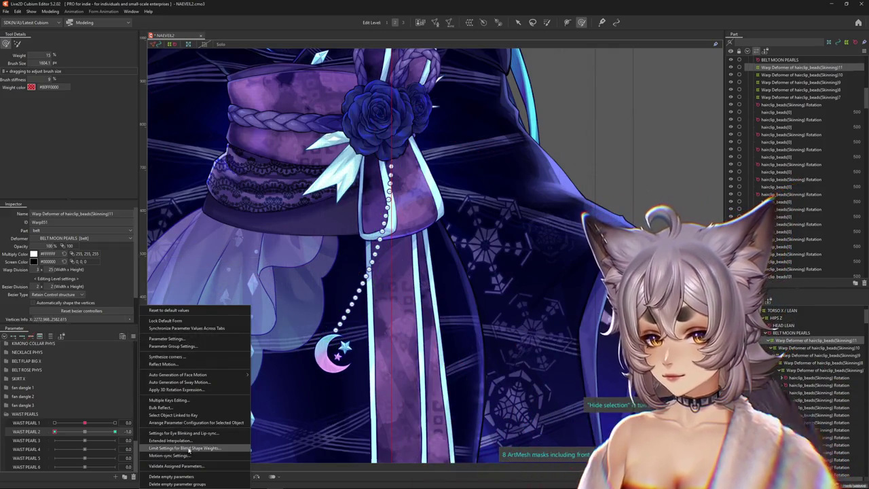
key(Escape)
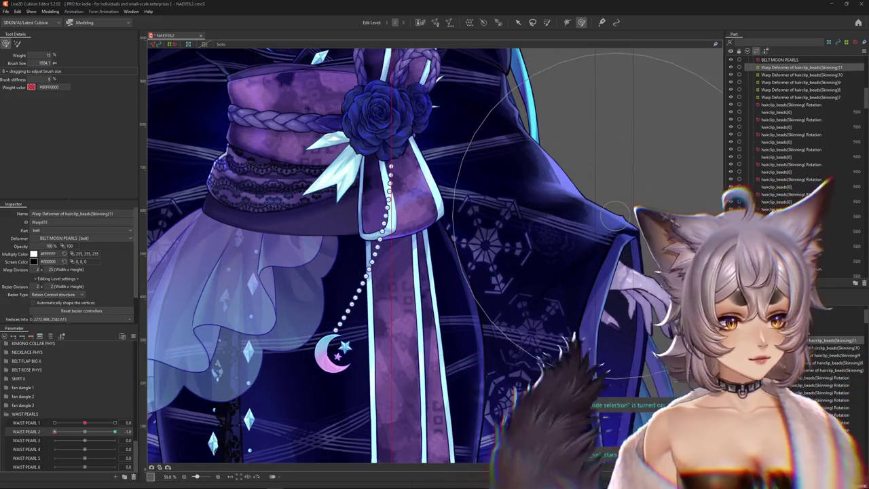
click(380, 192)
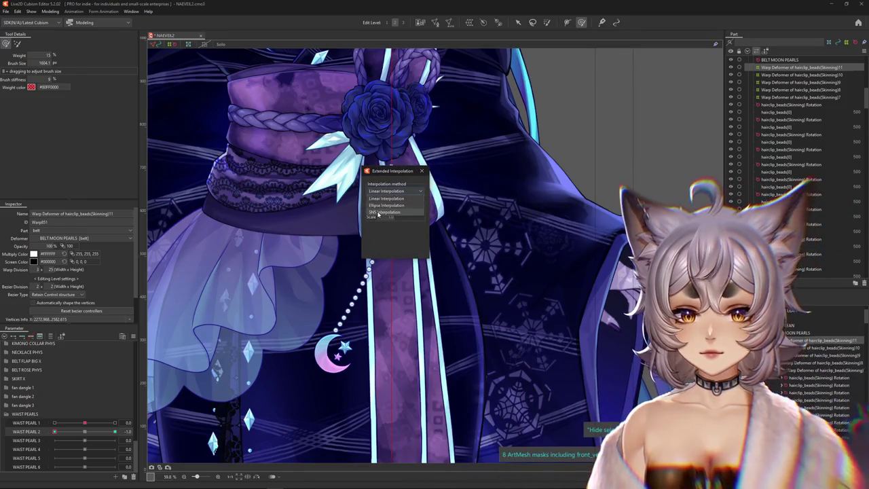
click(421, 171)
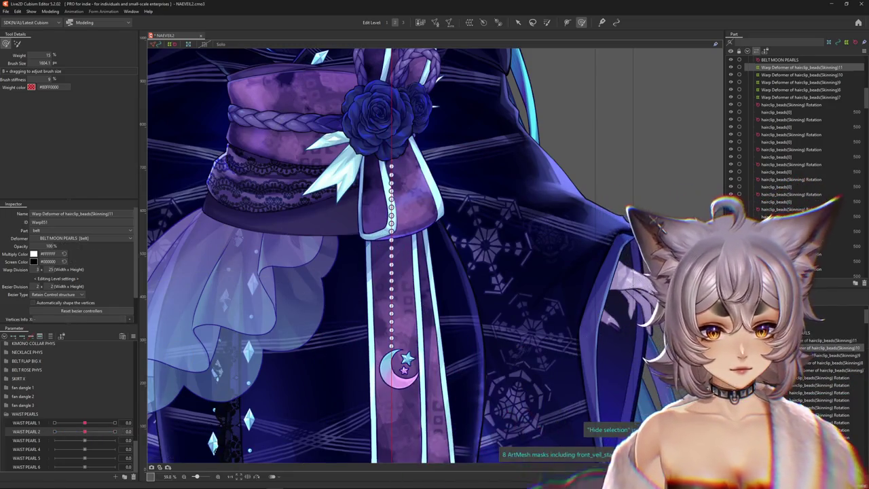
Select the Skinning10 warp deformer and path-bend the chain so the moon swings right
key(Down)
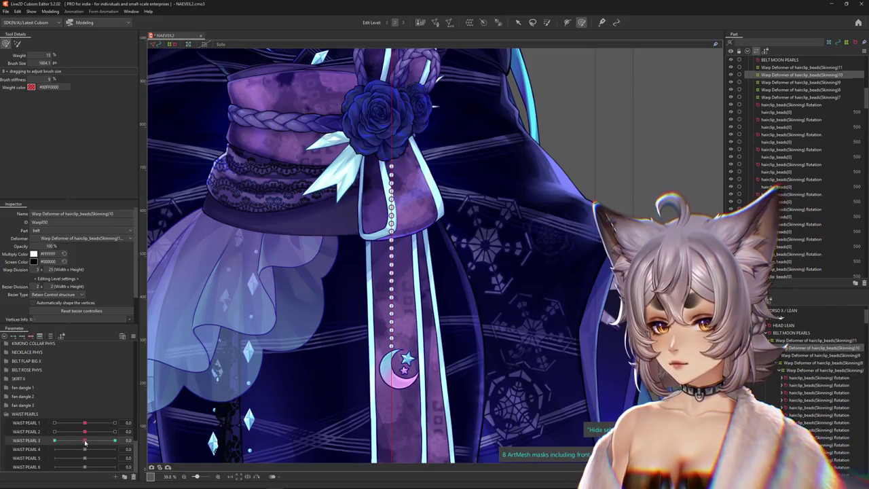
click(518, 21)
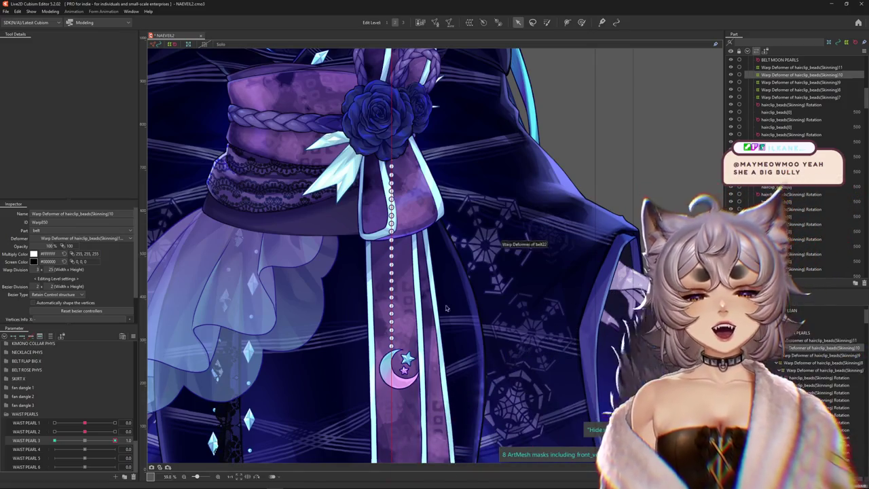
click(410, 327)
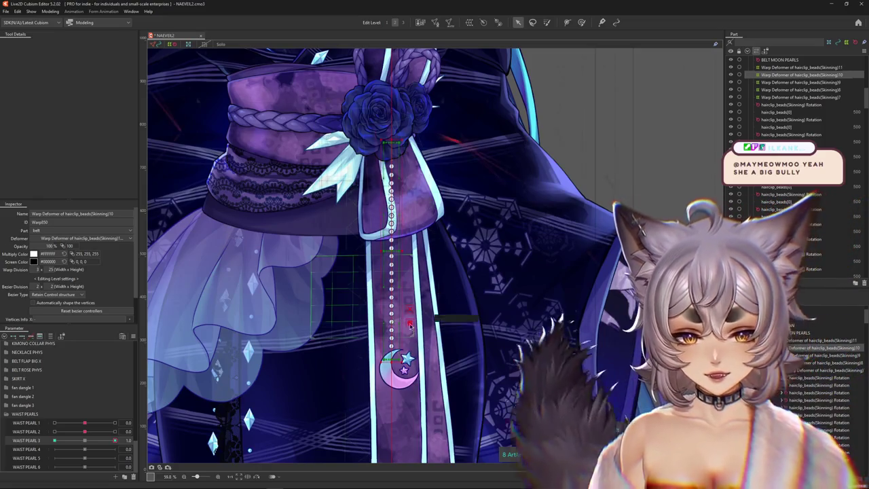
key(t)
click(57, 44)
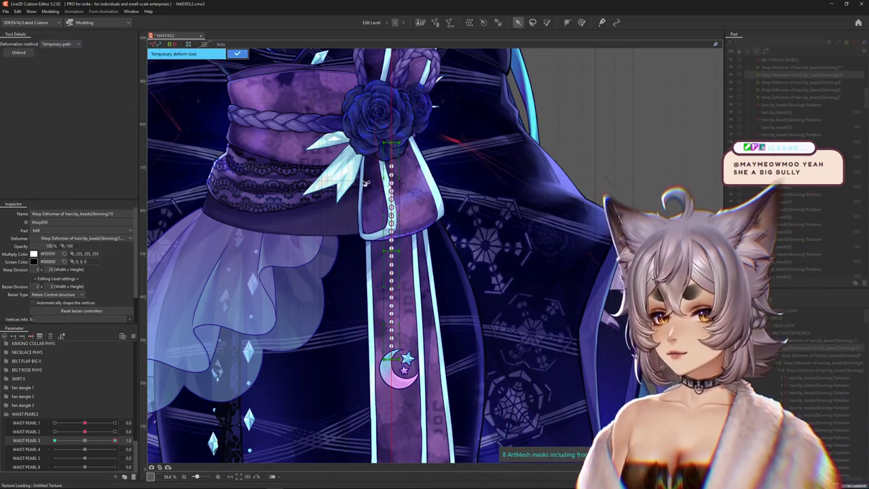
click(392, 188)
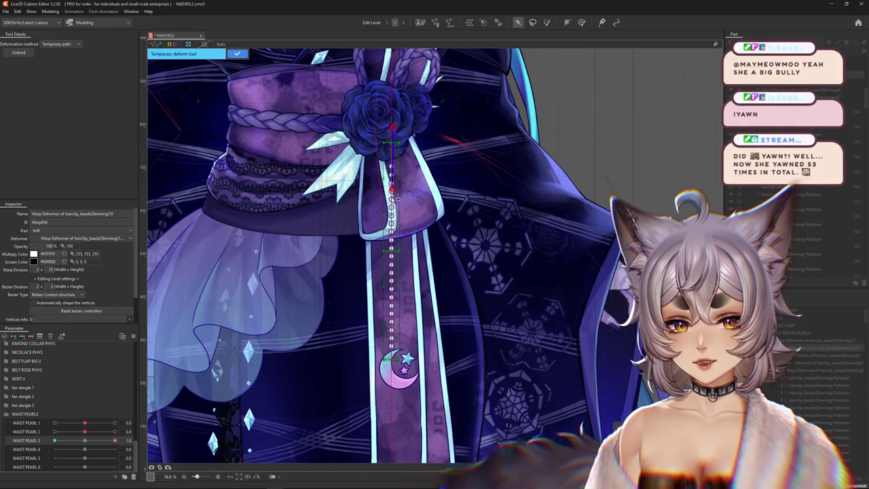
click(392, 241)
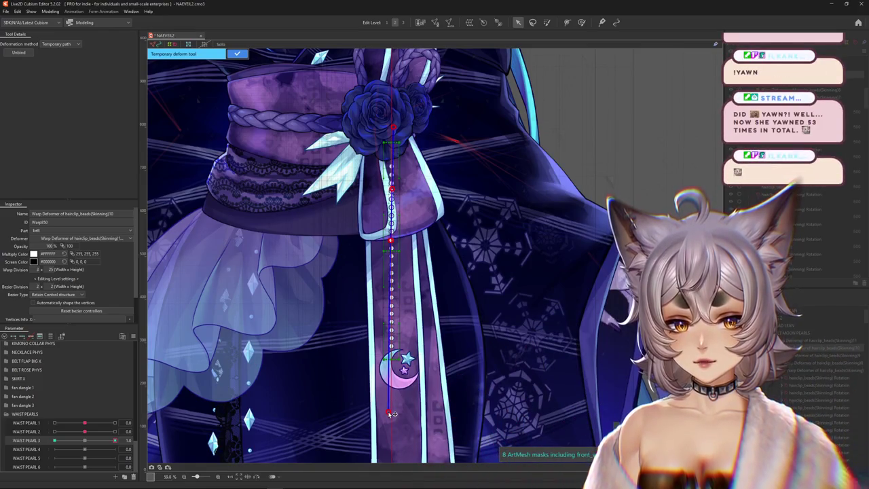
drag(445, 403, 453, 314)
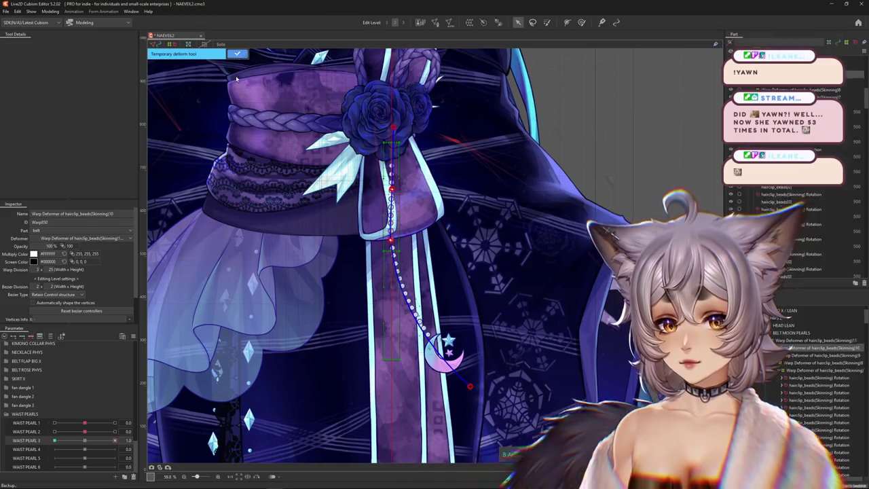
key(Return)
At WAIST PEARL 3 -1.0, bend the lower bead chain down and to the left
drag(114, 440, 3, 435)
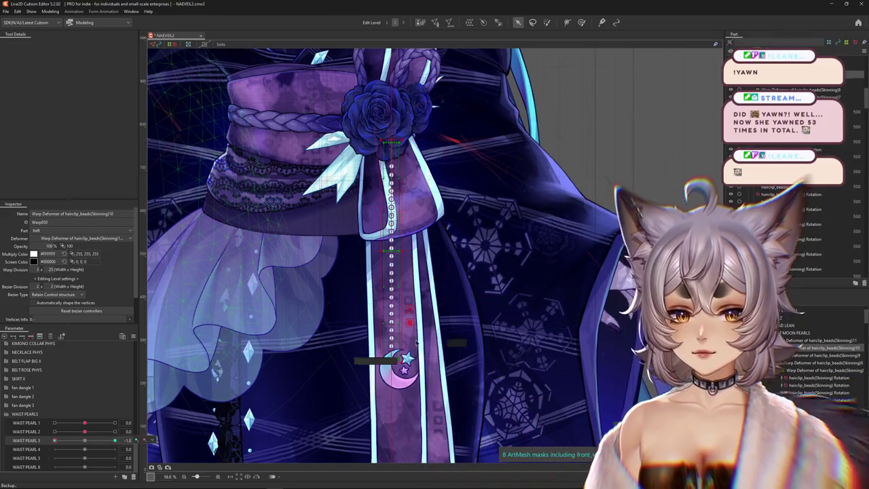
key(ctrl+t)
click(68, 43)
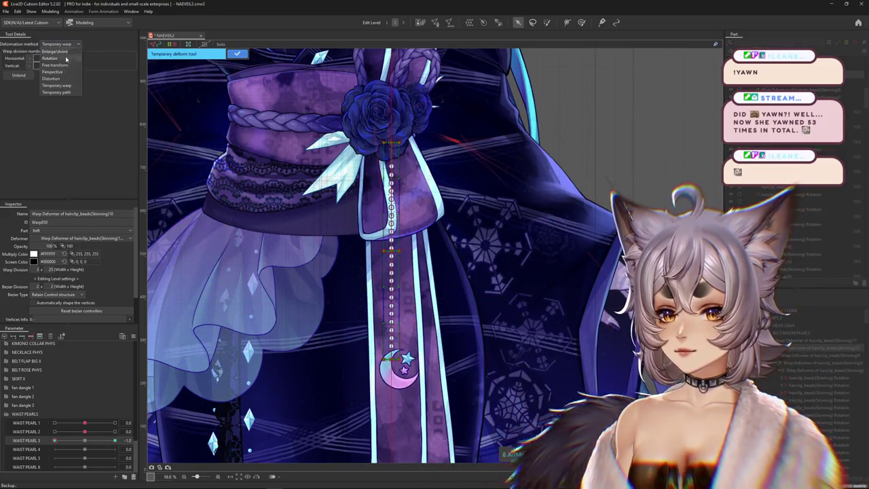
click(62, 92)
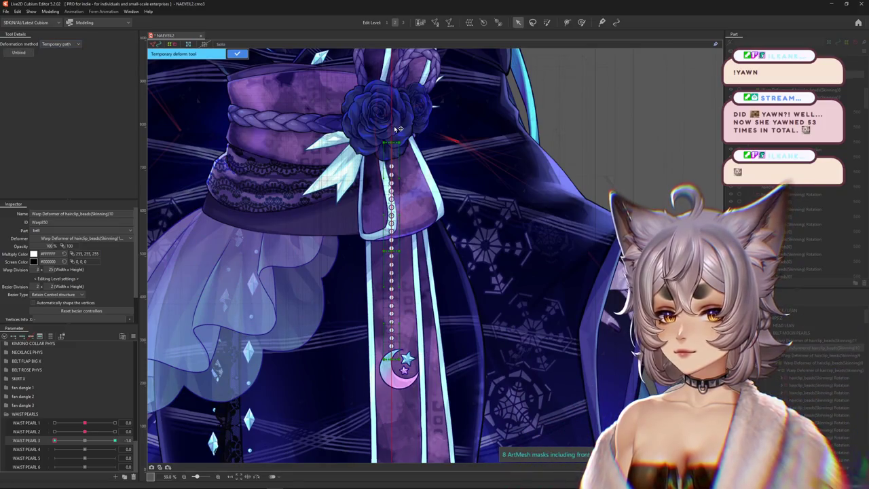
click(392, 255)
drag(391, 347, 323, 418)
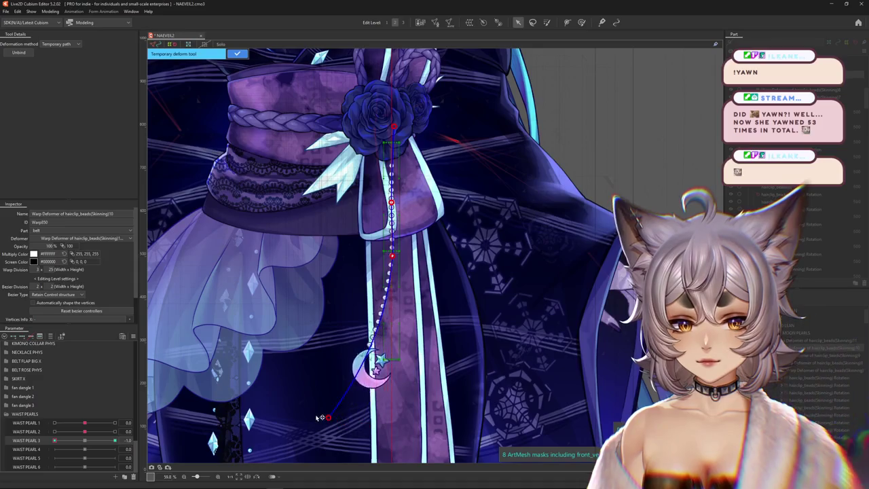
click(237, 53)
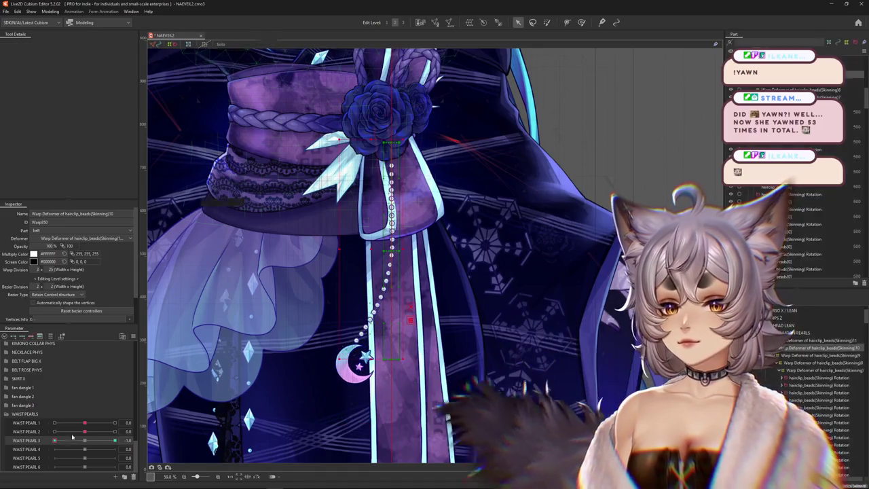
Paint skinning weight on the upper beads, preview both swings, and open Extended Interpolation
drag(55, 440, 182, 438)
mouse_move(102, 441)
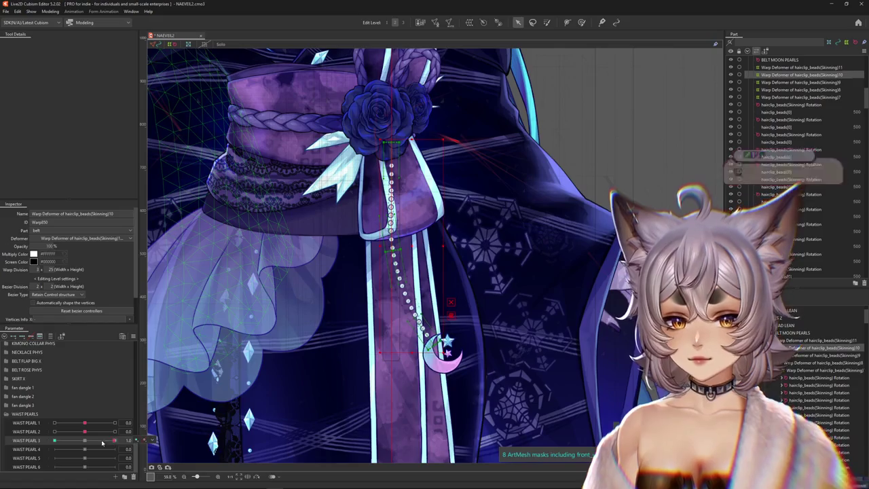
drag(57, 445, 84, 440)
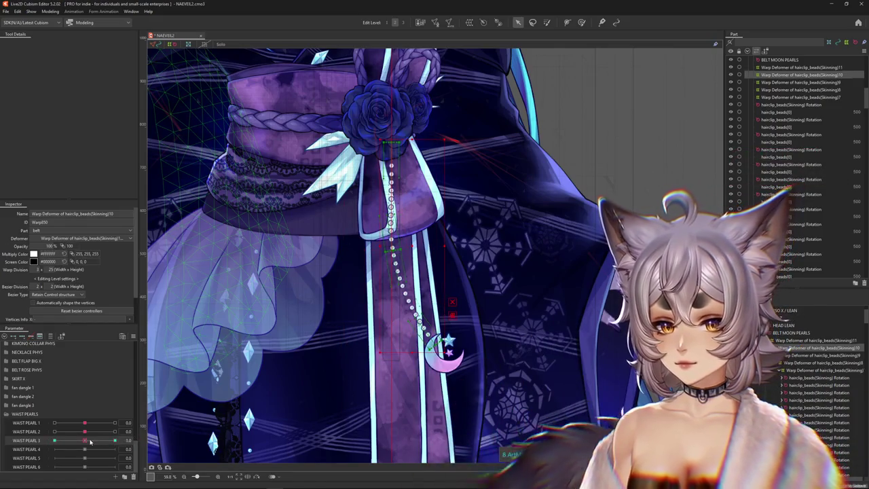
click(547, 22)
click(392, 182)
click(93, 441)
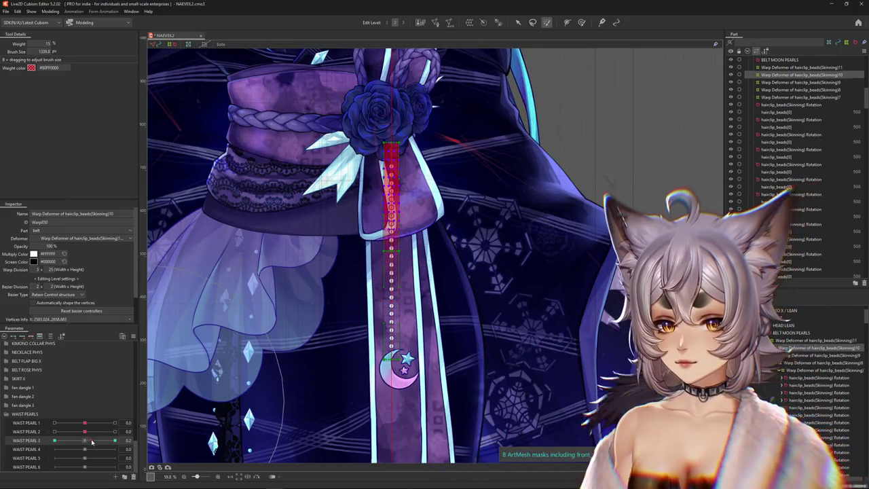
drag(92, 442, 270, 401)
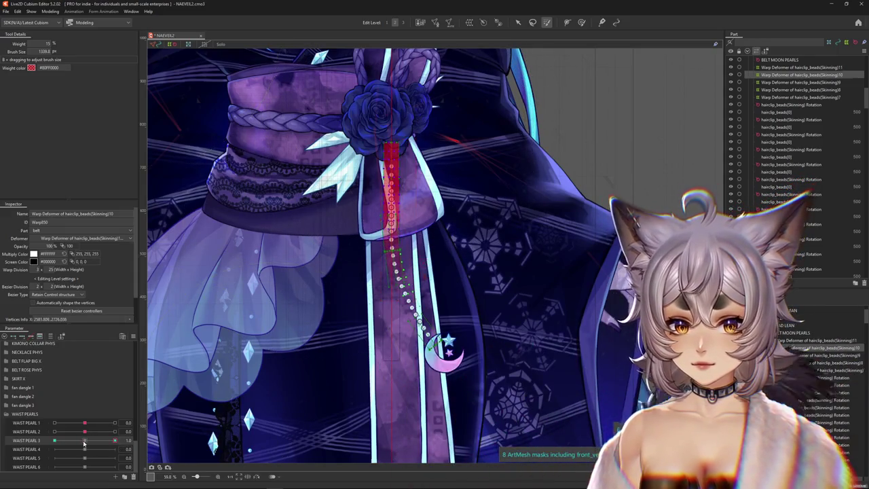
drag(84, 442, 84, 444)
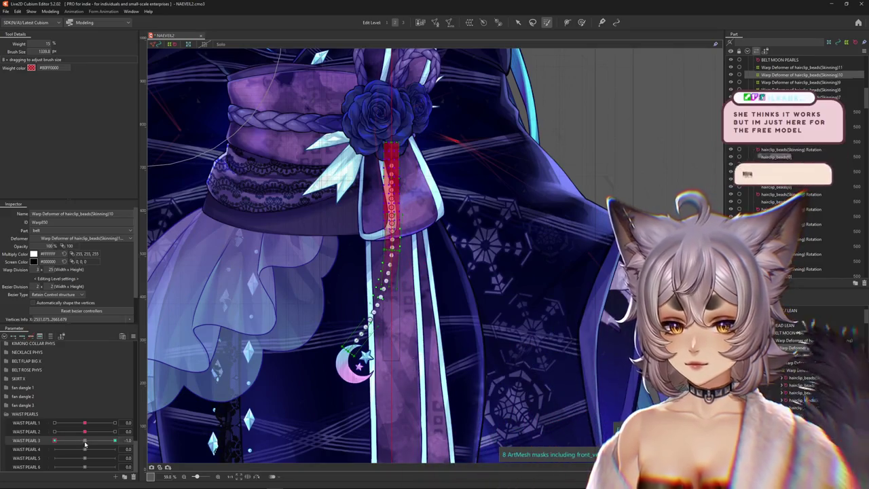
drag(85, 442, 195, 426)
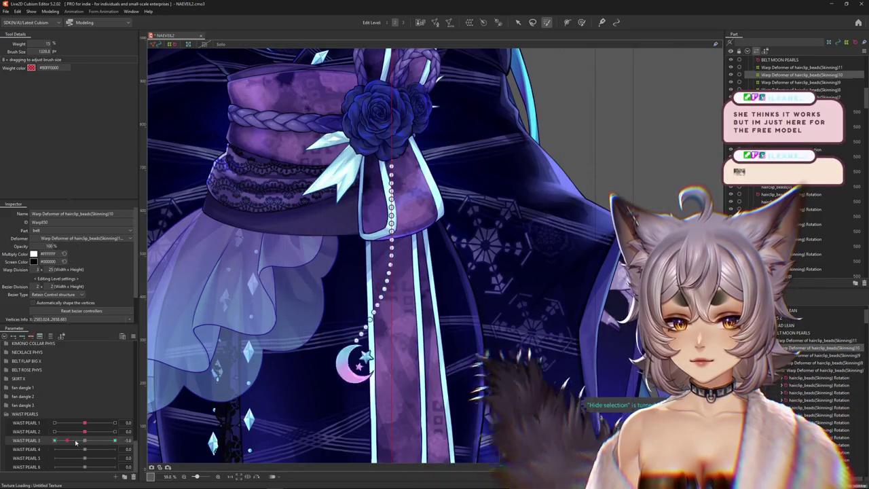
mouse_move(85, 432)
mouse_down()
mouse_move(97, 433)
mouse_move(84, 431)
mouse_up()
right_click(138, 348)
click(172, 440)
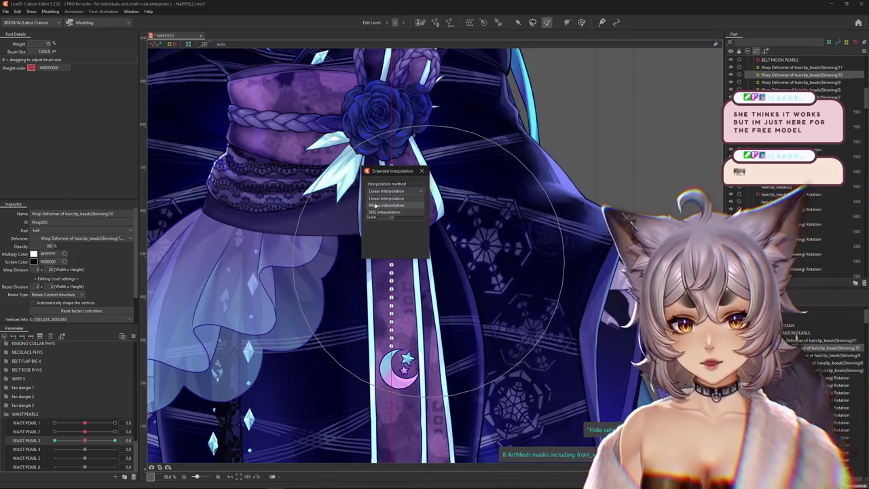
Close Extended Interpolation and shrink the stiffness brush to about 718 while checking the left swing
click(422, 171)
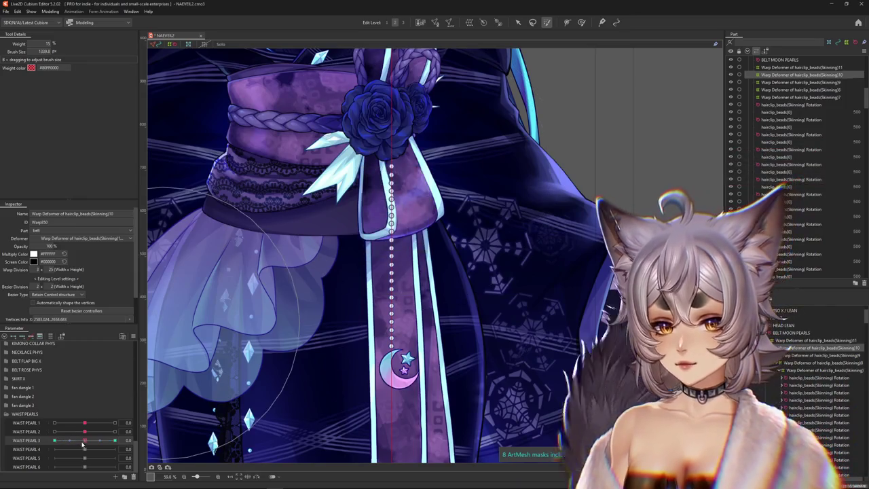
drag(84, 440, 54, 440)
click(581, 22)
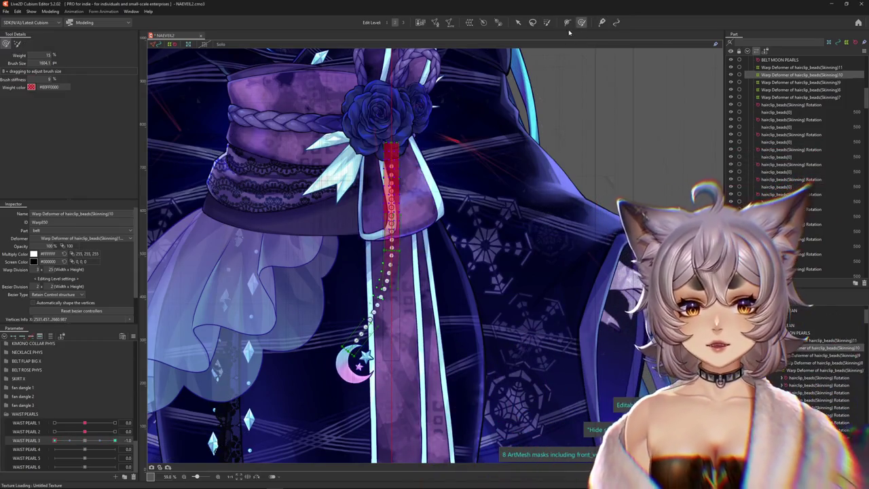
drag(397, 248, 401, 260)
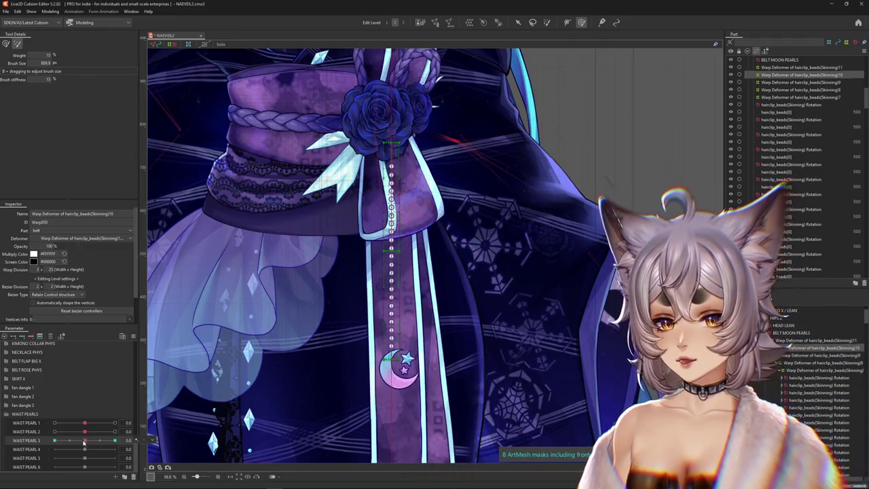
drag(114, 440, 12, 445)
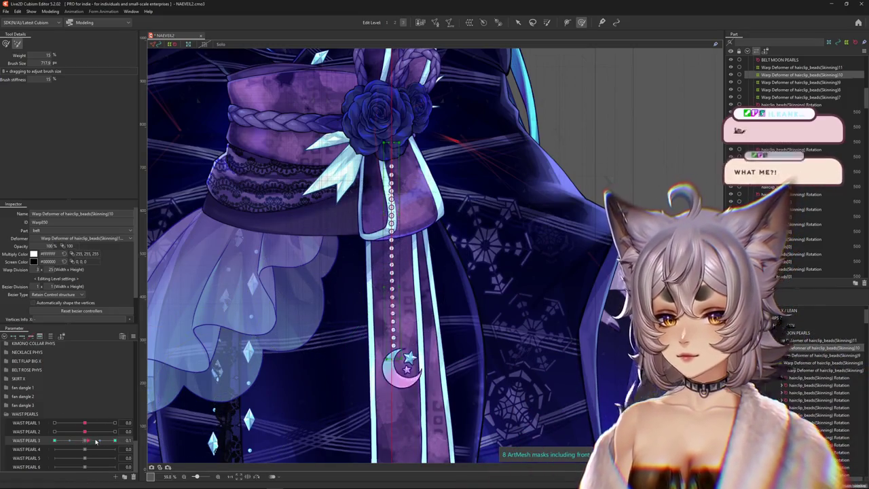
Reset WAIST PEARL 3 to 0.0 and select the Skinning9 bead warp deformer
scroll(382, 279, up, 1)
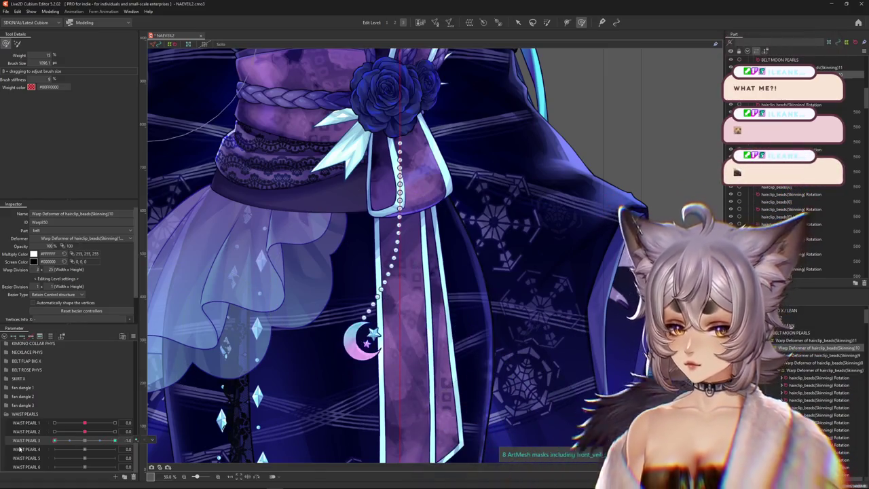
click(85, 440)
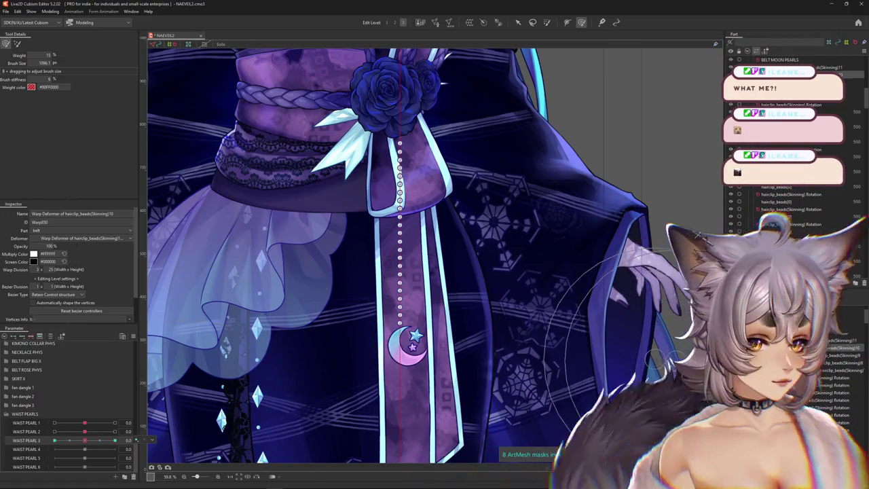
click(623, 85)
Bend the bead chain along a temporary path, swinging its lower end to the right
key(v)
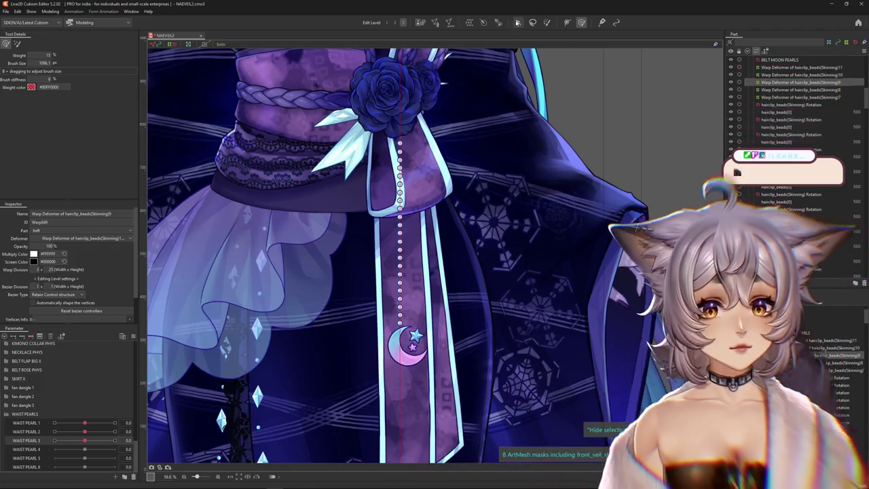
click(85, 440)
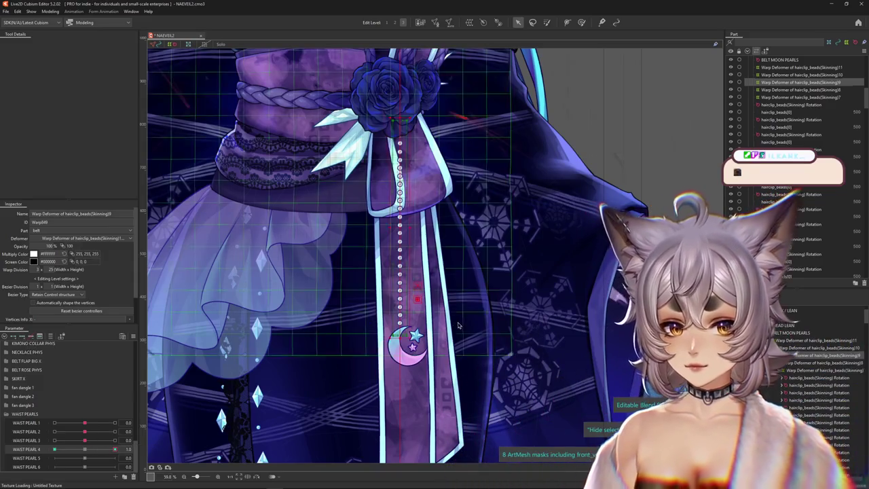
key(t)
click(60, 43)
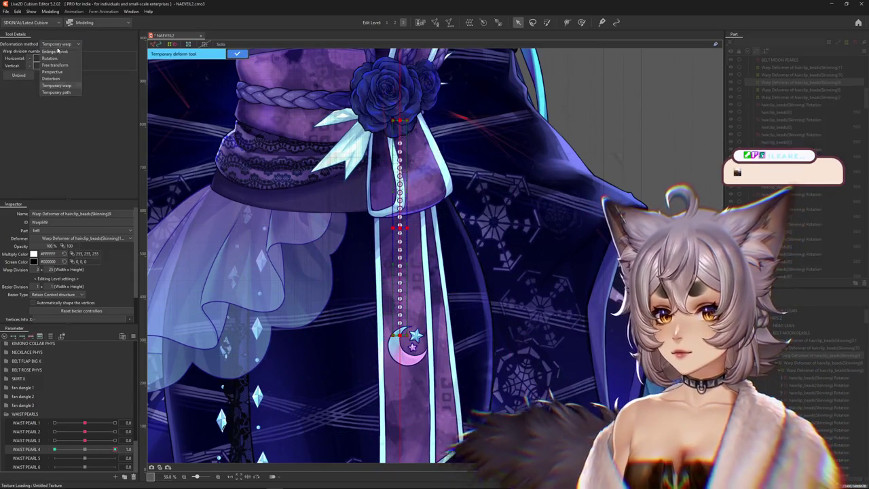
click(47, 54)
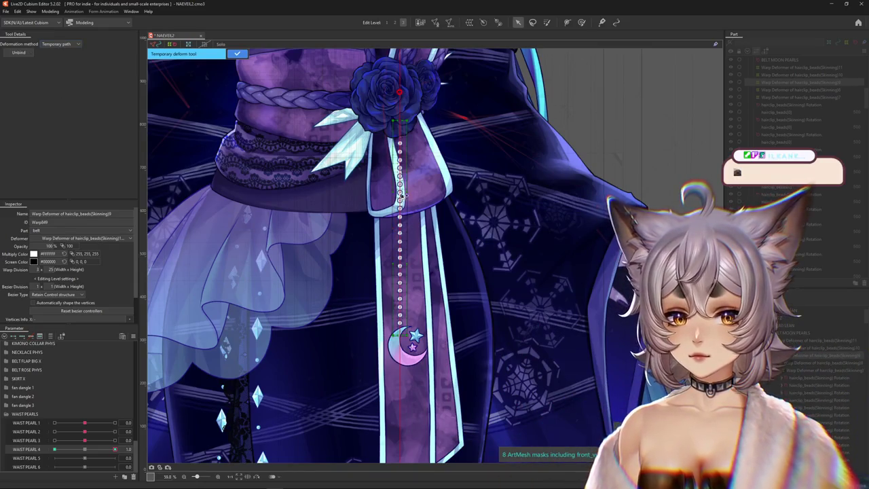
click(400, 257)
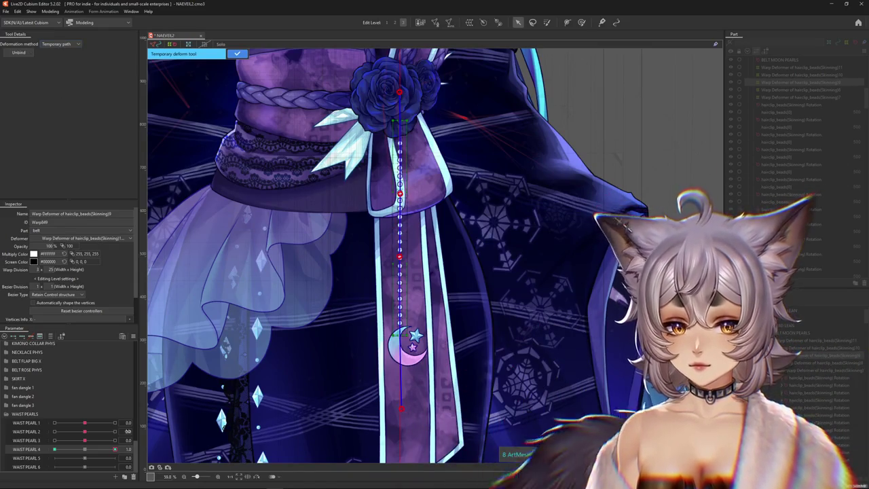
drag(94, 443, 115, 441)
click(86, 449)
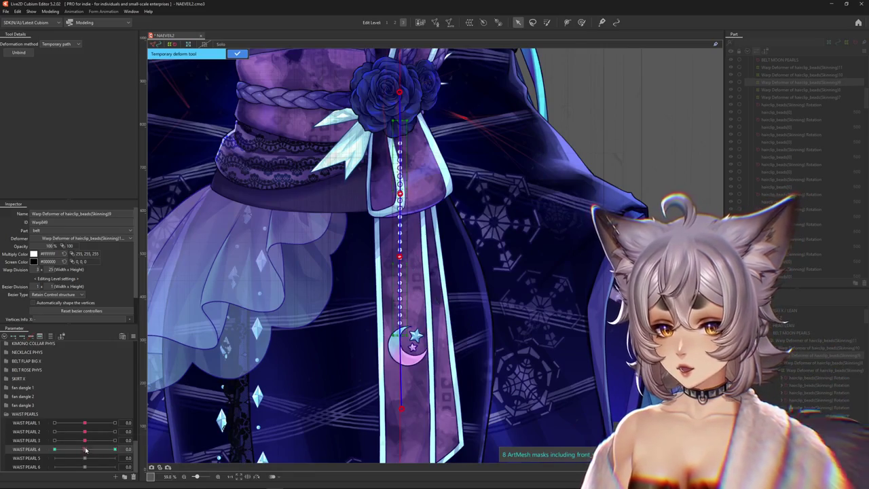
drag(402, 408, 439, 405)
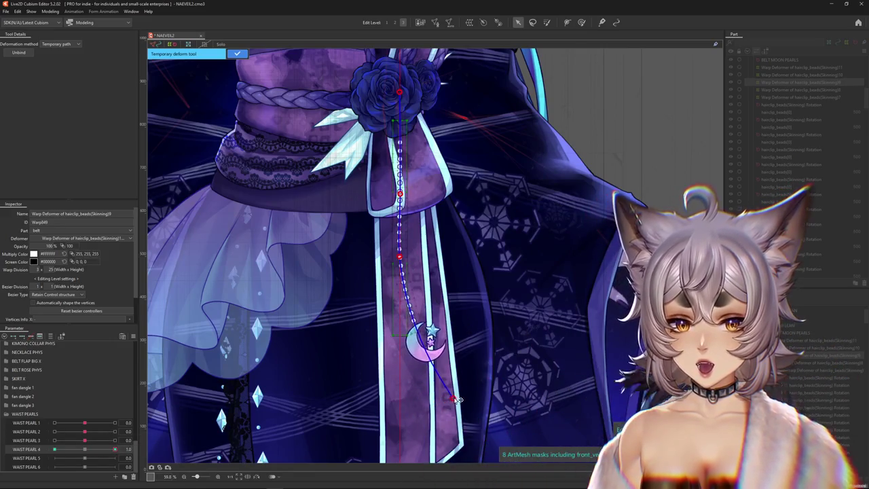
click(236, 53)
Preview partial WAIST PEARL 4 values, then set it to its 1.0 maximum
click(117, 441)
drag(117, 440, 85, 440)
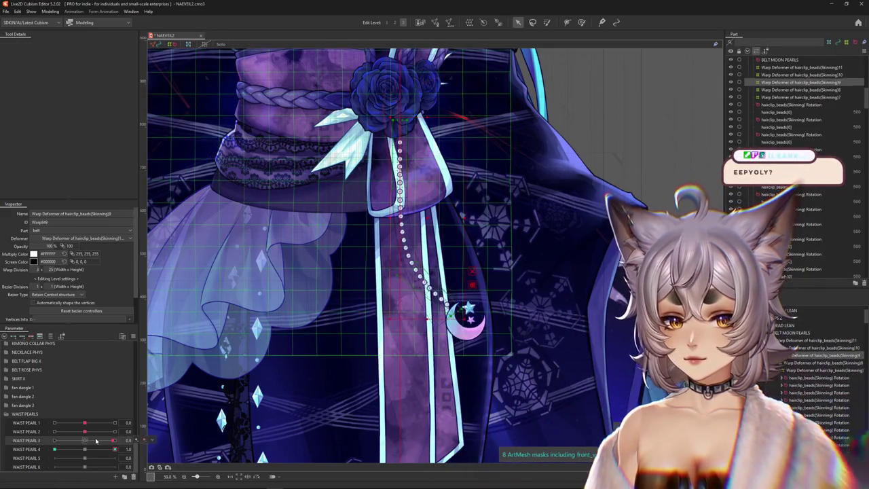
click(91, 449)
click(115, 448)
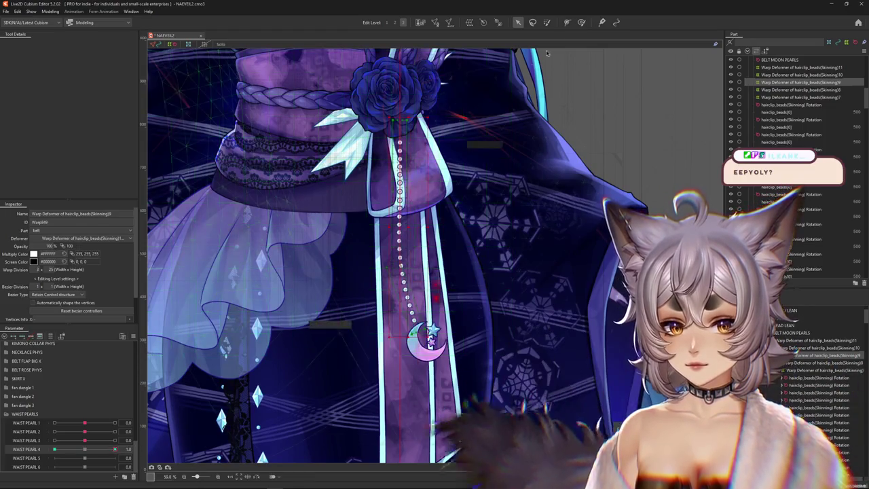
click(581, 22)
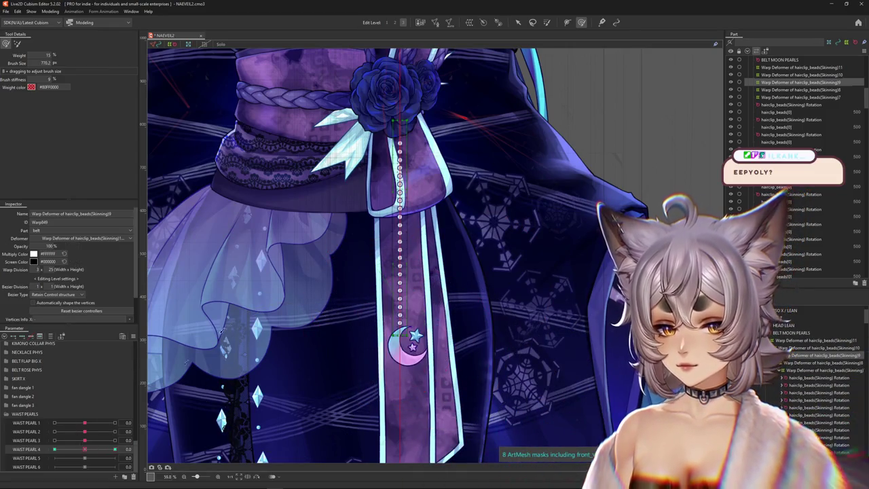
Paint weight over the top of the bead chain to smooth the WAIST PEARL 4 bend
click(548, 21)
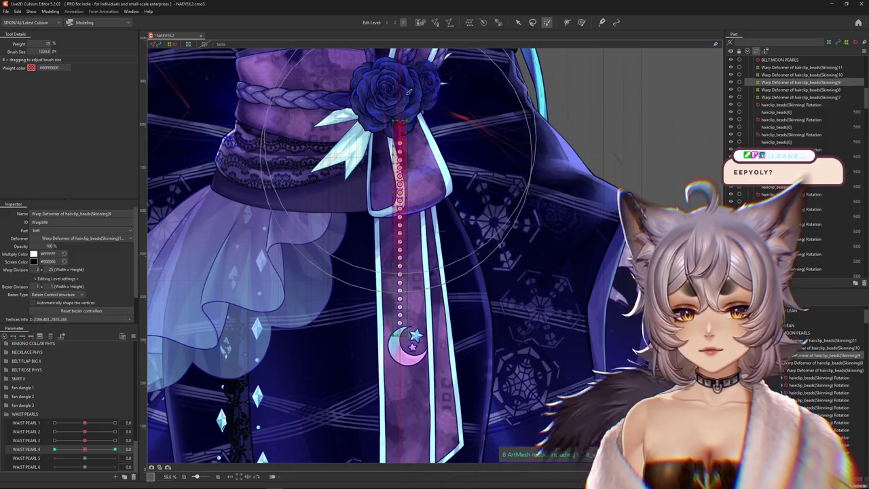
drag(400, 153, 402, 126)
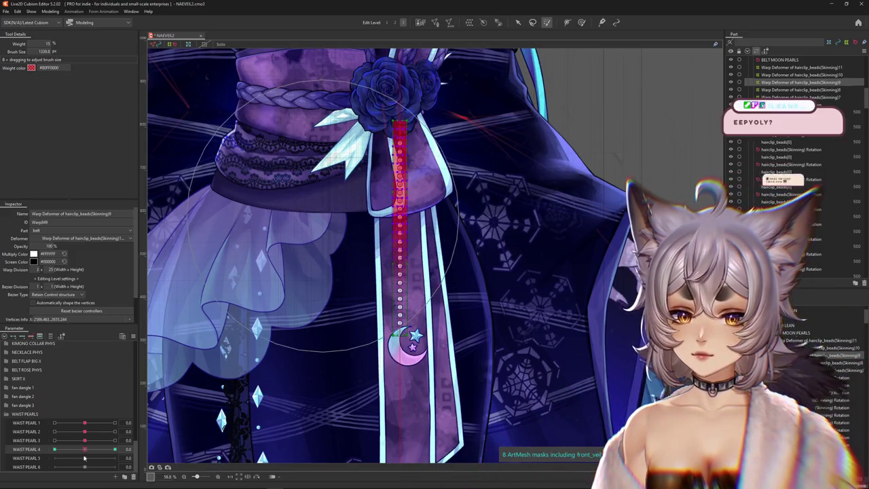
click(115, 449)
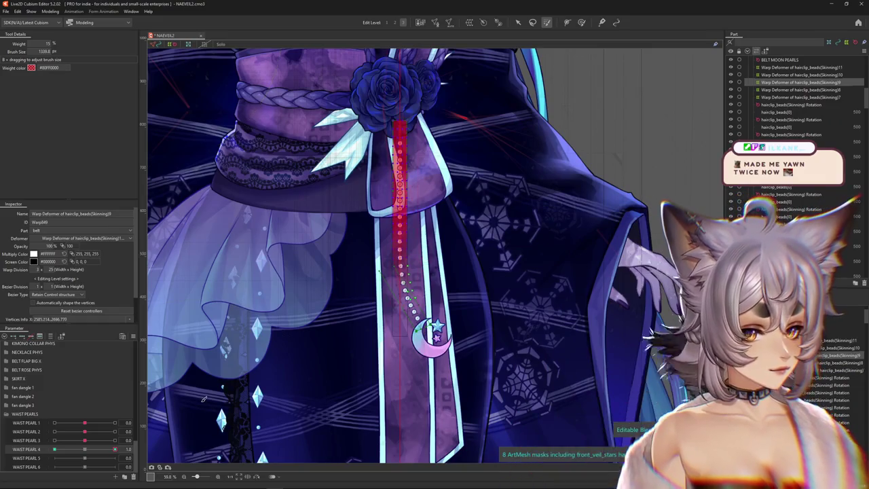
click(86, 450)
drag(86, 450, 114, 449)
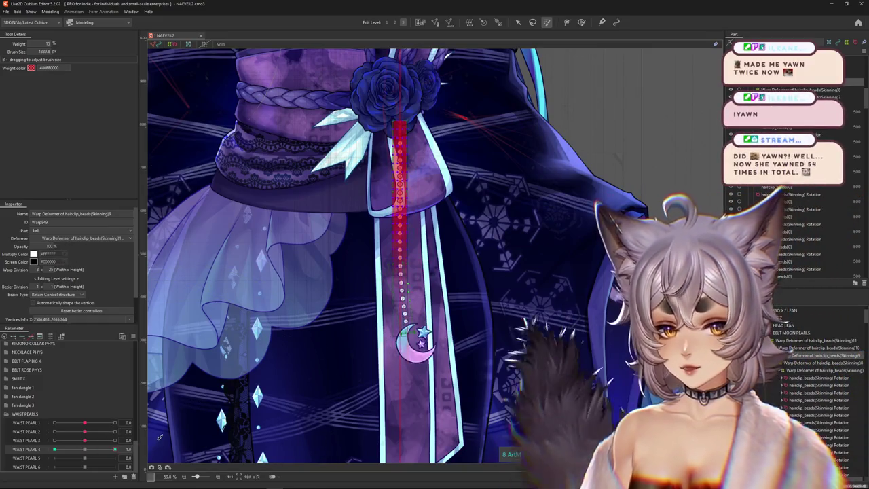
click(581, 21)
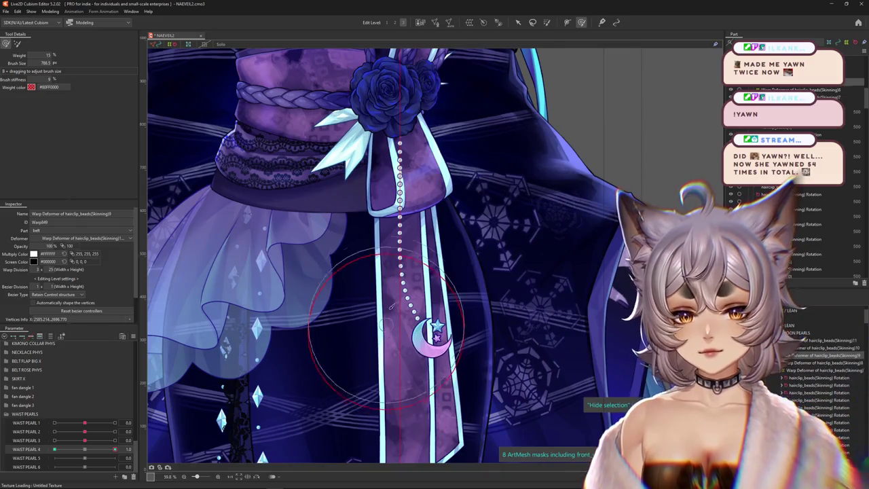
drag(377, 260, 250, 392)
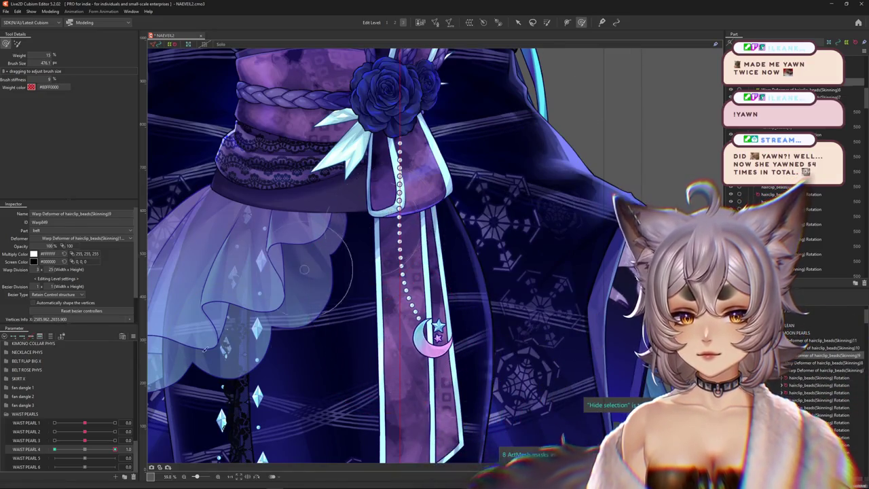
click(547, 23)
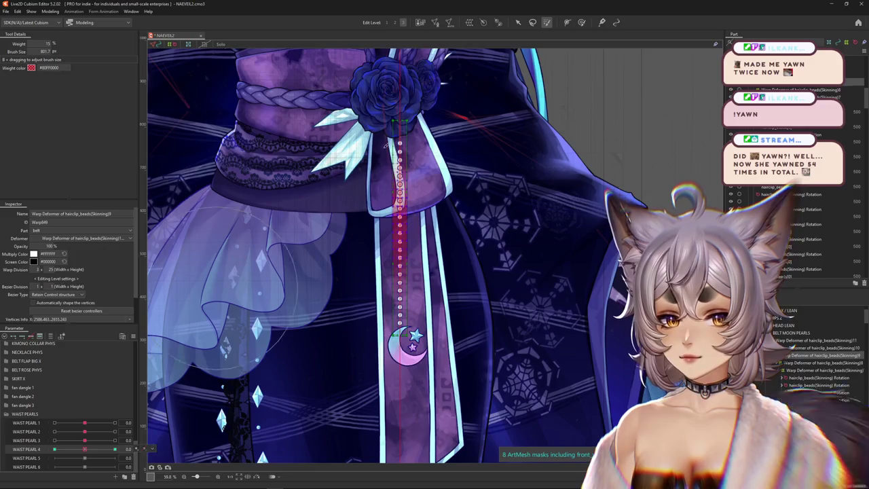
drag(399, 129, 399, 204)
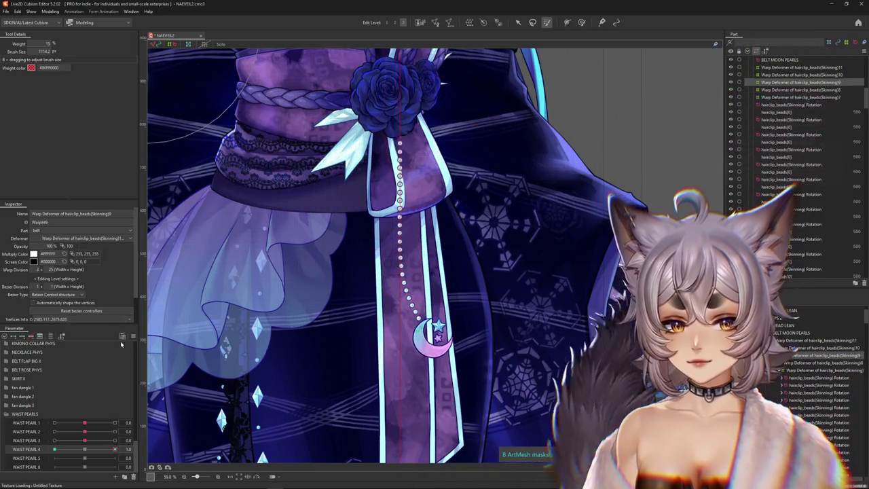
Reflect the WAIST PEARL 4 key horizontally for the left swing and check it
right_click(141, 452)
click(163, 364)
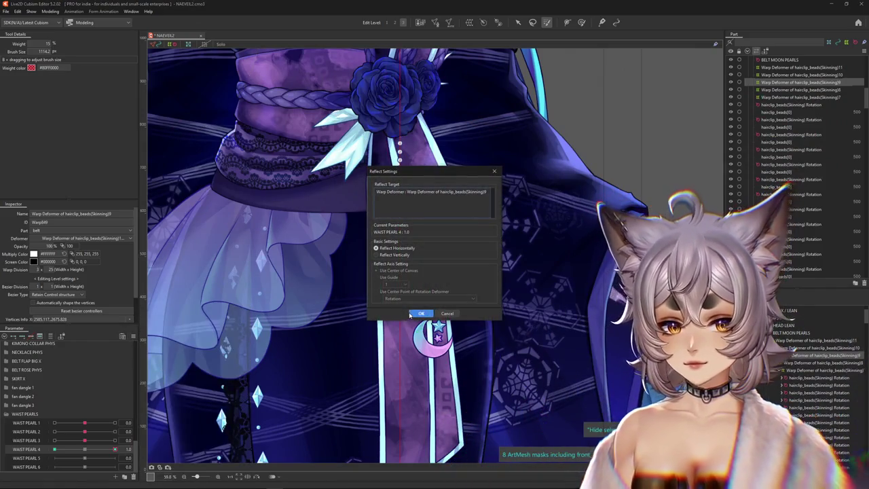
click(420, 313)
drag(114, 452, 55, 449)
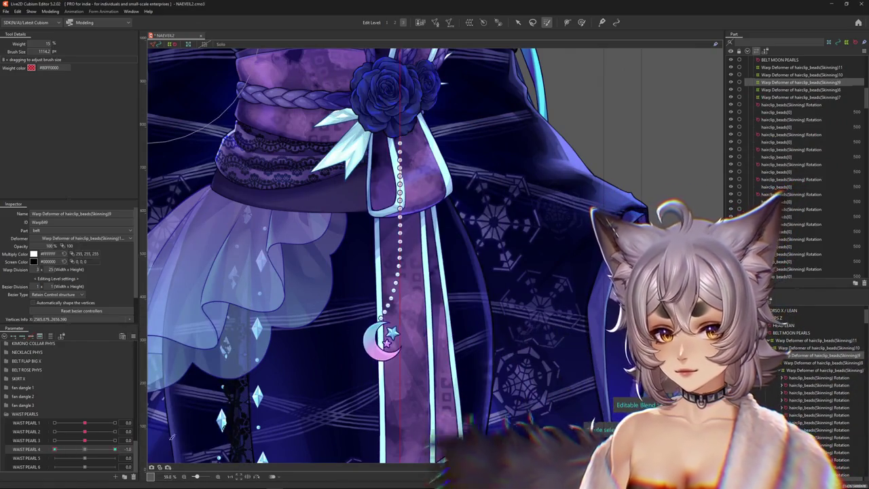
right_click(156, 449)
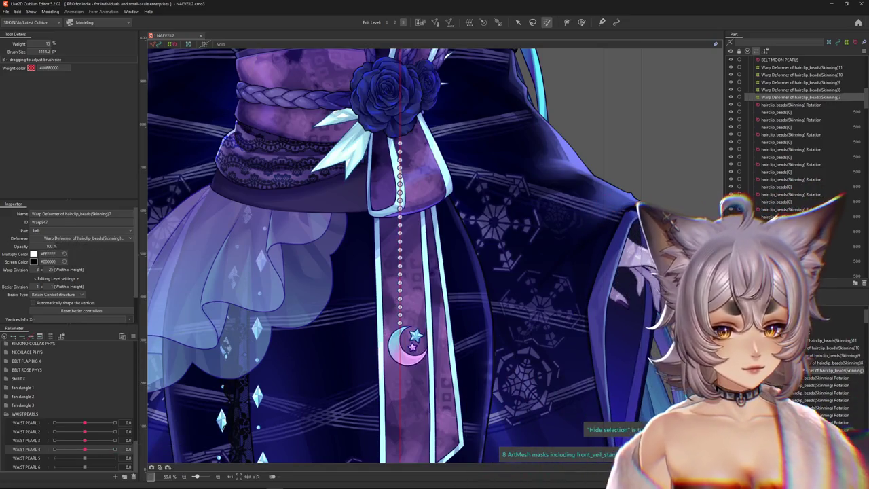
Path-bend the Skinning8 warp deformer rightward and key WAIST PEARL 5 at 1.0
click(801, 90)
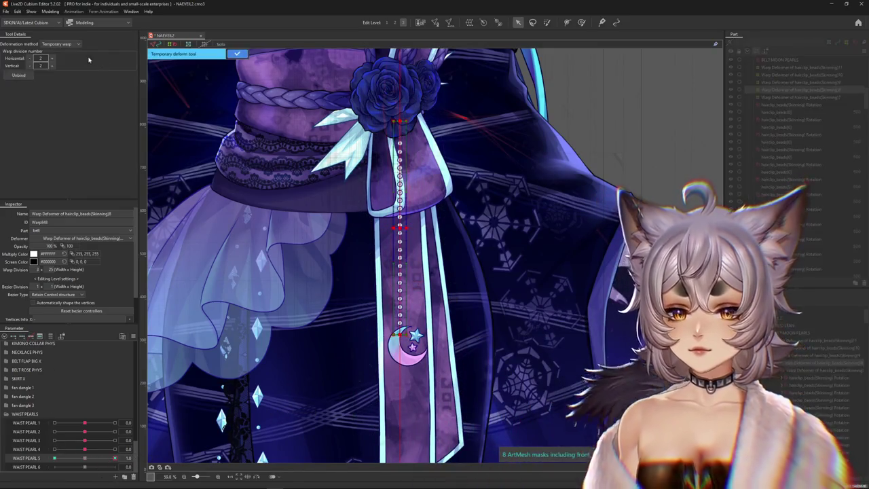
click(60, 44)
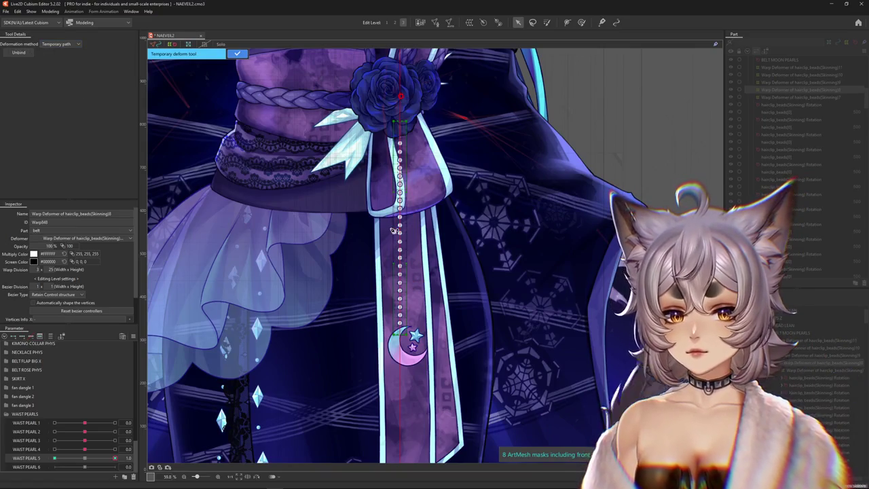
click(399, 210)
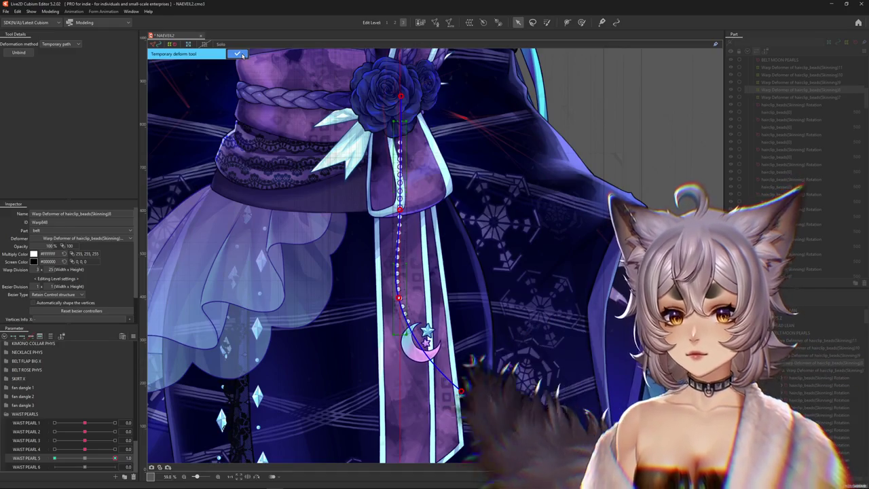
key(Return)
drag(87, 456, 178, 448)
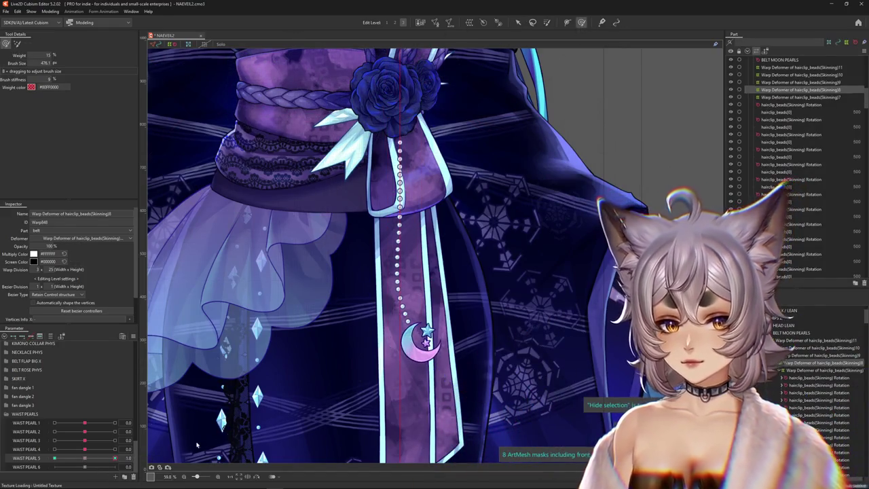
Shrink the weight brush and paint weight over the upper bead chain
mouse_move(457, 302)
mouse_down()
mouse_move(396, 304)
mouse_move(384, 400)
mouse_up()
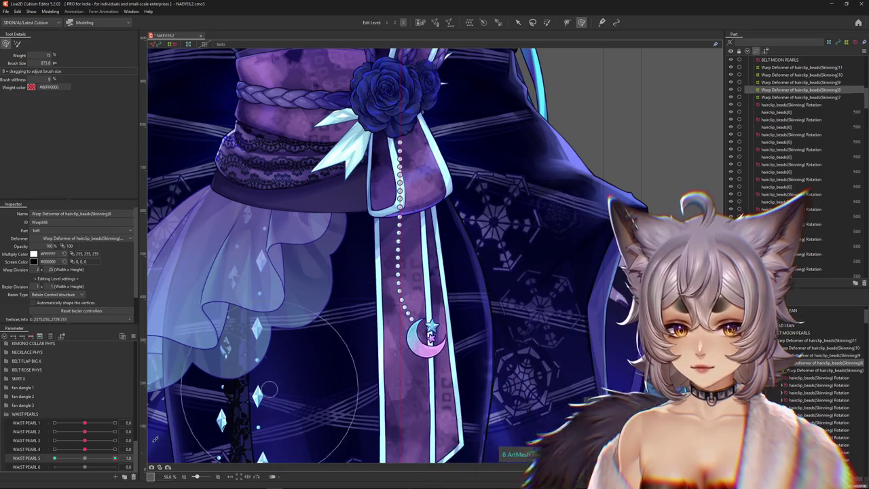
click(543, 25)
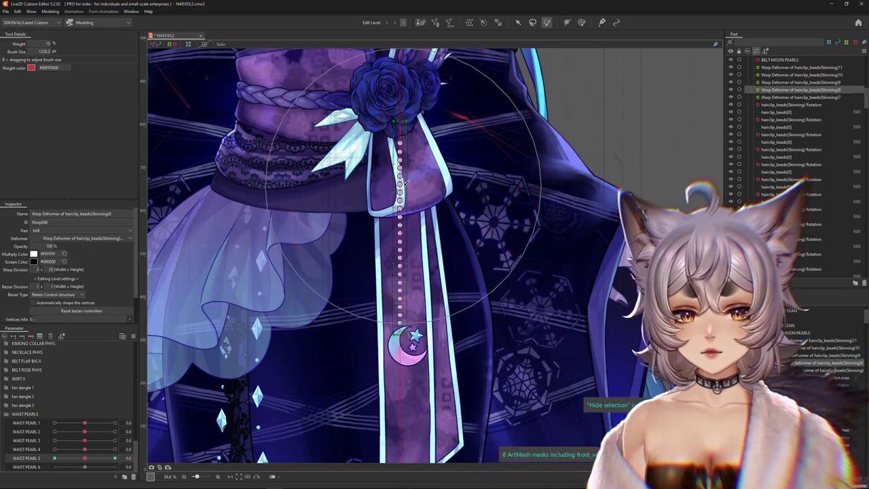
drag(401, 128, 397, 204)
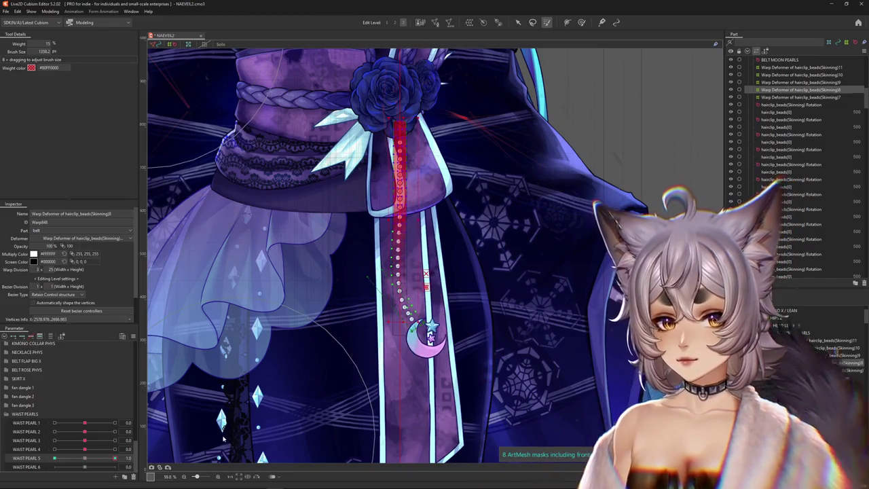
Dismiss the two-parameter interpolation tip, reset WAIST PEARL 5 to 0, and select hairclips Rotation7
right_click(167, 438)
click(172, 358)
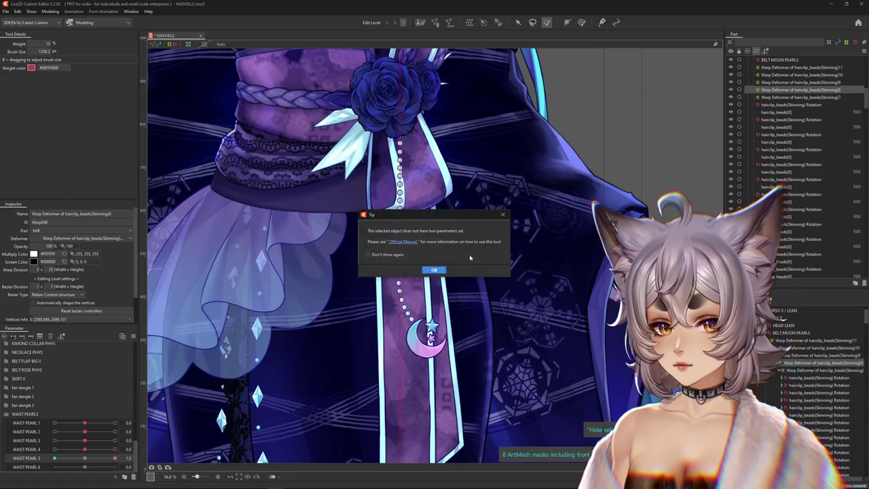
click(435, 270)
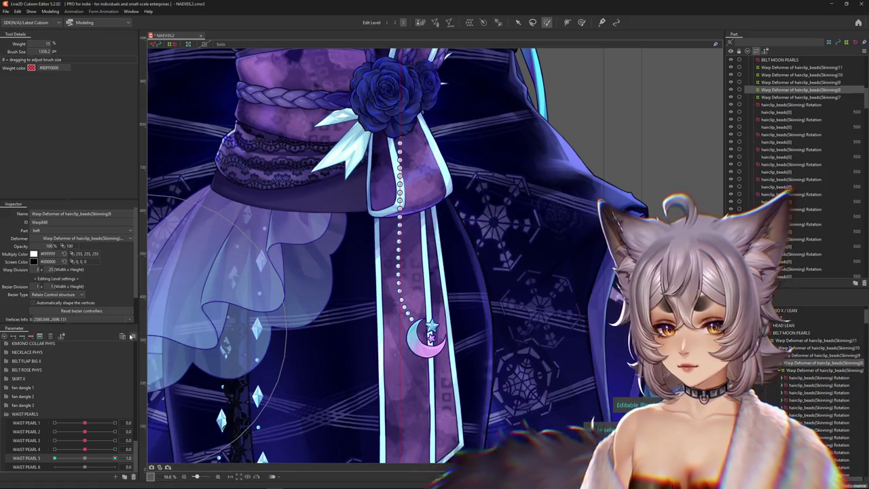
right_click(167, 435)
click(168, 363)
click(418, 311)
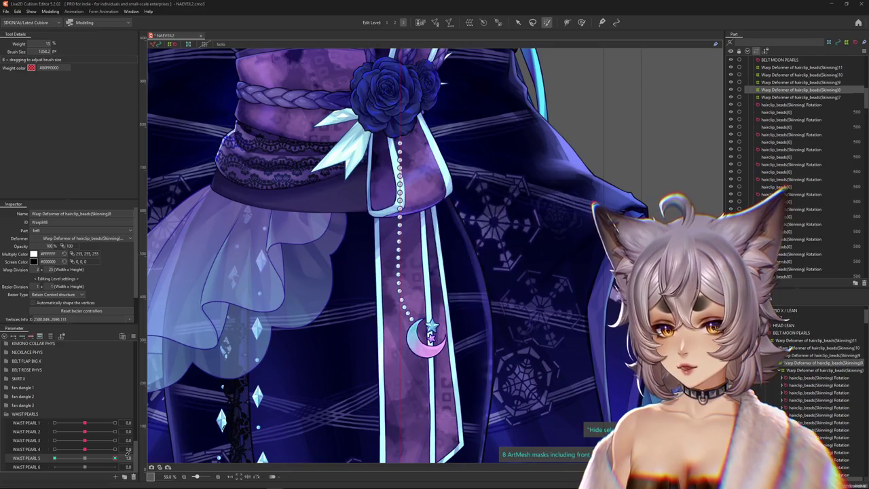
drag(54, 458, 84, 458)
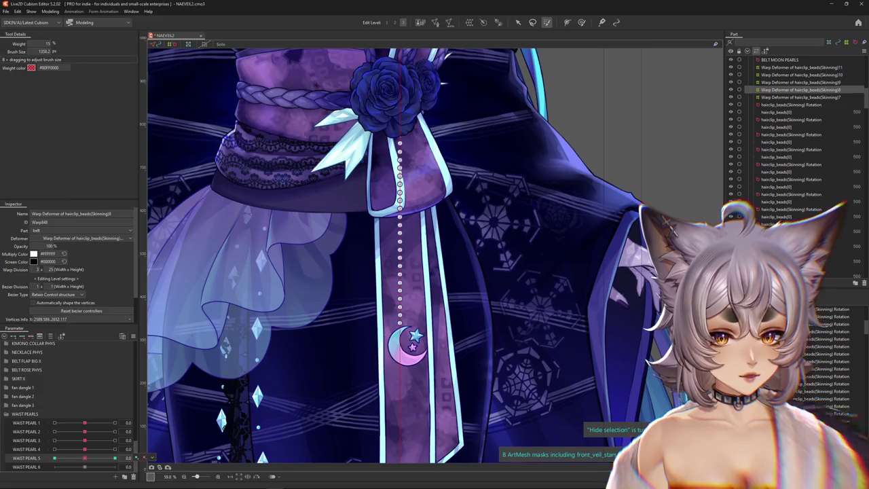
click(400, 332)
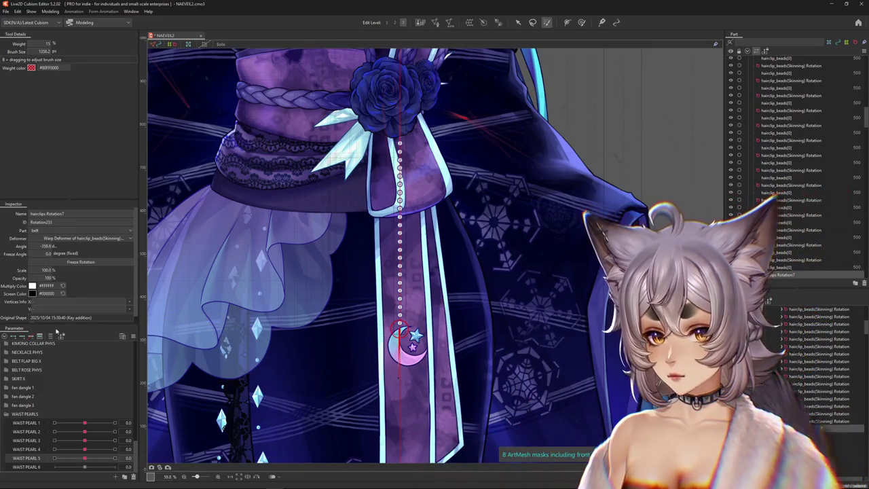
Set WAIST PEARL 6 to -1.0 and rotate the crescent moon charm to about -327°
click(48, 336)
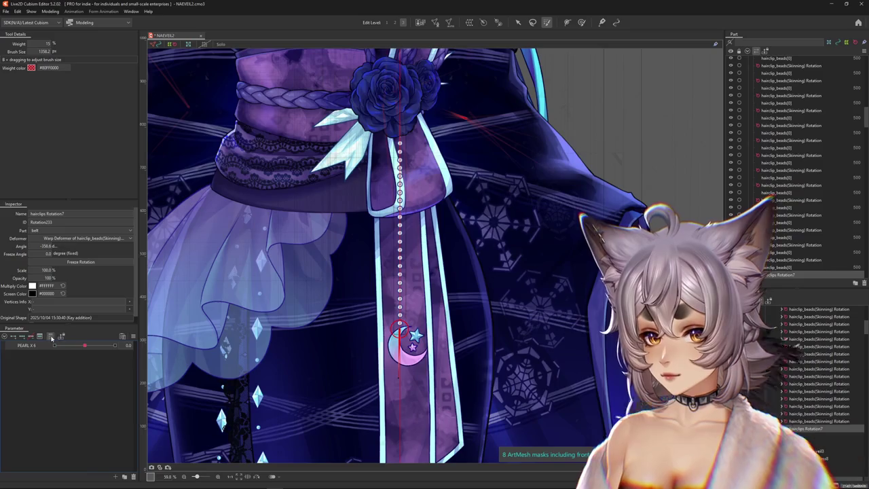
click(51, 337)
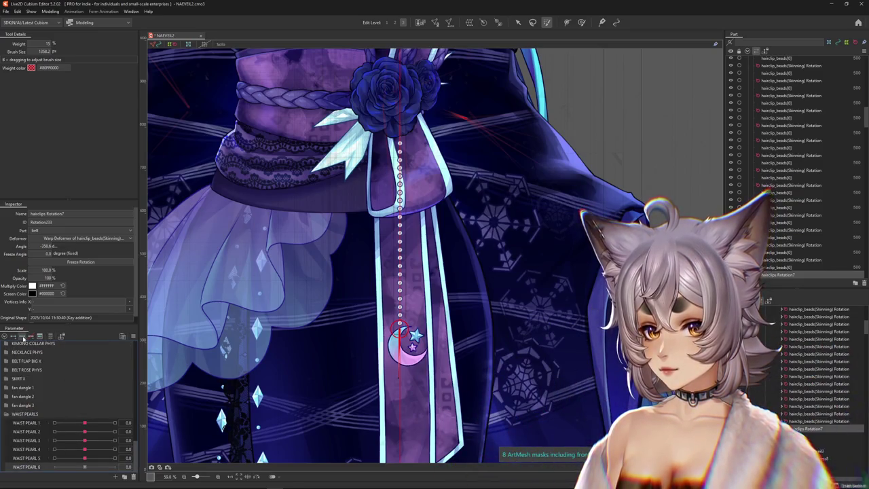
drag(87, 467, 399, 383)
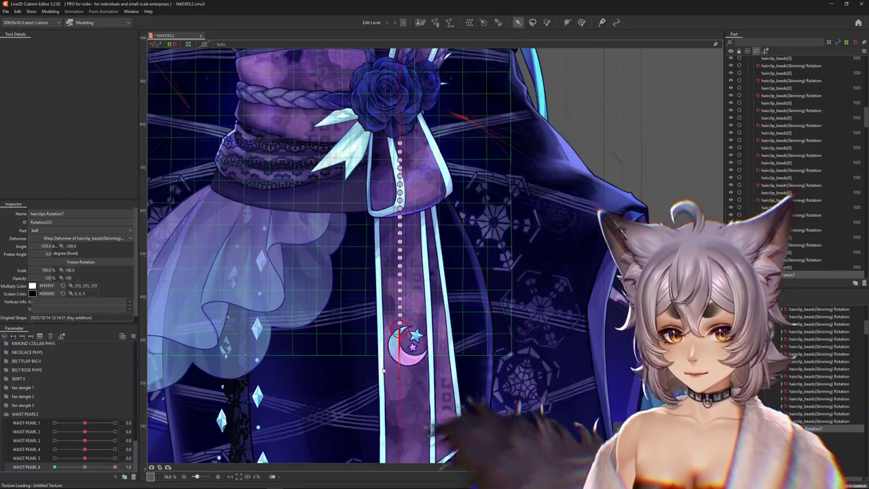
key(ctrl+h)
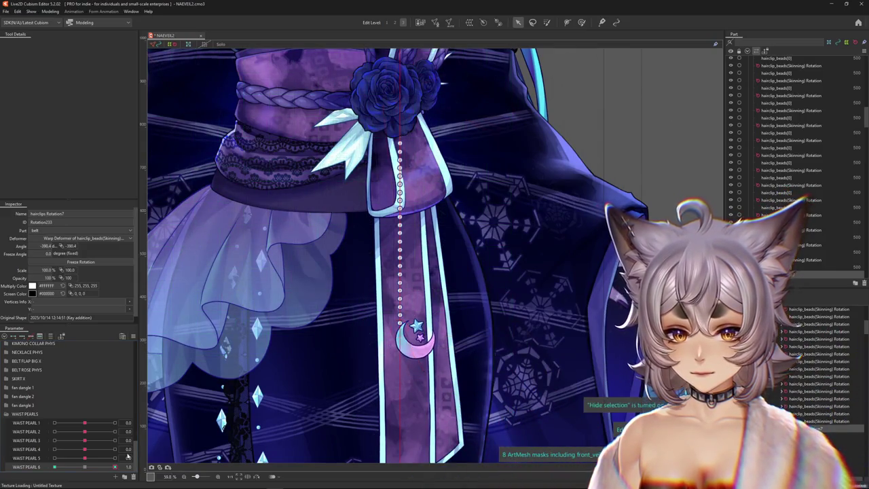
drag(399, 388, 369, 381)
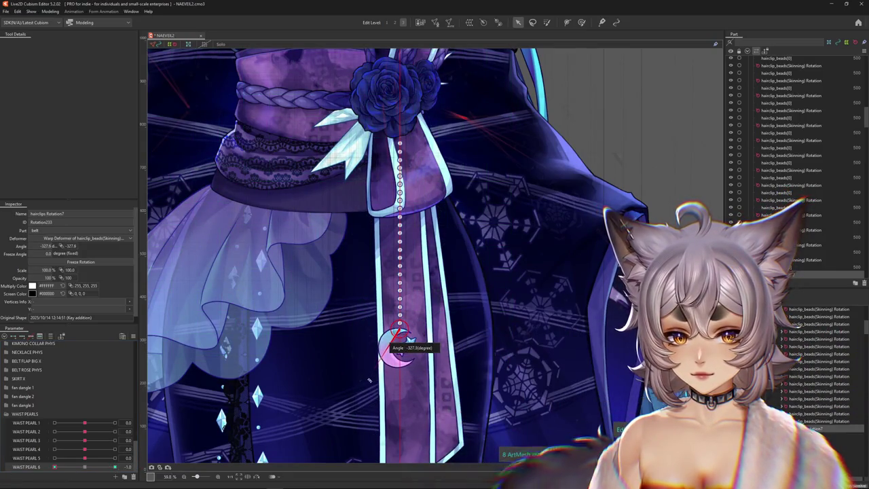
Preview the charm's swing on WAIST PEARL 6, recentre WAIST PEARL 5, and select hairclip_beads(Skinning)7
drag(93, 470, 109, 468)
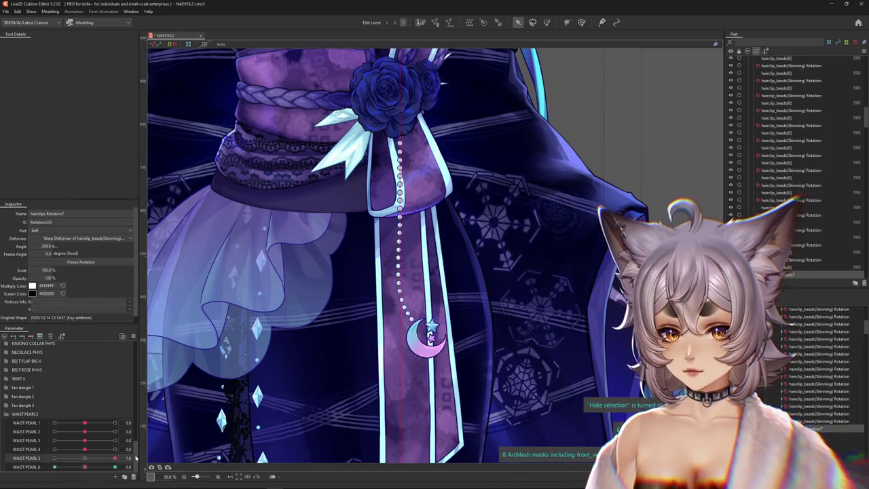
drag(37, 460, 84, 458)
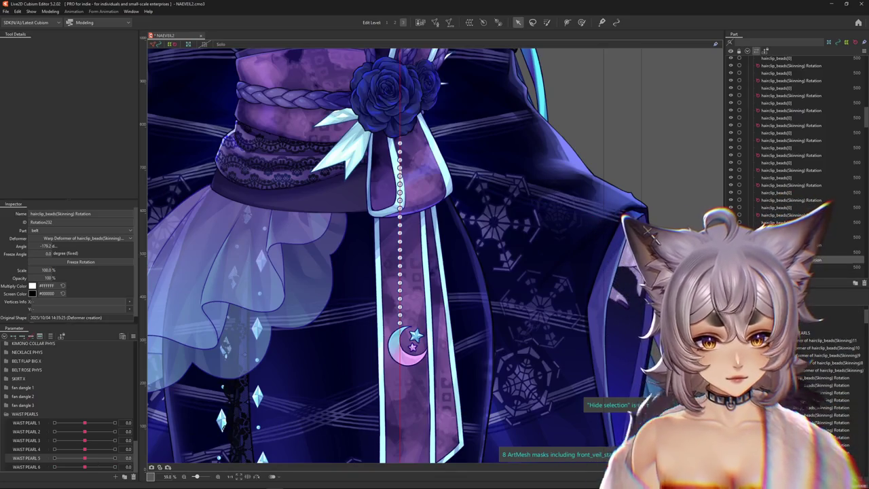
click(89, 466)
On hairclip_beads(Skinning)8, give WAIST PEARL 5 extended interpolation
key(ctrl+h)
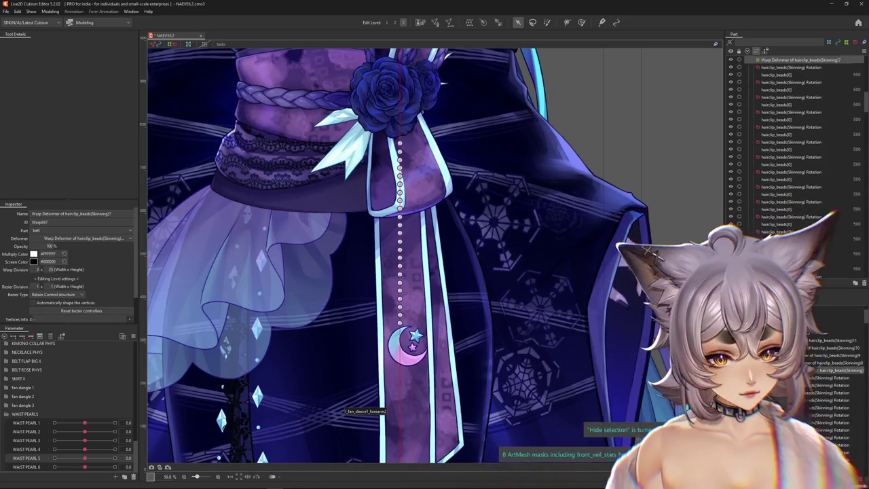
key(Up)
drag(85, 463, 55, 462)
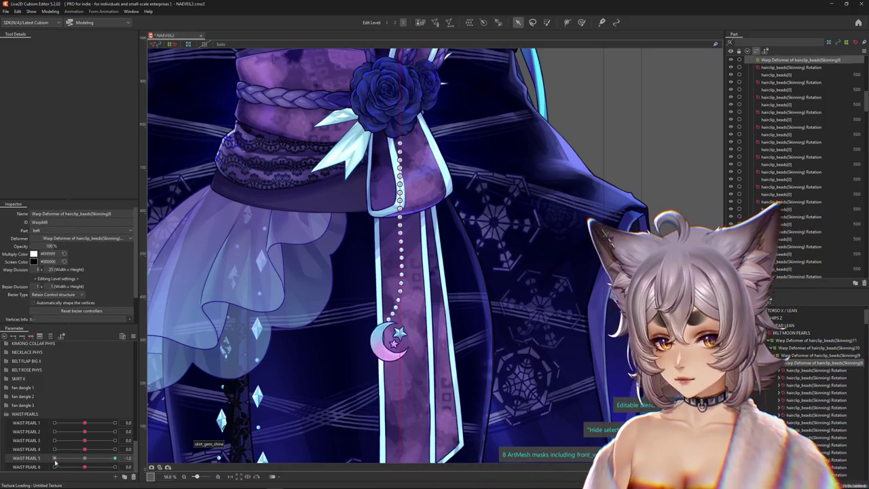
right_click(133, 457)
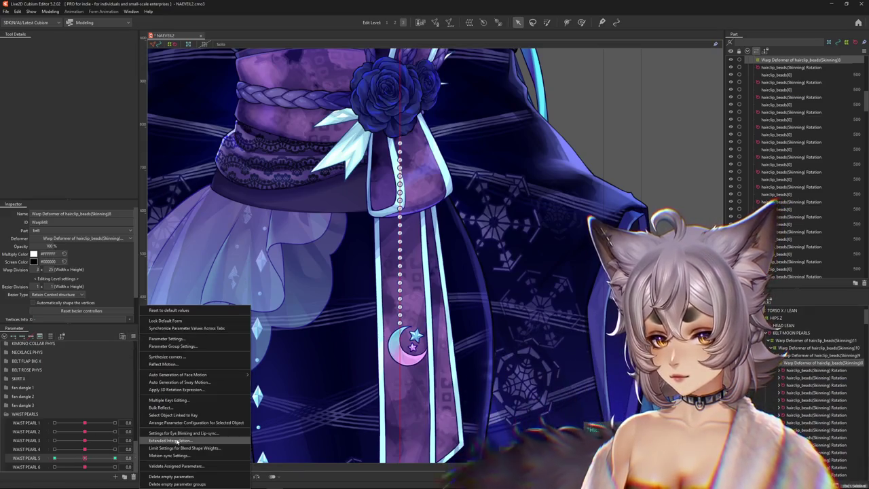
click(177, 442)
click(393, 190)
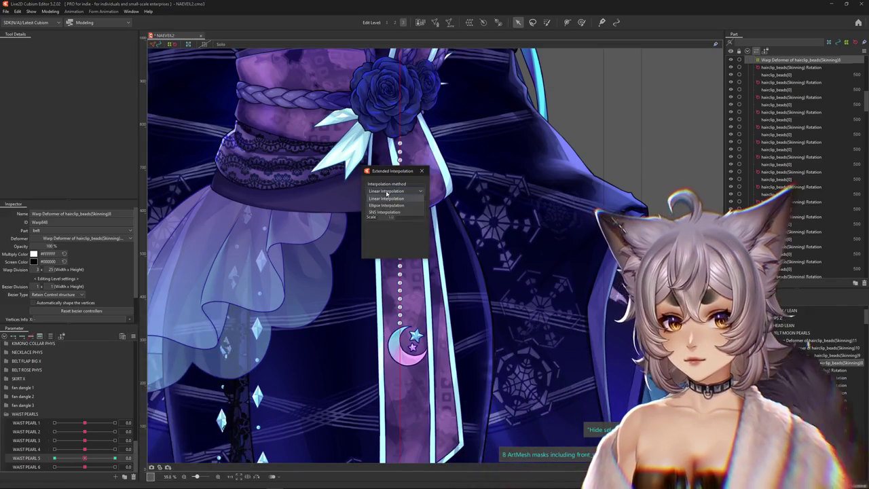
click(421, 170)
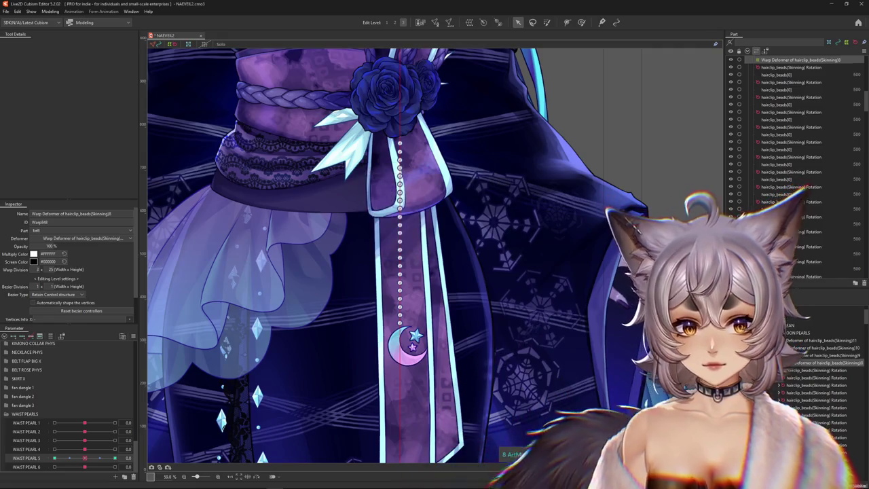
On hairclip_beads(Skinning)9, set an extended interpolation method for WAIST PEARL 4
key(Up)
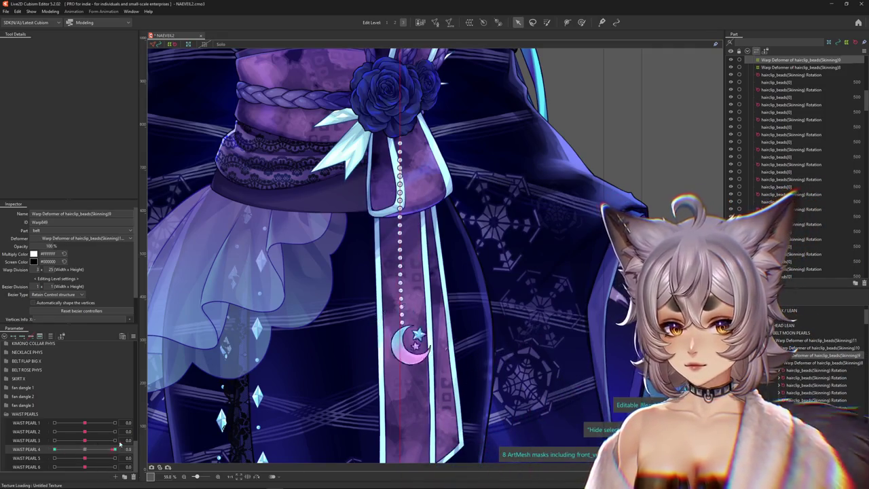
click(134, 336)
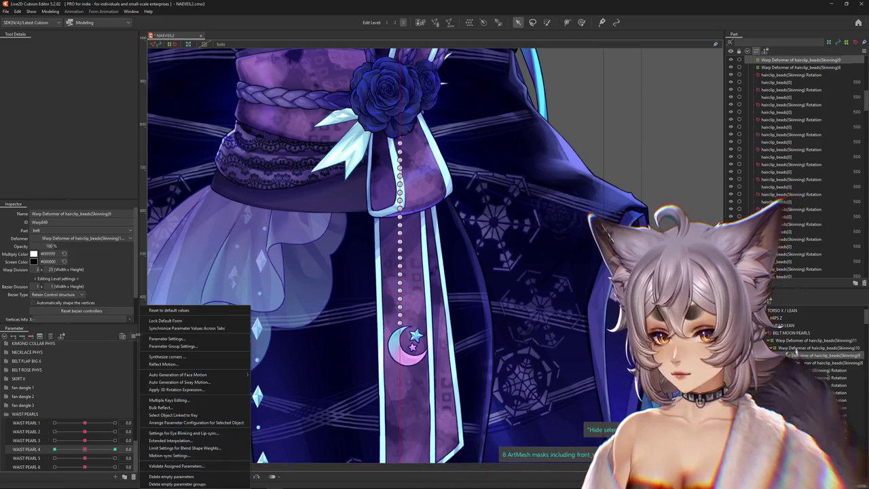
click(170, 439)
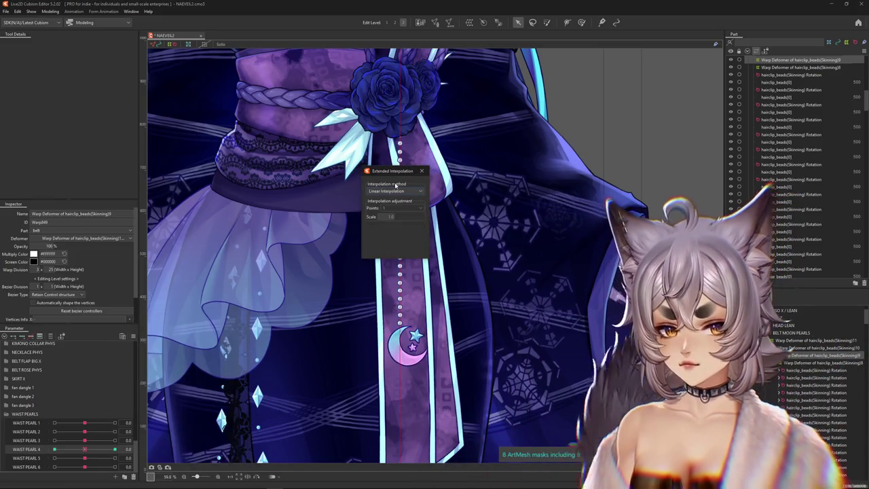
click(395, 190)
click(390, 203)
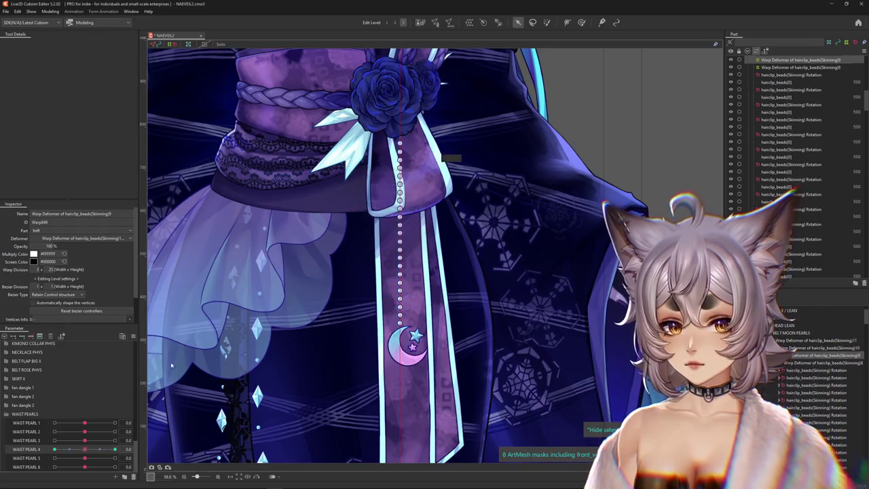
Give WAIST PEARL 2 extended interpolation, then bring up the Physics Settings window
drag(84, 440, 38, 439)
click(85, 440)
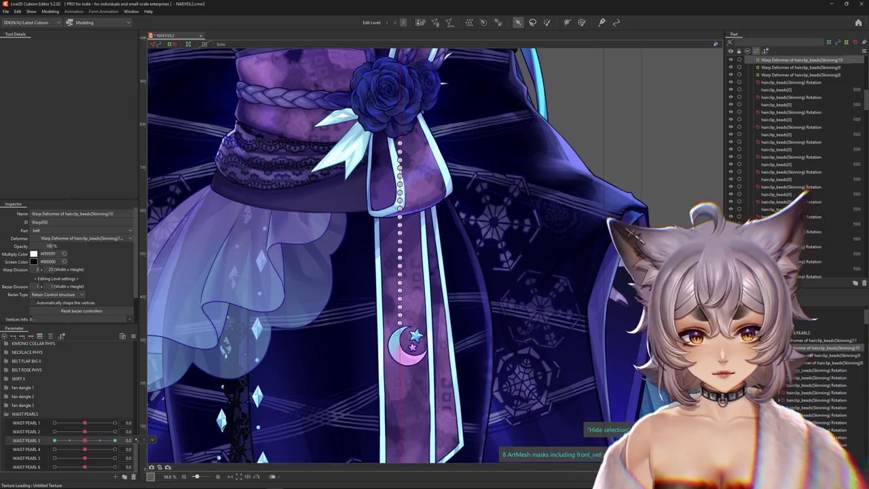
drag(93, 432, 83, 434)
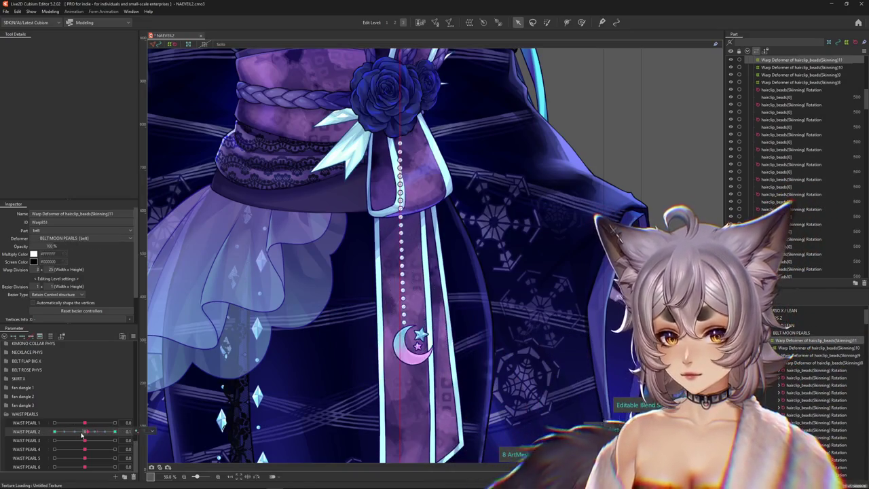
right_click(137, 342)
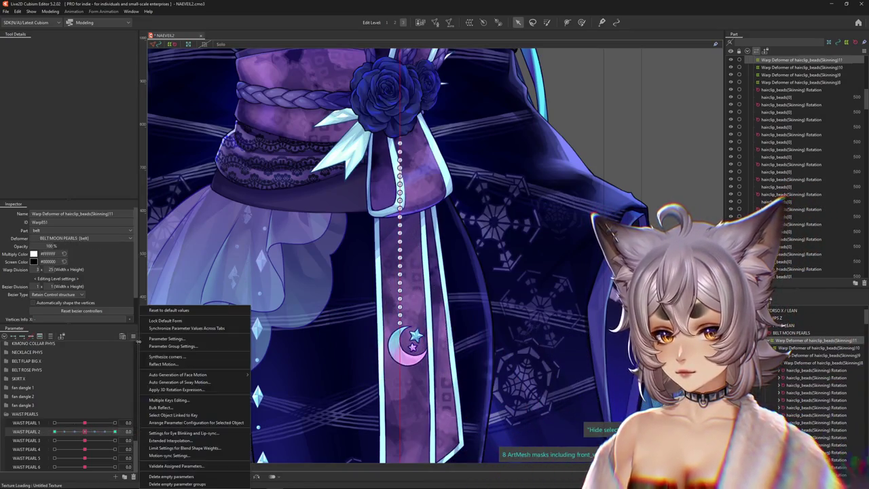
click(170, 440)
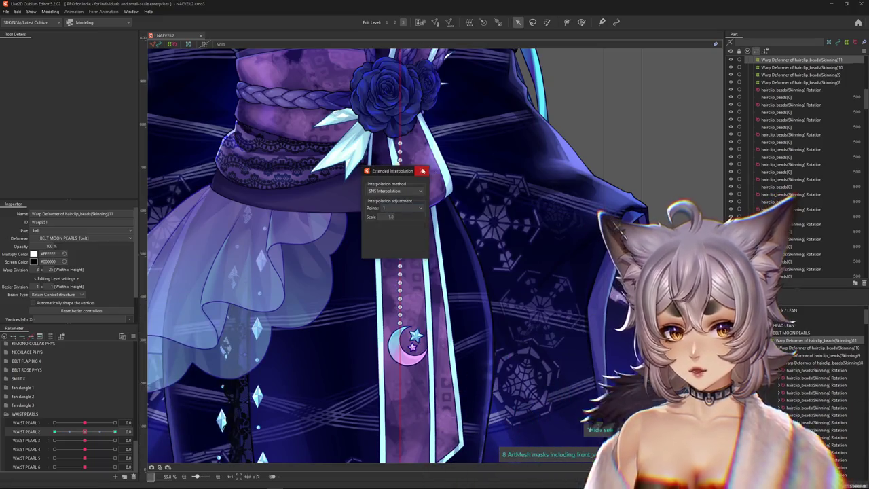
click(422, 170)
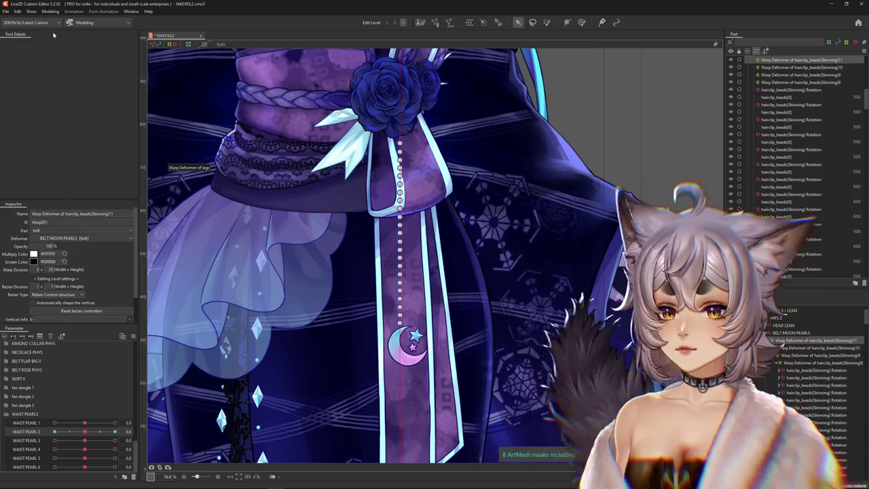
click(52, 11)
click(63, 162)
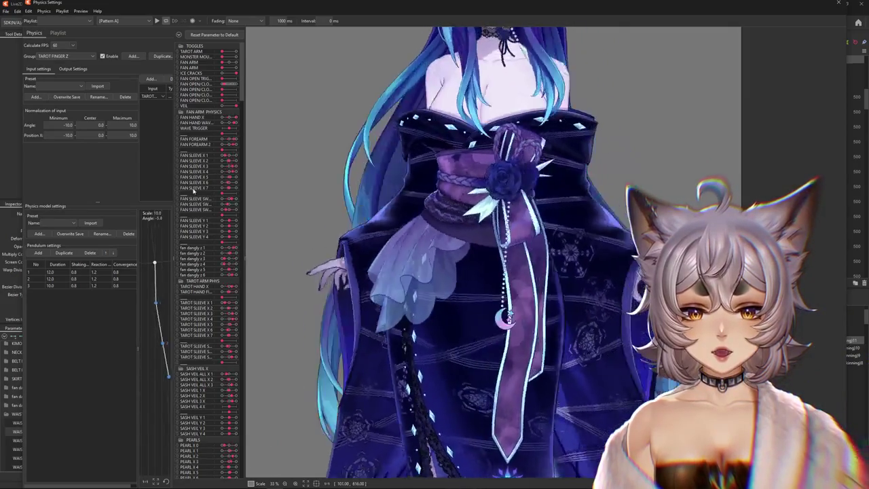
Create the WAIST PEARLS X physics group with Body X, Z and Y AUG as inputs
click(133, 56)
text(WAIS)
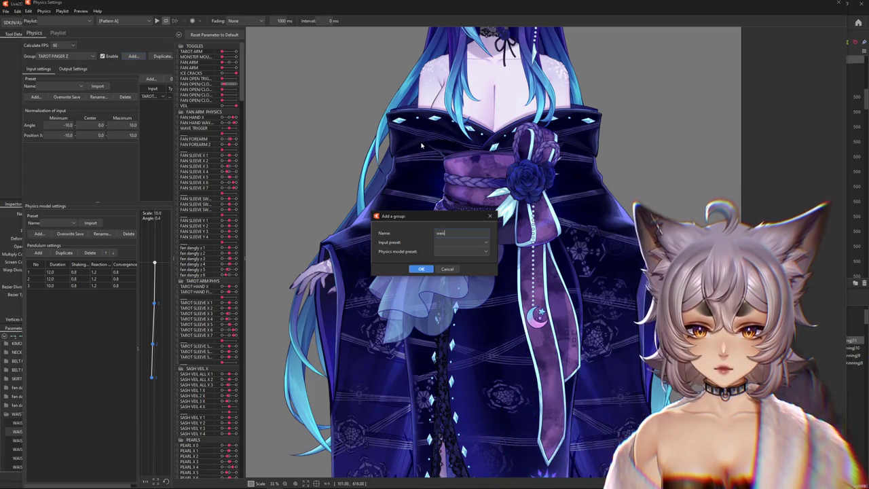
text(T)
key(Return)
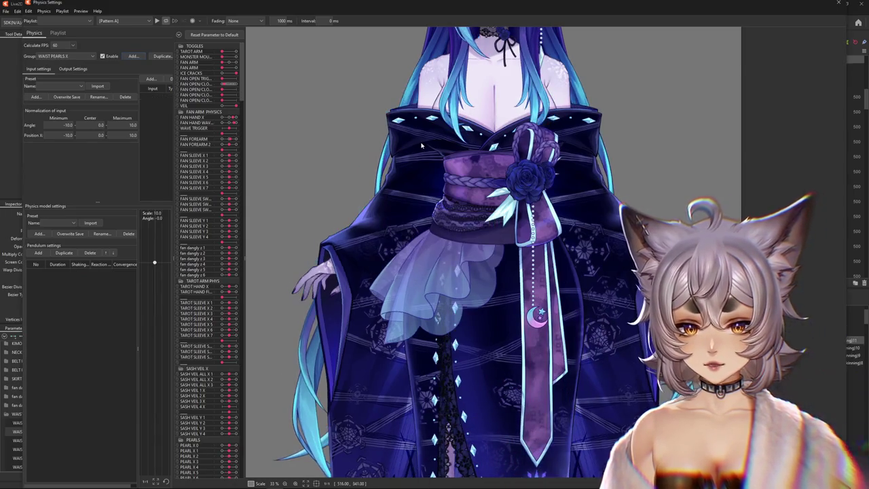
click(151, 79)
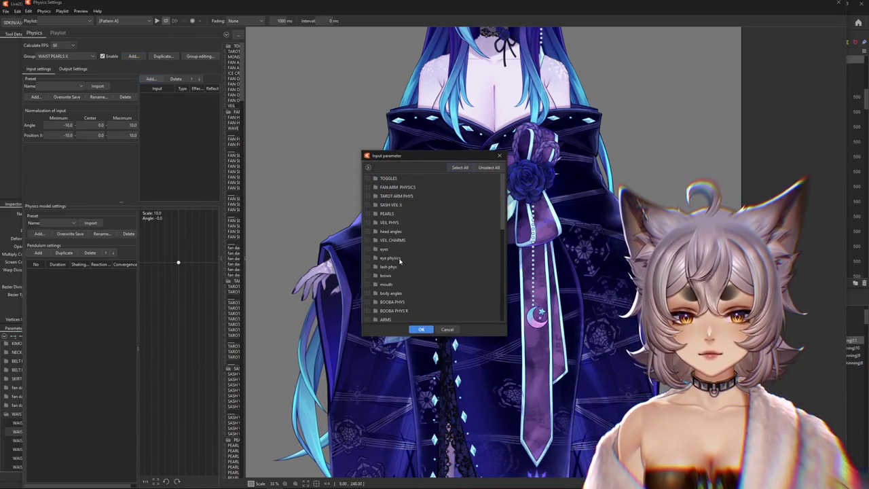
click(375, 293)
scroll(387, 285, down, 3)
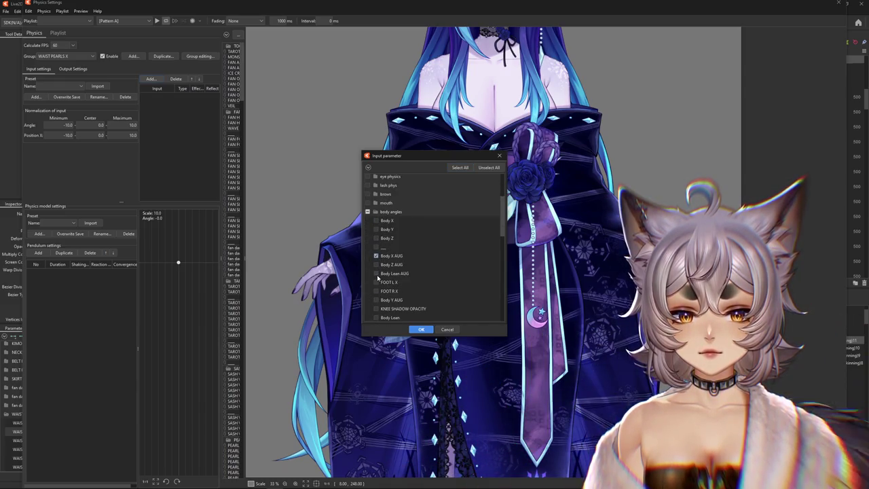
scroll(380, 288, down, 1)
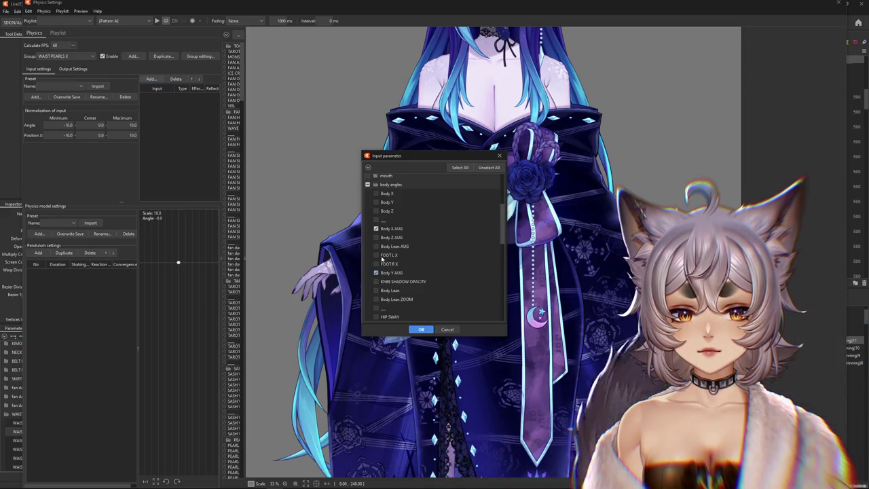
click(375, 237)
click(421, 329)
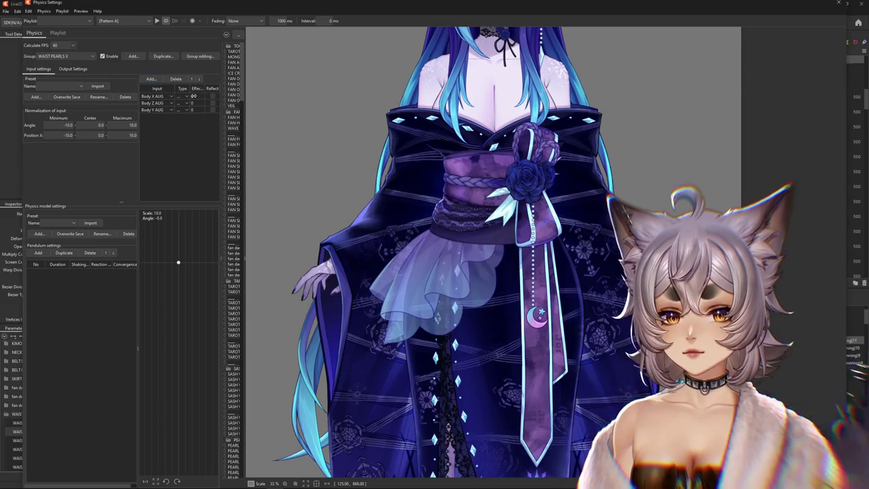
Enter effect weights of 21 for Body X AUG and 30 for Body Z AUG
click(194, 95)
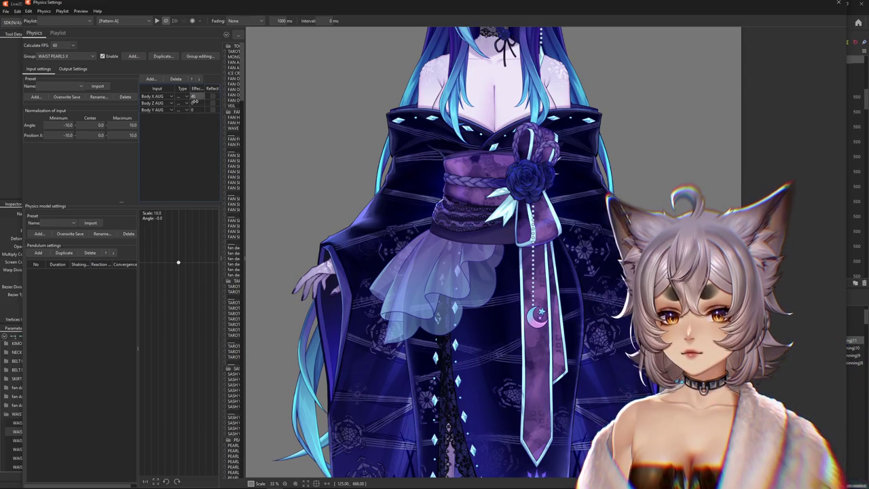
text(6021)
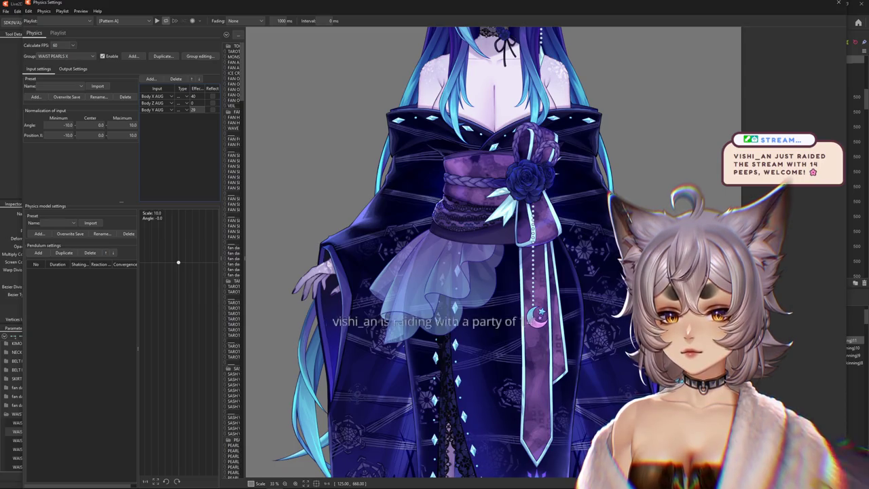
click(193, 103)
text(30)
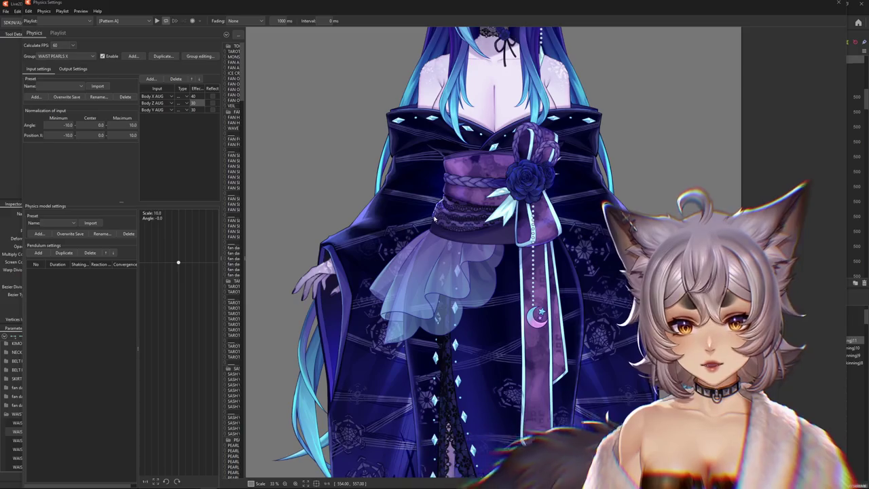
Widen the Parameter panel and add an 8-point pendulum chain to the pearl physics
drag(244, 171, 294, 167)
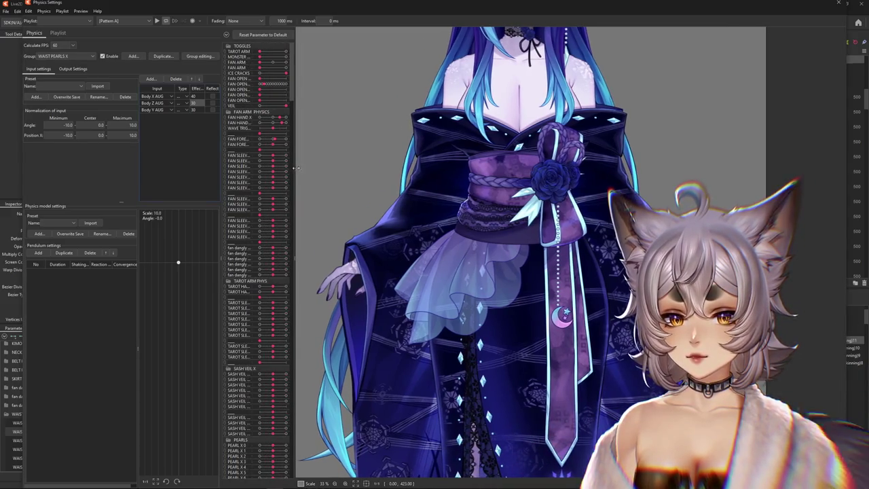
scroll(487, 337, up, 3)
scroll(487, 337, down, 1)
scroll(495, 333, down, 1)
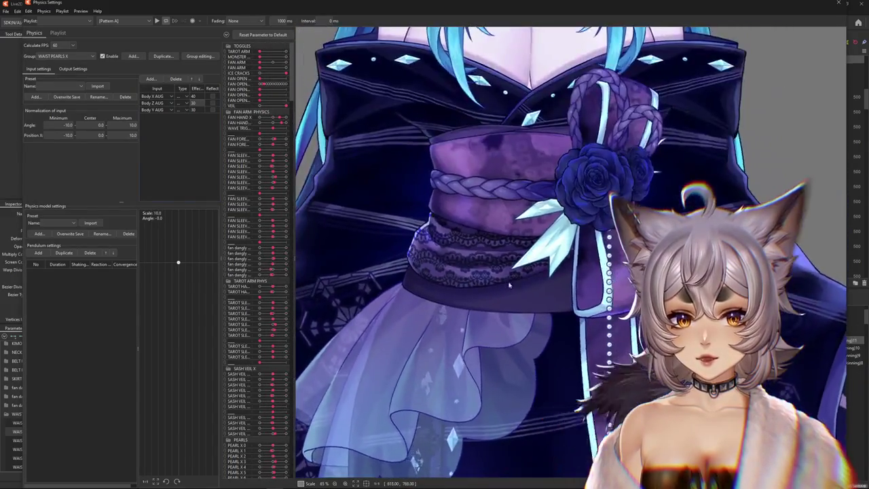
scroll(505, 329, down, 1)
scroll(508, 329, down, 1)
scroll(508, 329, down, 1)
scroll(508, 328, up, 1)
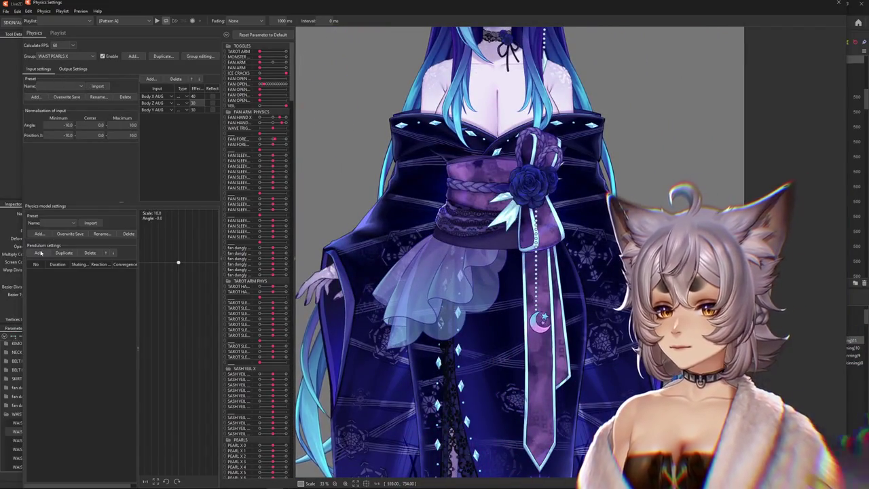
click(64, 252)
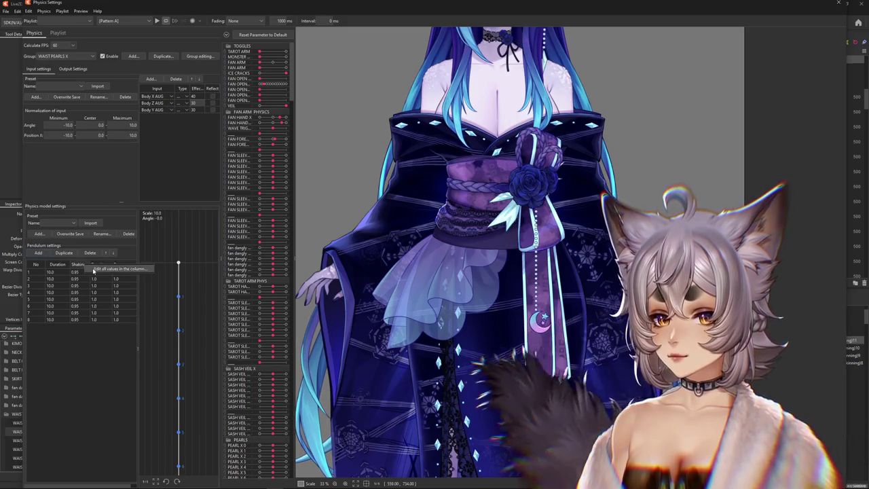
Set every pendulum point to shaking 0.89, reaction 1.2 and convergence 0.8
double_click(94, 265)
text(.89)
key(Return)
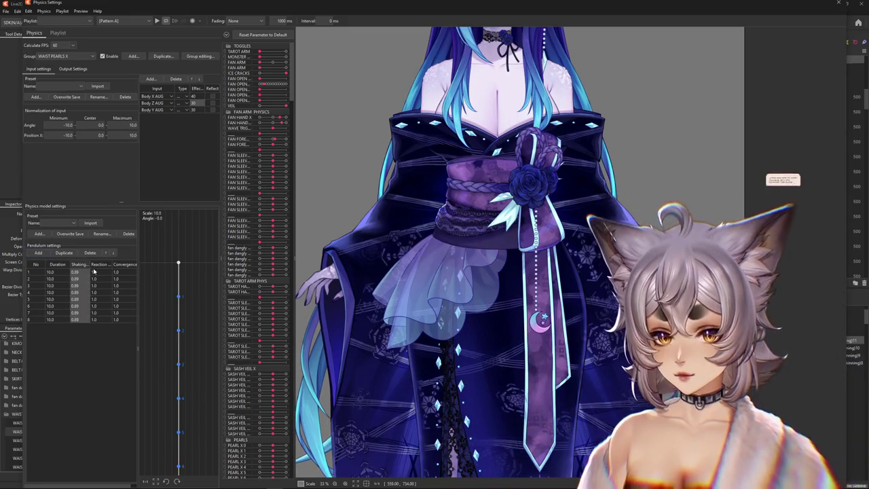
double_click(103, 268)
text(1.2)
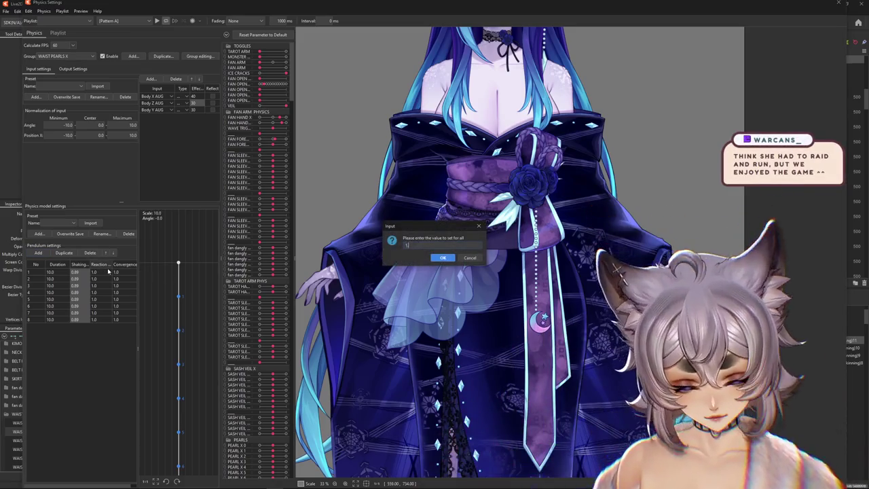
key(Return)
double_click(128, 267)
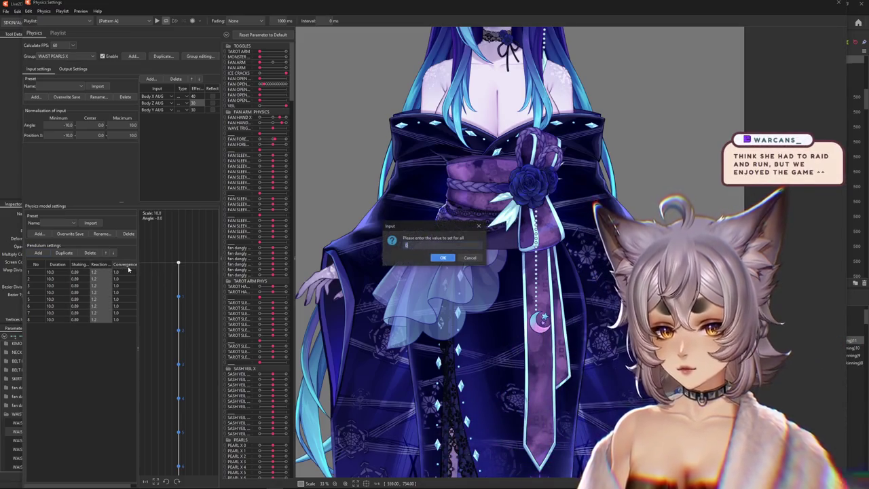
text(0.8)
key(Return)
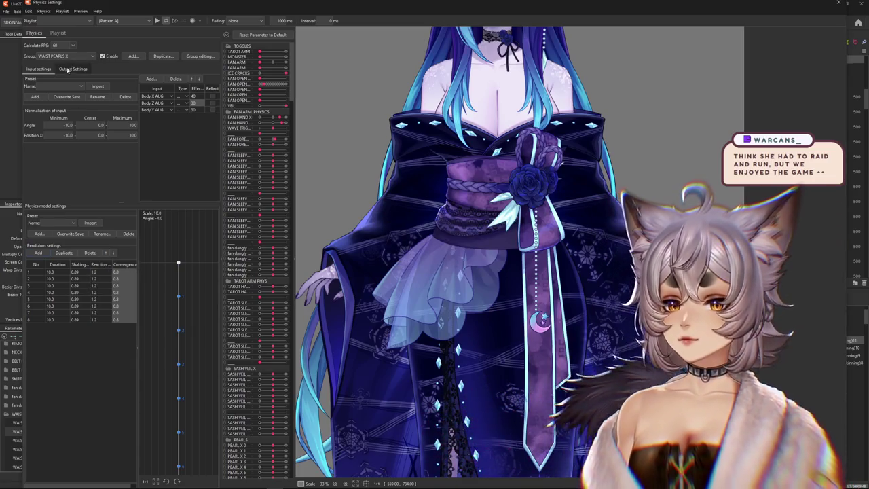
Add WAIST PEARL 1–6 as physics outputs and swing the model to test them
click(72, 68)
click(34, 78)
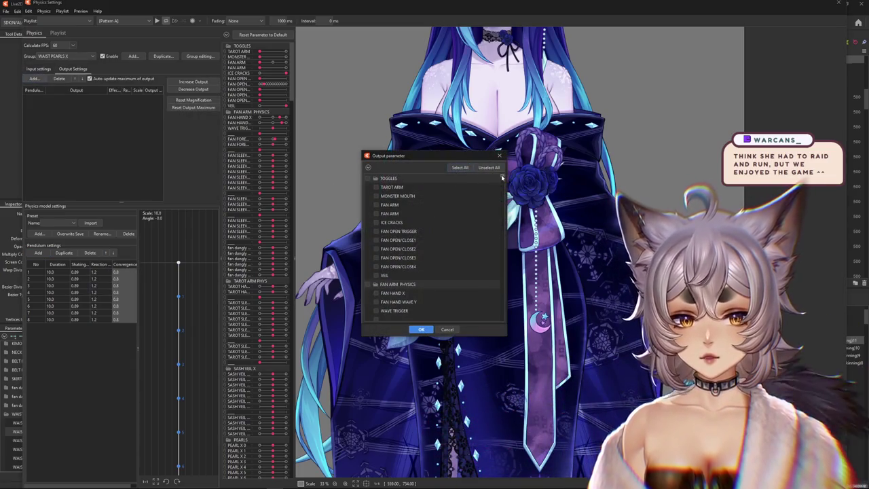
drag(502, 177, 505, 330)
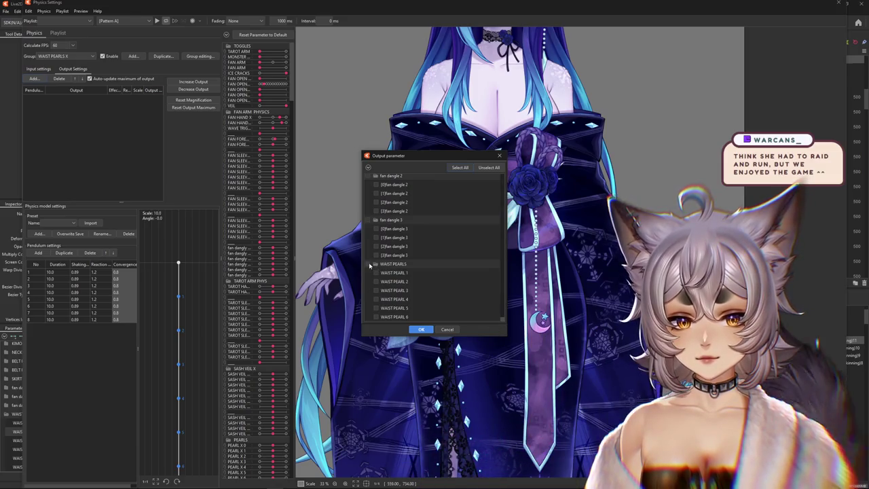
click(421, 330)
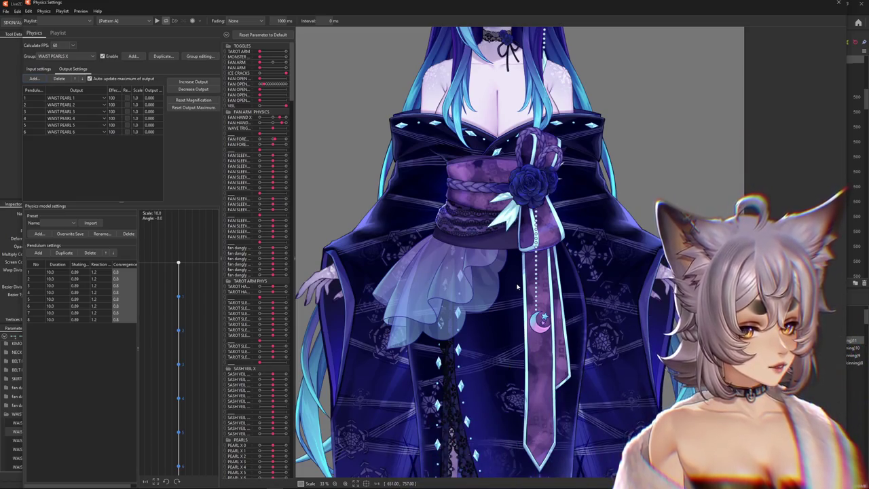
mouse_move(516, 286)
mouse_down()
mouse_move(496, 264)
mouse_move(647, 262)
mouse_up()
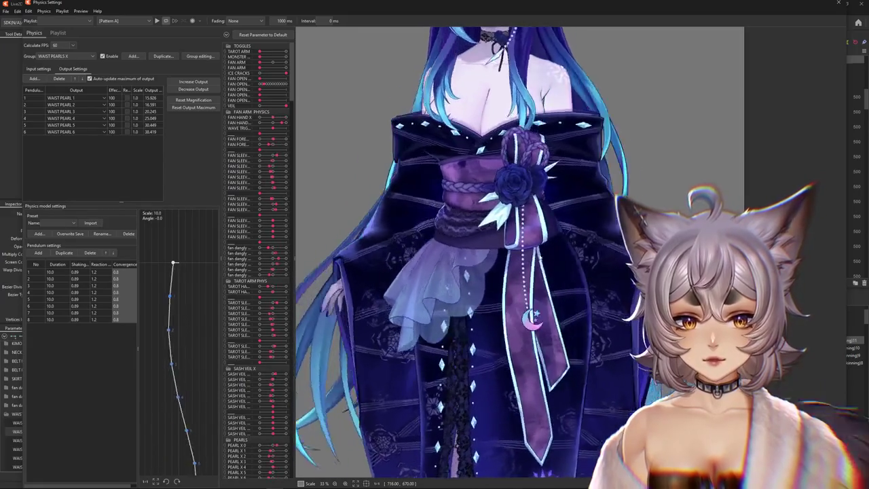
Rescale the pearl output magnifications to fit their ranges, from 1.763 down to 1.045
click(193, 83)
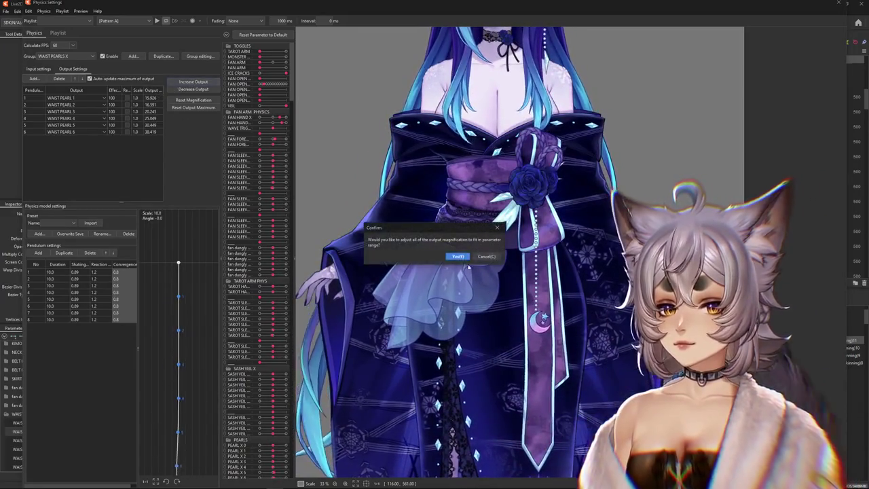
click(458, 256)
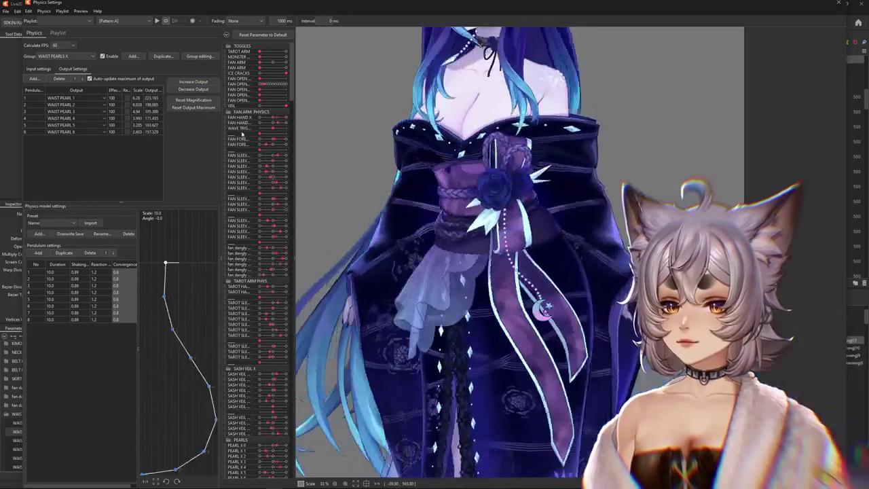
click(461, 257)
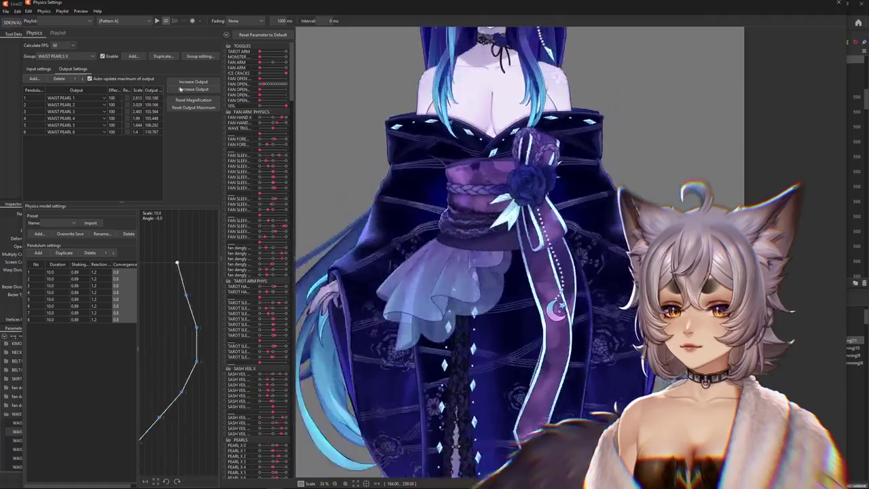
click(461, 256)
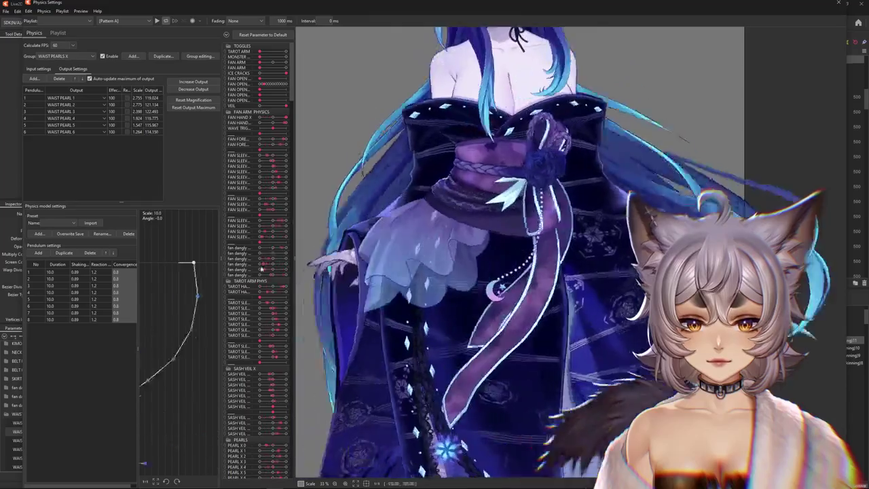
click(39, 68)
scroll(475, 271, up, 2)
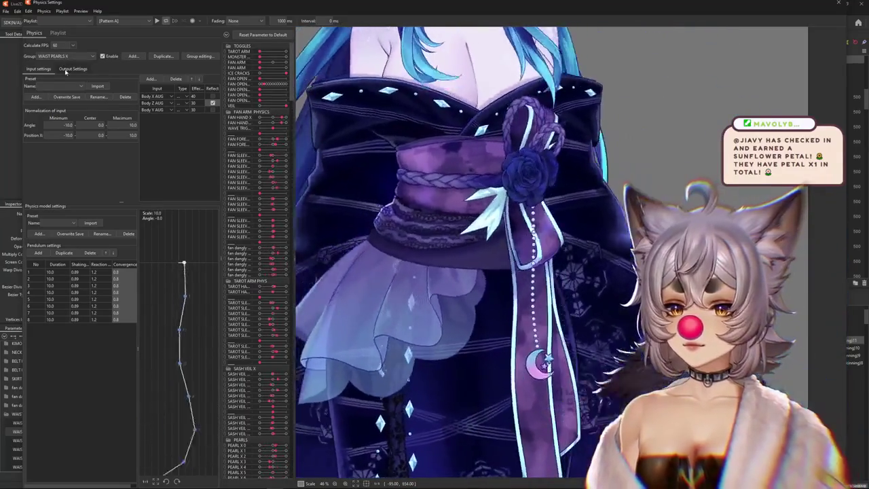
click(72, 68)
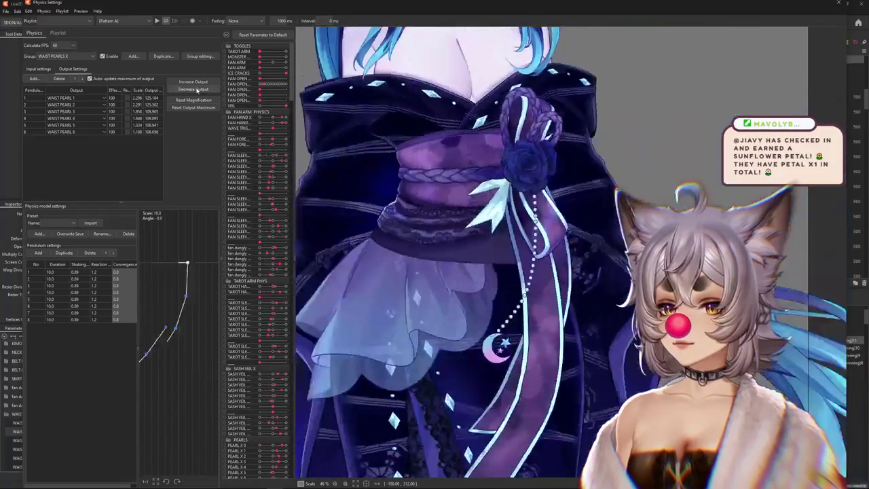
click(193, 107)
click(459, 254)
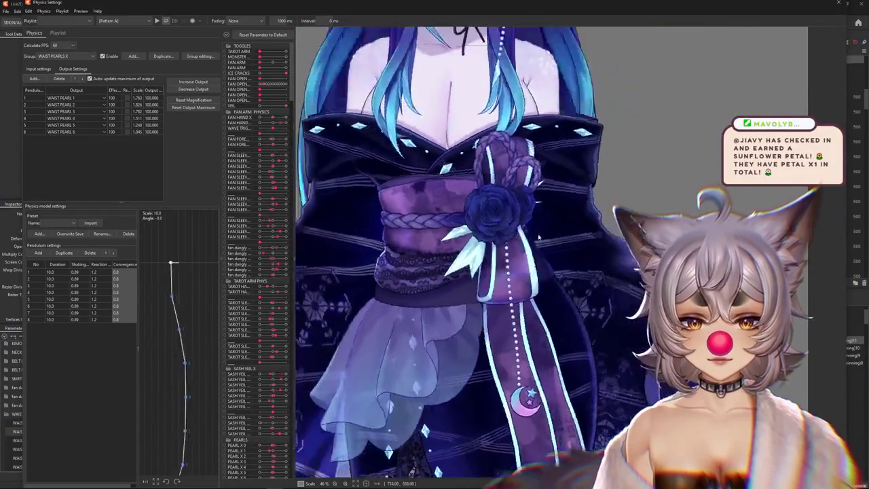
Reverse the WAIST PEARL 1 output direction, leaving the second output unreversed
scroll(551, 345, down, 3)
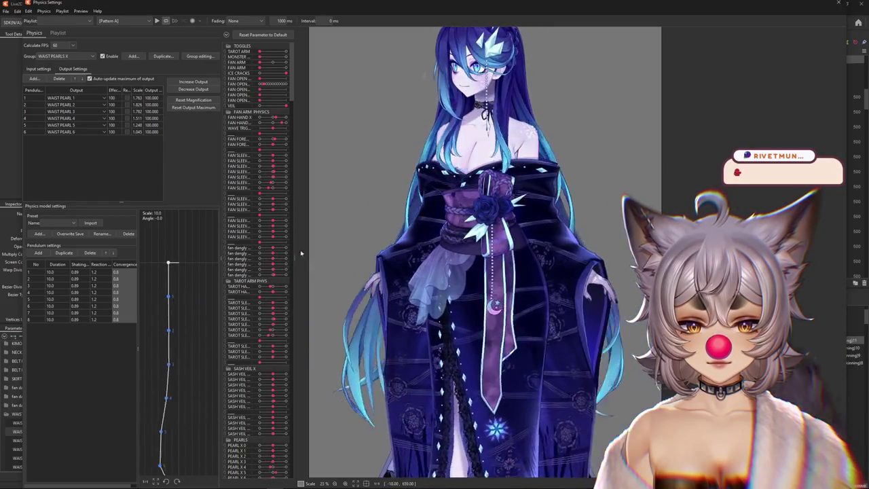
click(126, 98)
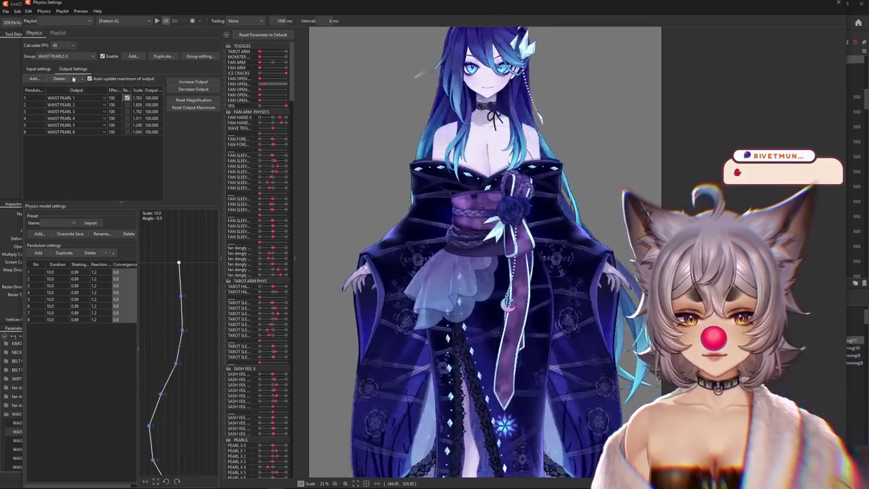
click(126, 105)
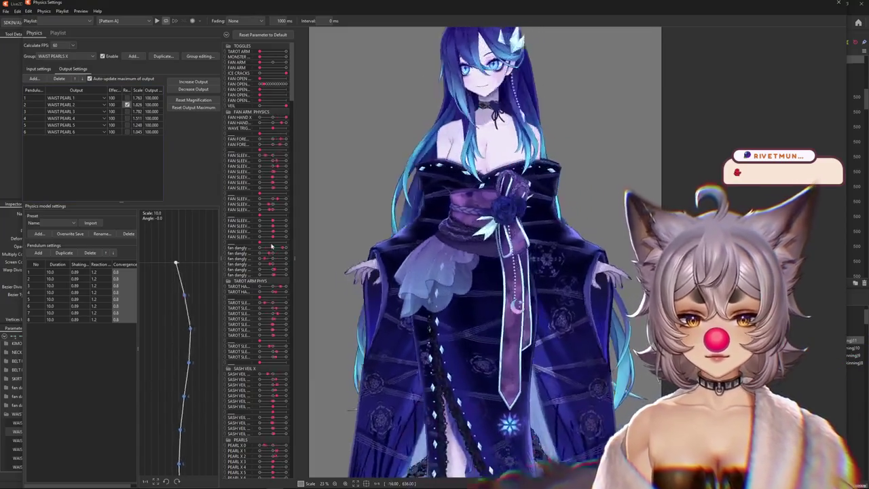
click(127, 105)
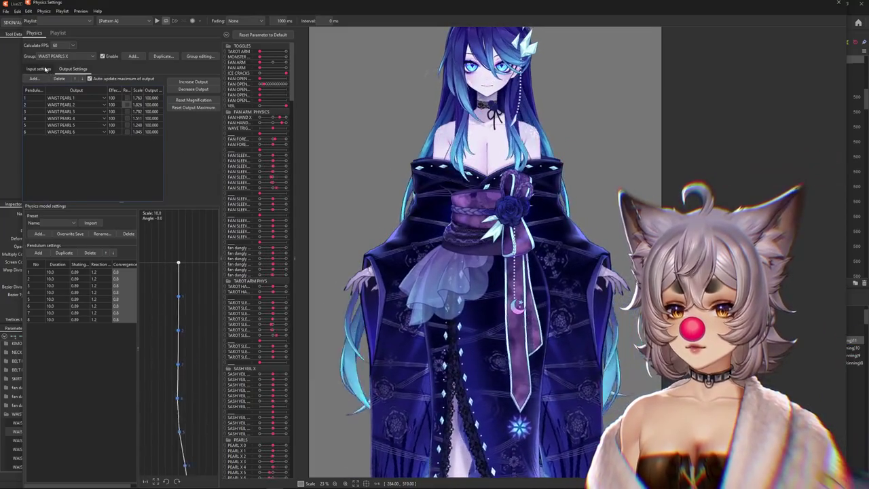
click(41, 69)
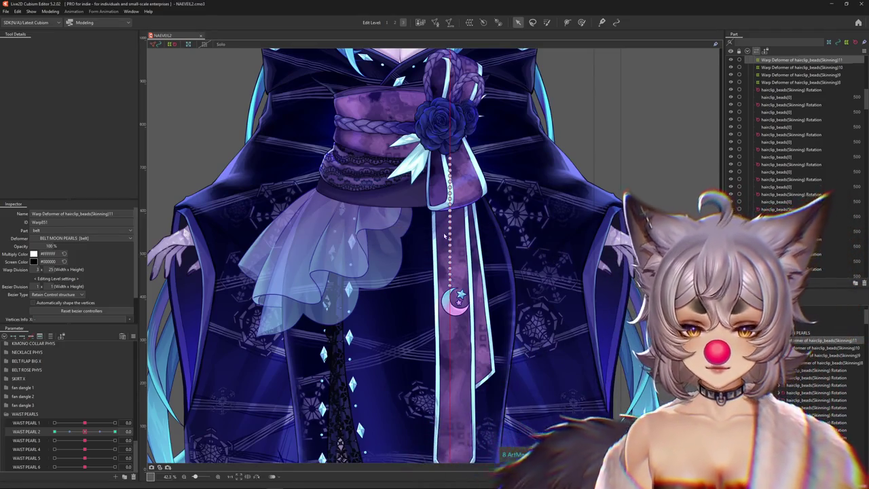
Zoom in on the moon pendant and back out, then reset WAIST PEARL 2 to neutral
scroll(448, 245, up, 4)
scroll(468, 268, up, 2)
scroll(487, 279, up, 2)
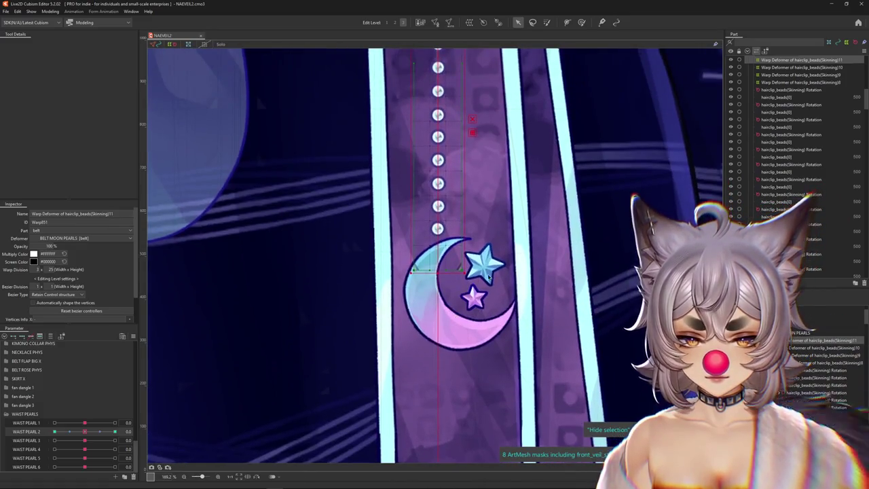
scroll(487, 278, down, 2)
scroll(469, 282, down, 6)
scroll(441, 285, down, 2)
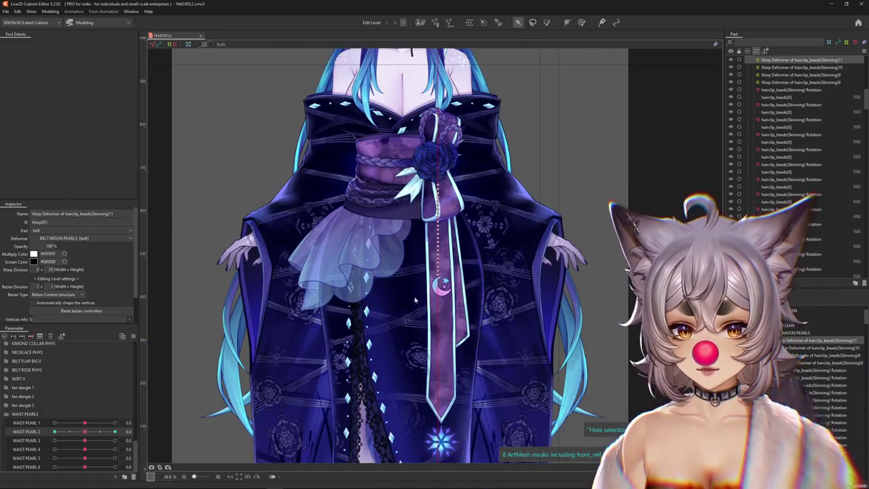
drag(68, 432, 84, 431)
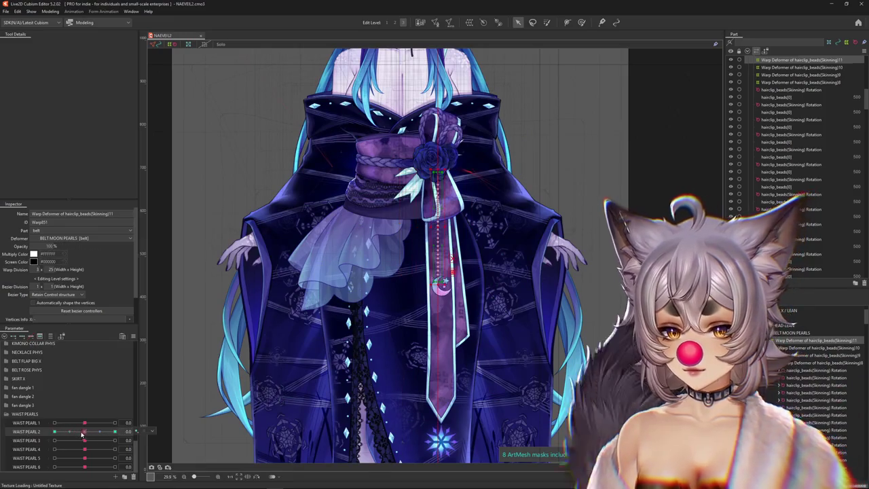
Create a new parameter named WAIST PEARL Y 1 in the waist pearls group
right_click(34, 467)
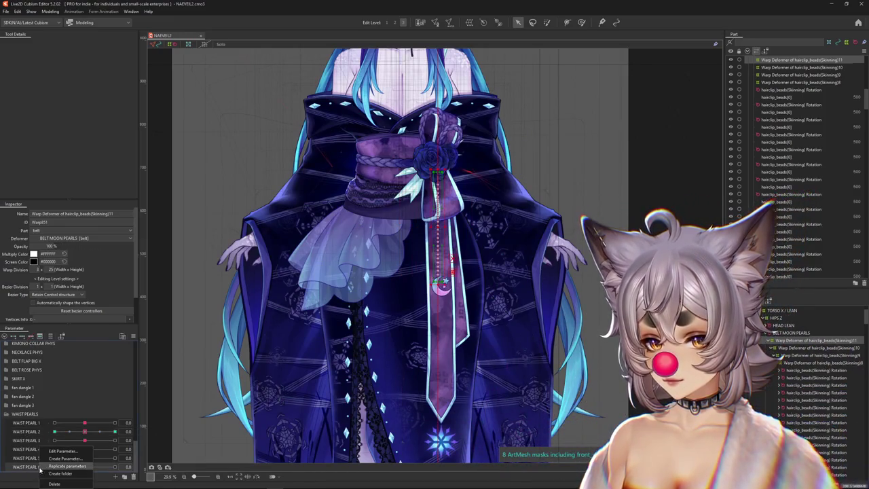
click(116, 478)
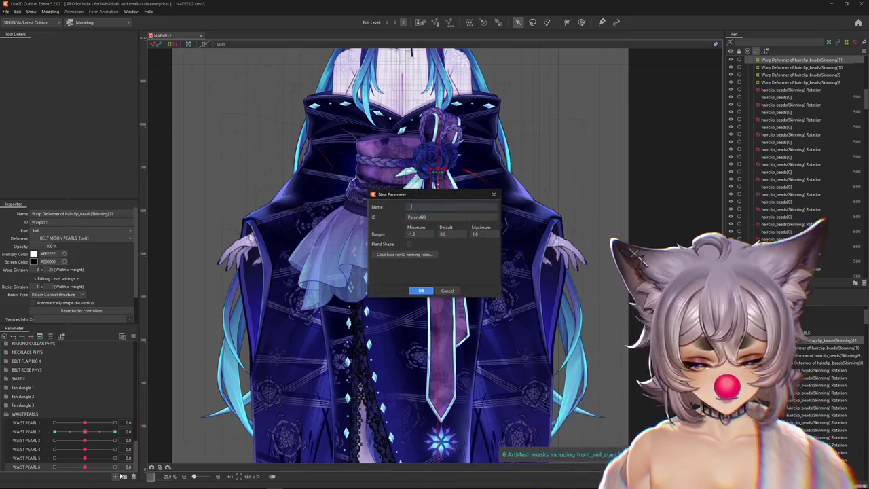
key(Return)
click(117, 477)
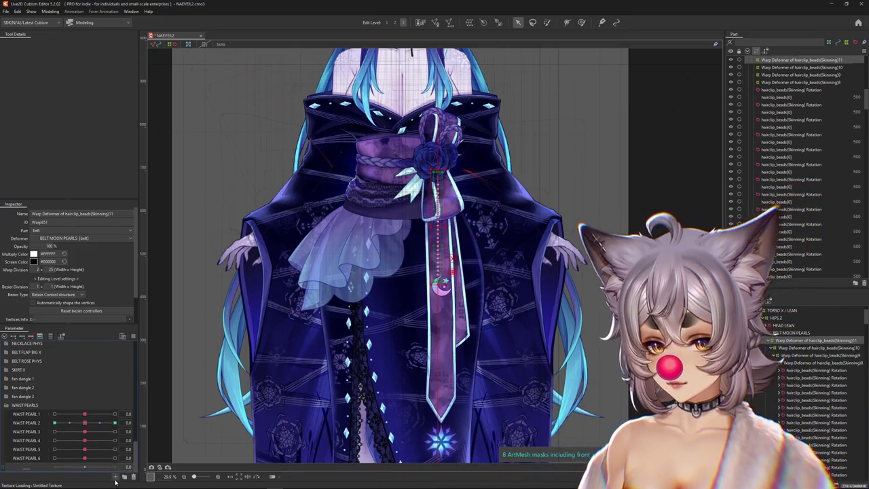
text(waisIST PEARL I)
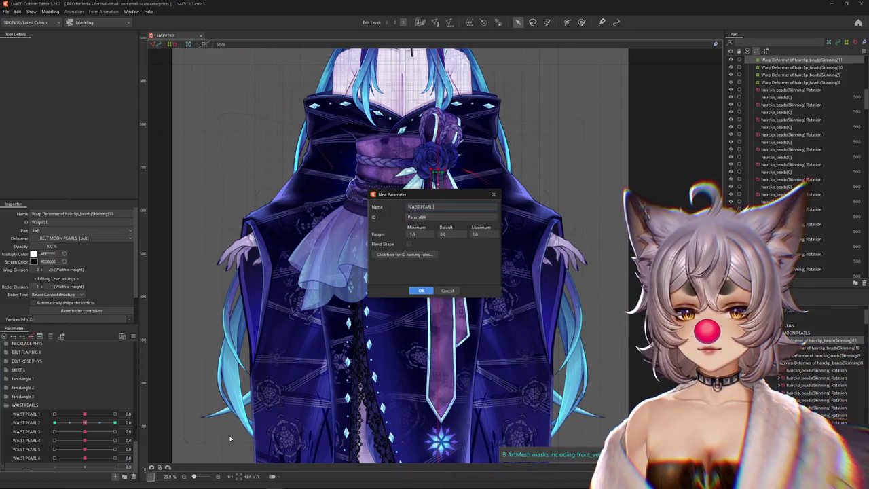
text( 1)
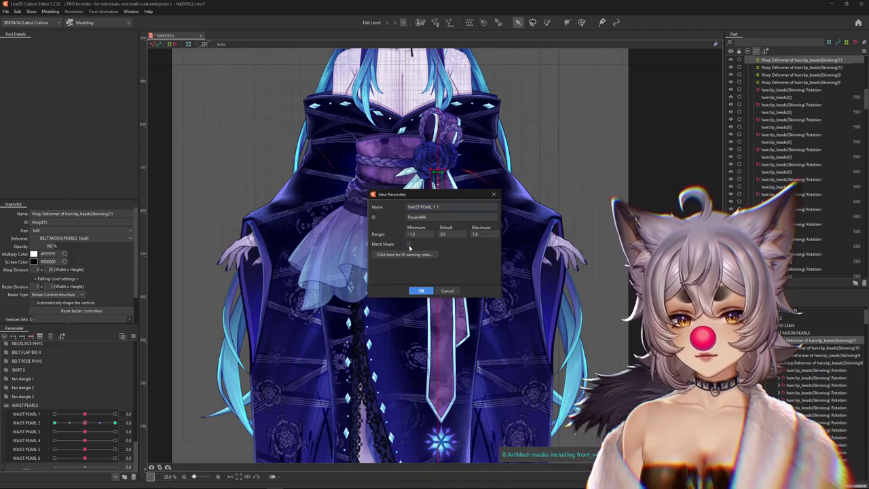
click(421, 291)
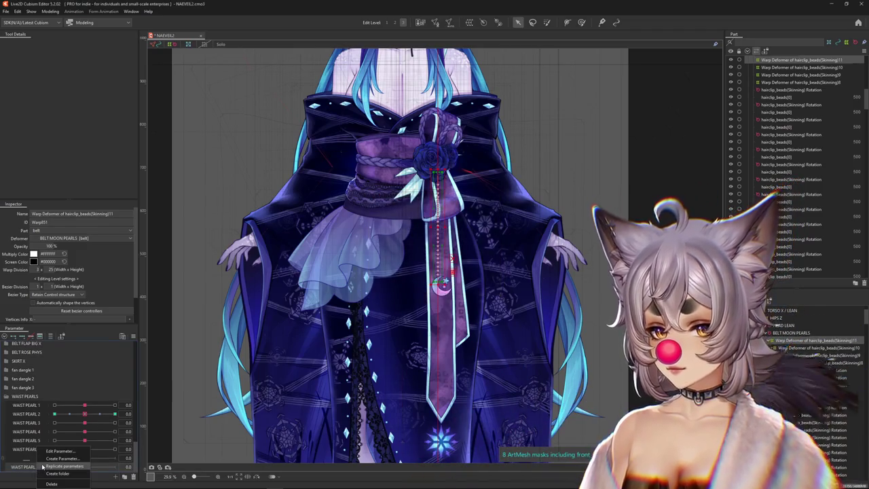
Rename the duplicated parameters to WAIST PEARL Y 2, Y 3 and Y 4
scroll(34, 462, down, 1)
right_click(30, 458)
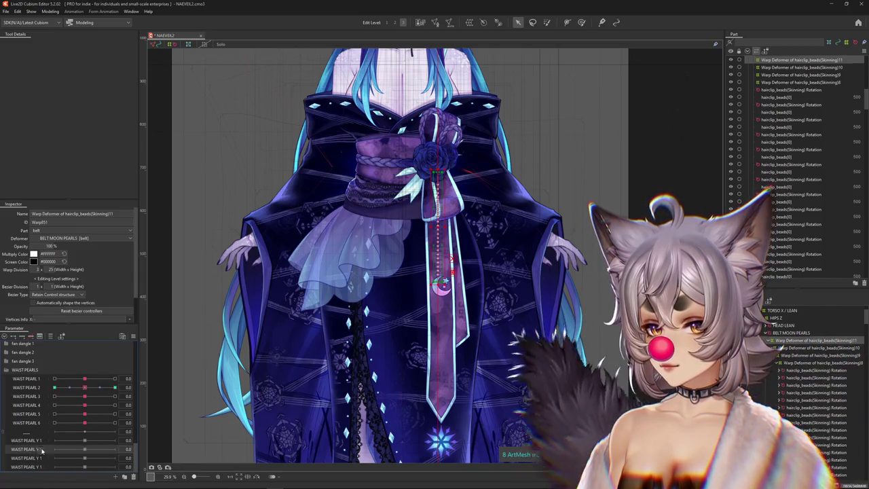
click(54, 454)
text(WAIST PEARL Y 2)
key(Return)
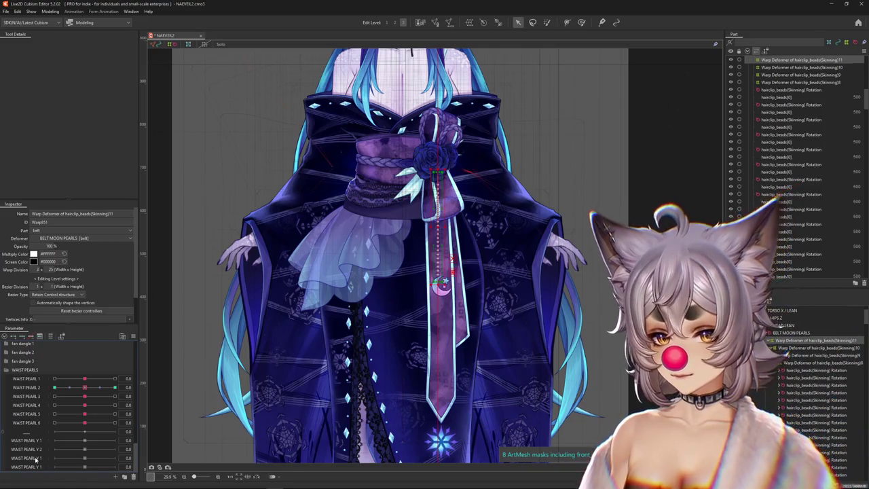
click(53, 452)
key(Return)
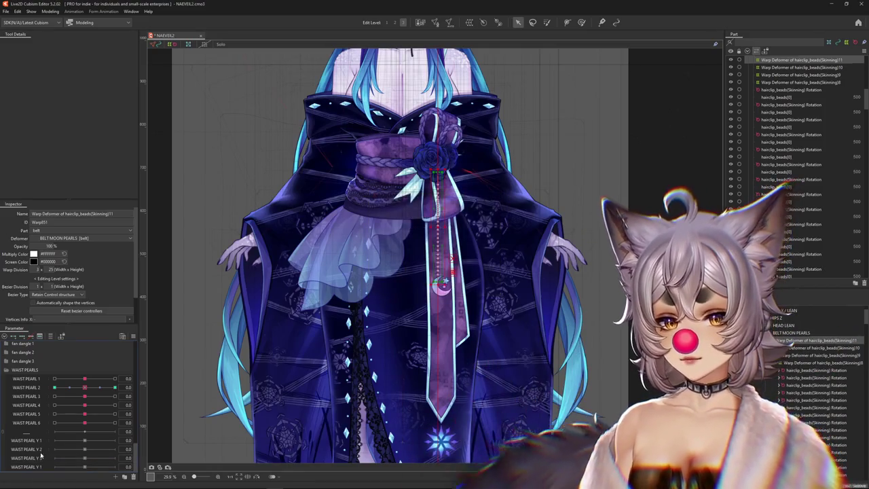
right_click(37, 469)
click(55, 451)
key(Return)
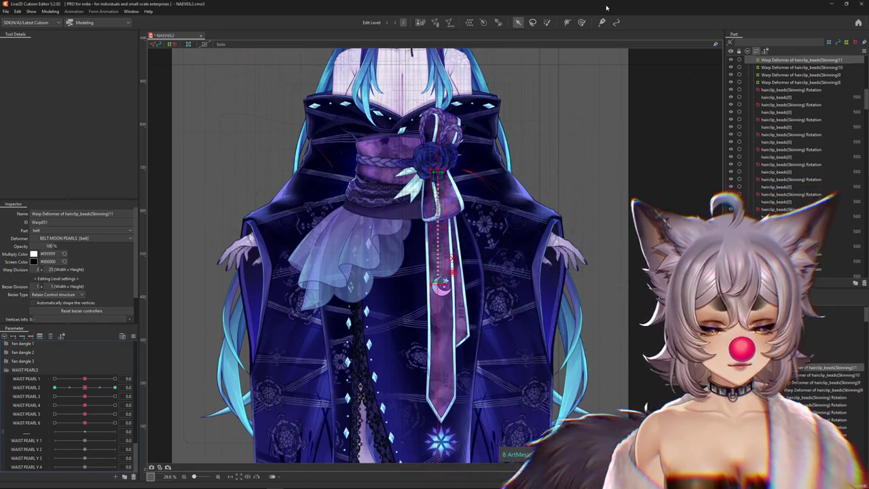
click(581, 21)
scroll(472, 160, up, 3)
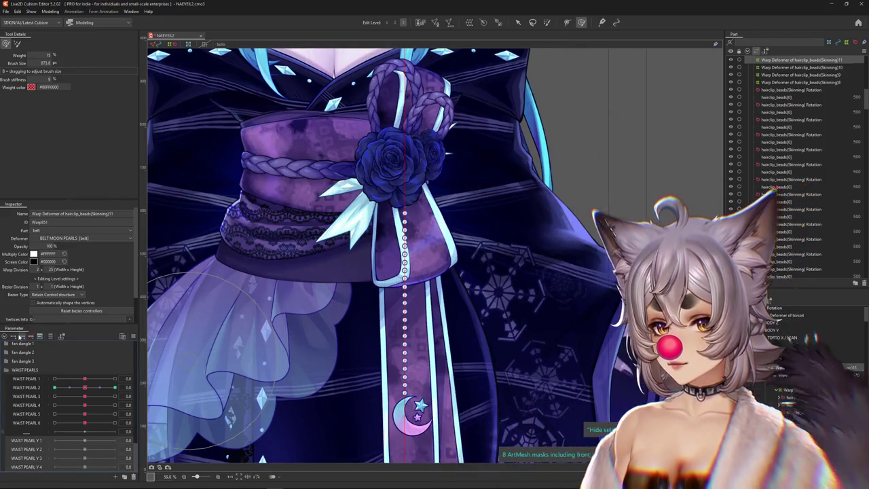
Shrink the weight brush and set WAIST PEARL Y 1 to its maximum
scroll(345, 198, up, 2)
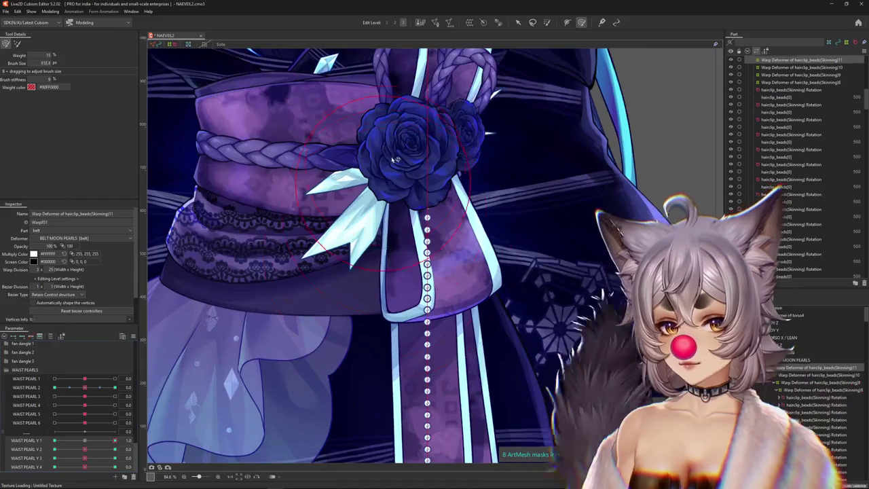
mouse_move(408, 219)
mouse_down()
mouse_move(438, 267)
mouse_move(428, 196)
mouse_up()
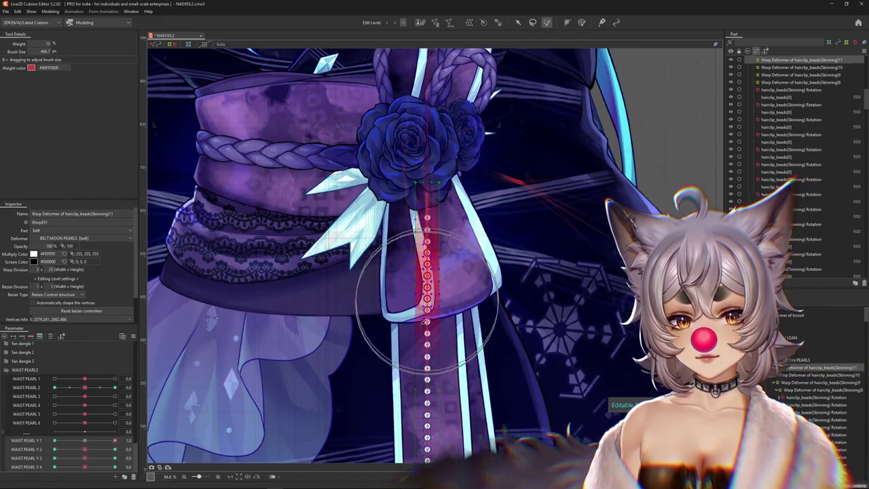
click(517, 22)
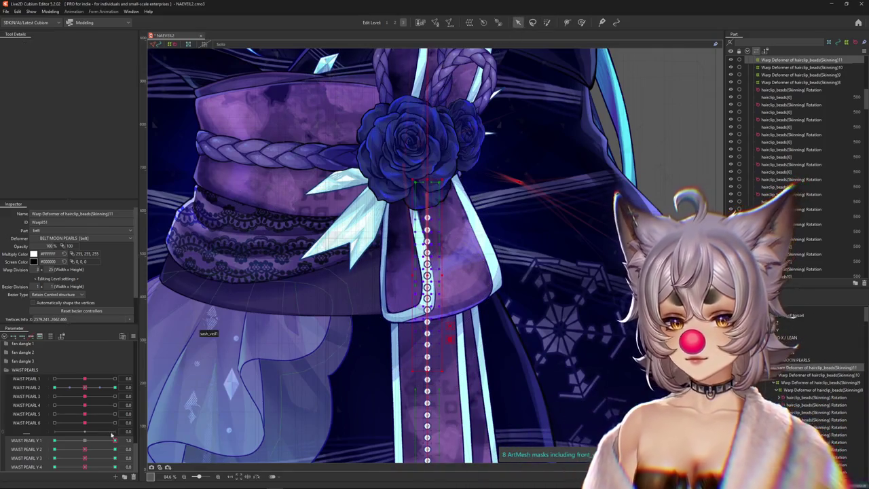
drag(85, 440, 115, 440)
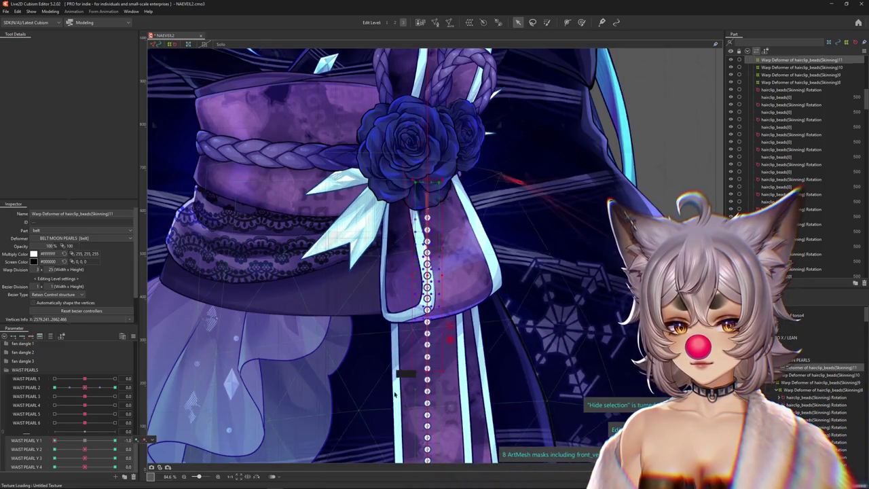
Paint weights to re-space the beads at WAIST PEARL Y 2's minimum, then return it to neutral
key(w)
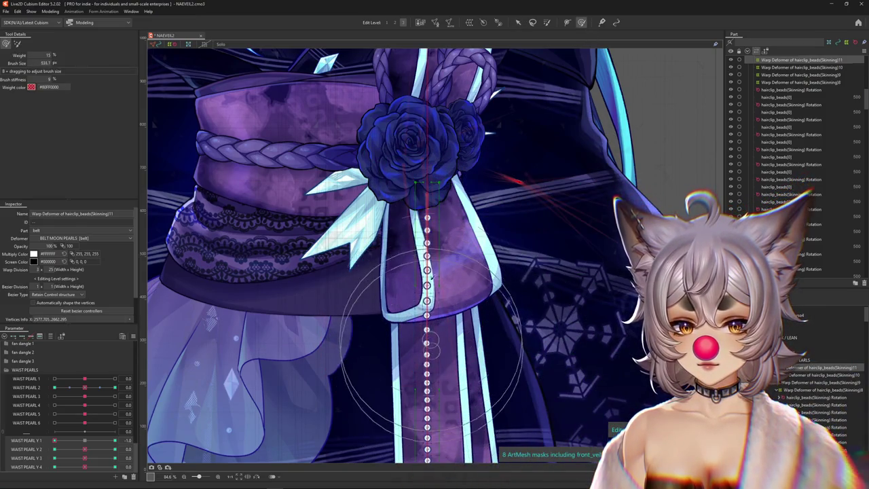
scroll(428, 319, down, 3)
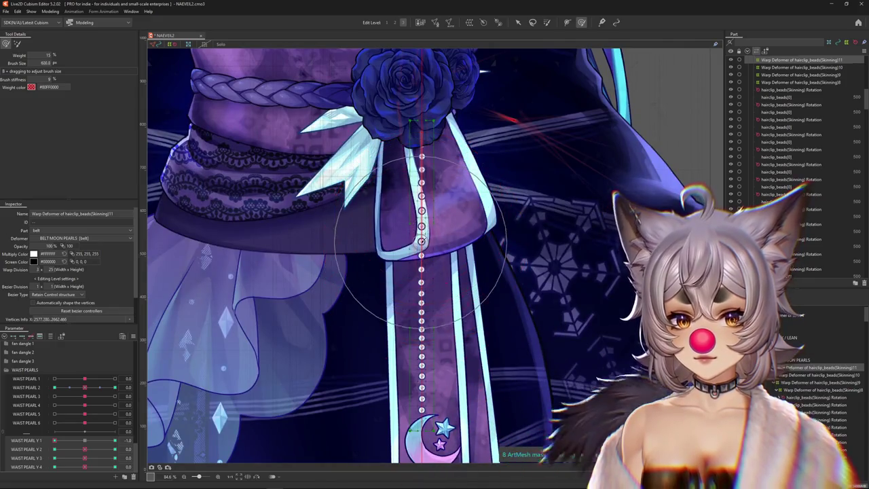
mouse_move(54, 440)
mouse_down()
mouse_move(136, 436)
mouse_move(115, 449)
mouse_up()
drag(428, 283, 422, 294)
drag(421, 224, 423, 290)
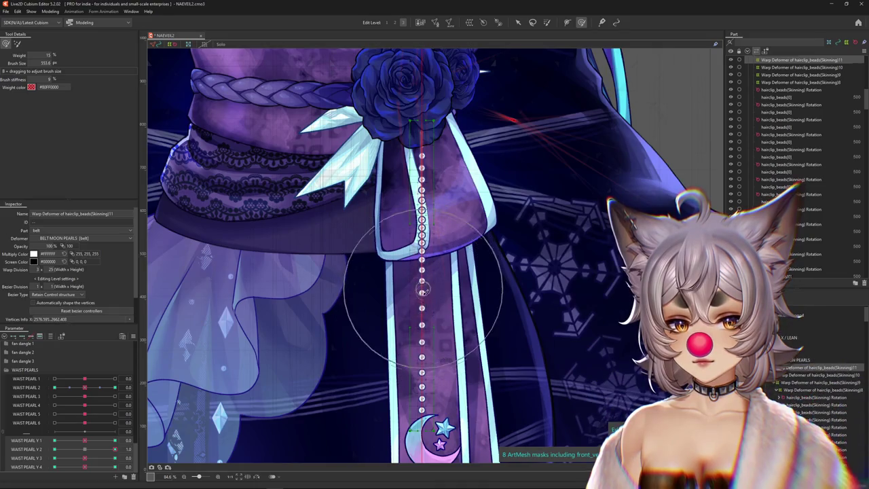
click(54, 448)
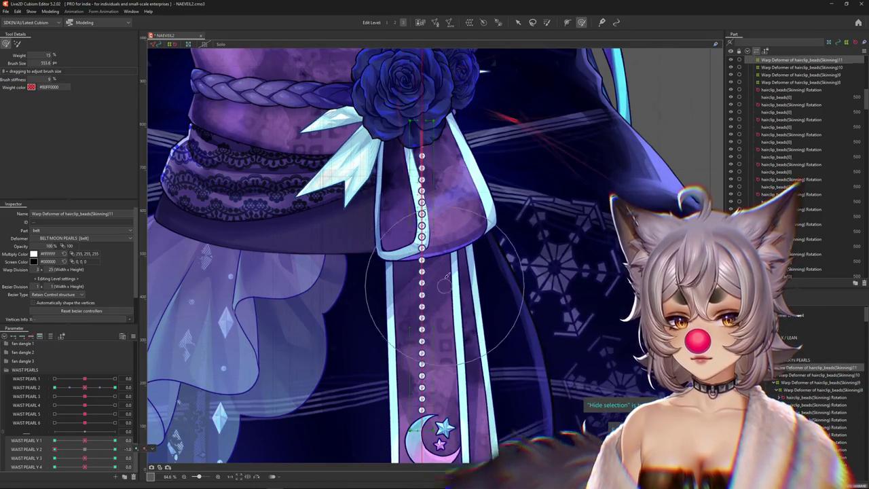
drag(420, 319, 415, 280)
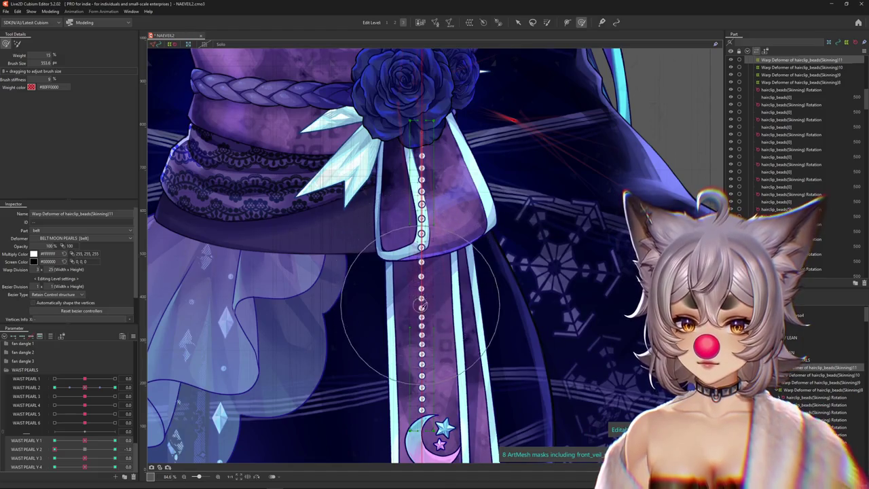
click(128, 449)
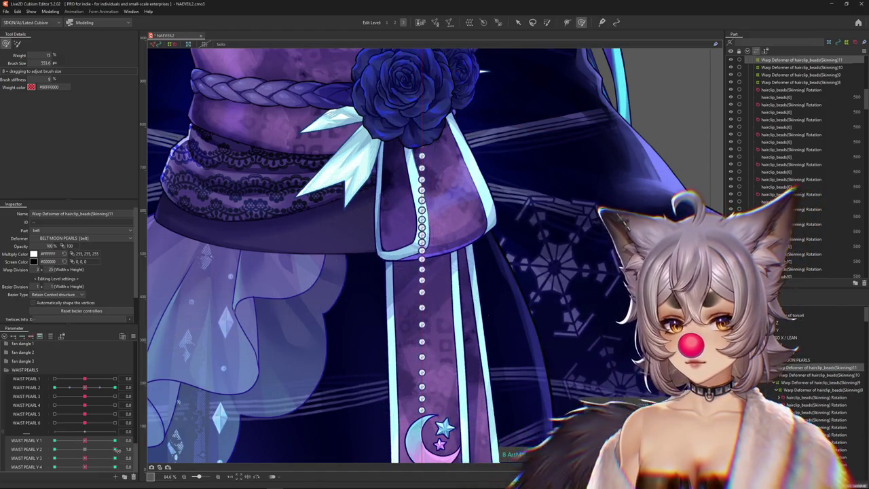
mouse_move(115, 448)
mouse_down()
mouse_move(87, 451)
mouse_move(84, 441)
mouse_up()
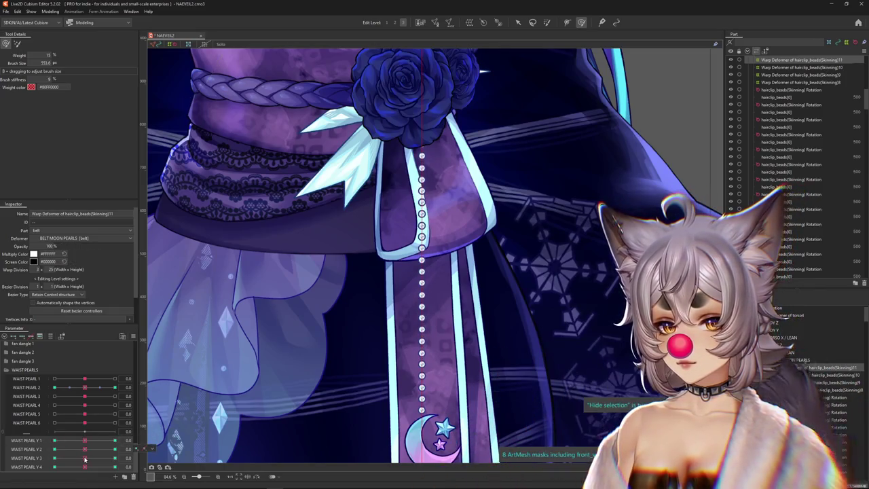
Brush the lower beads upward along the strand and test WAIST PEARL Y 3
mouse_move(425, 364)
mouse_down()
mouse_move(421, 285)
mouse_move(421, 330)
mouse_up()
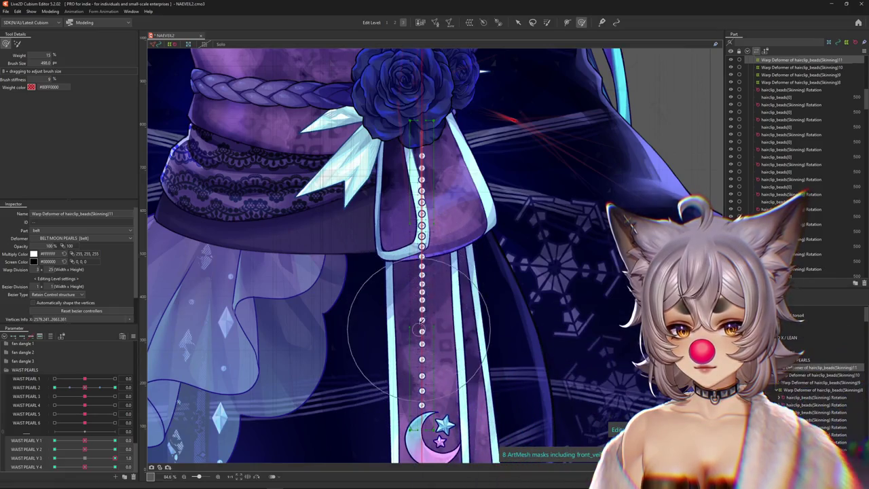
drag(116, 459, 54, 458)
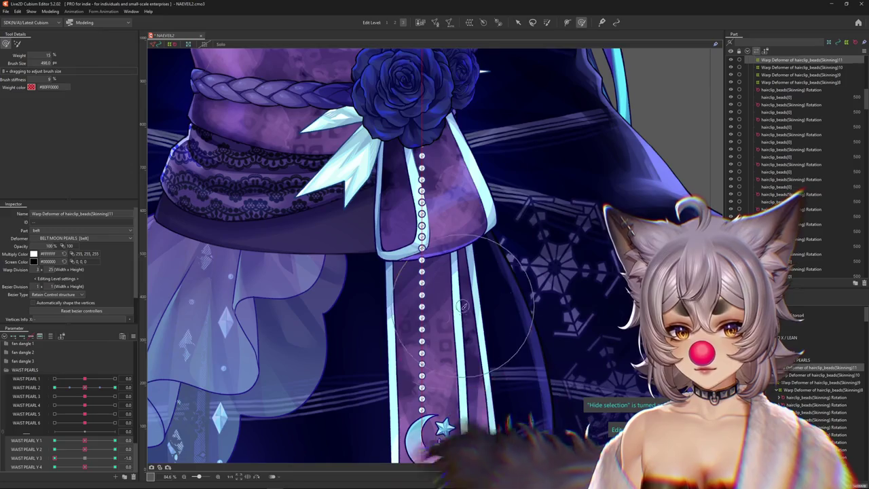
scroll(414, 278, down, 2)
scroll(414, 278, down, 1)
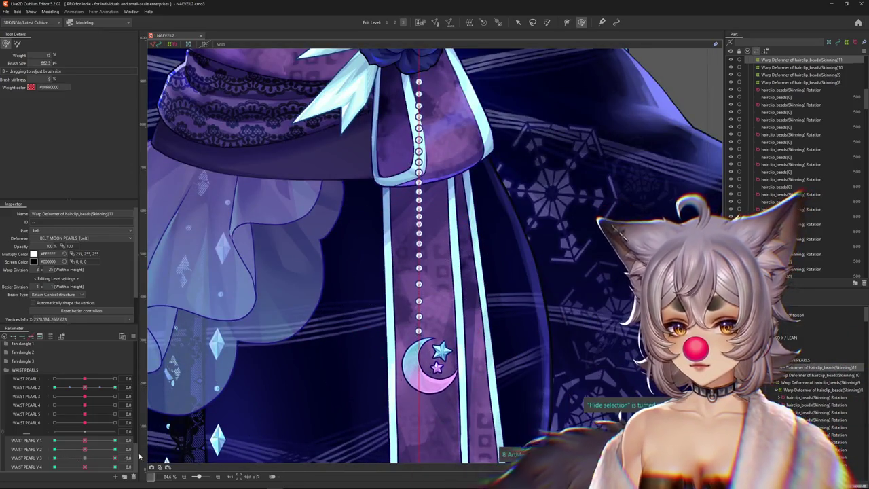
drag(54, 458, 85, 458)
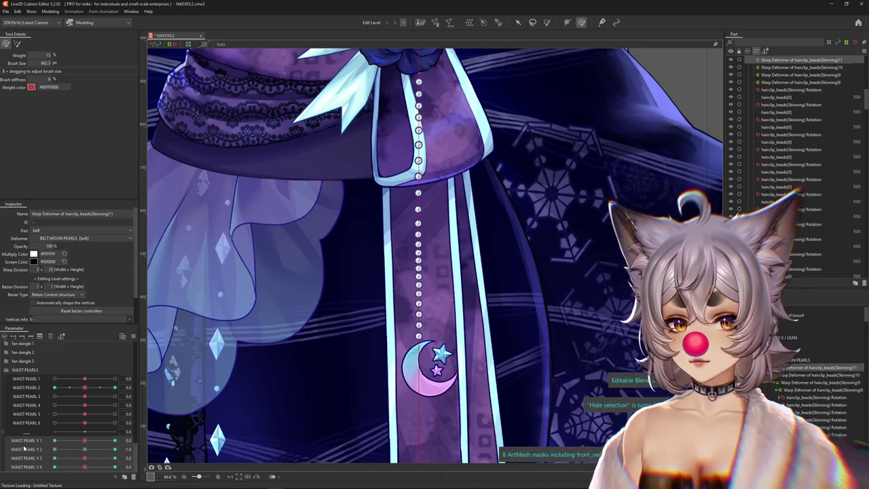
Test WAIST PEARL Y 1 on the upper beads, then paint weight onto the lower beads and moon charm
mouse_move(85, 440)
mouse_down()
mouse_move(114, 440)
mouse_move(54, 440)
mouse_up()
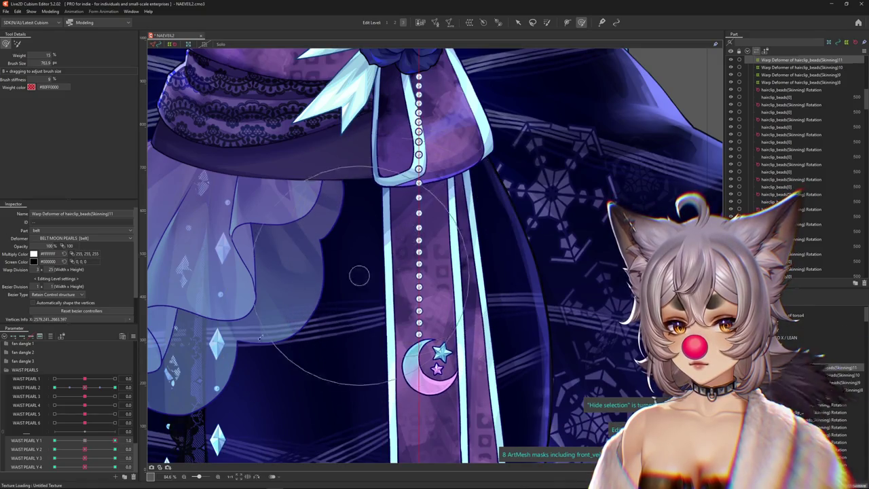
click(63, 443)
mouse_move(114, 440)
mouse_down()
mouse_move(85, 440)
mouse_move(60, 461)
mouse_move(115, 467)
mouse_up()
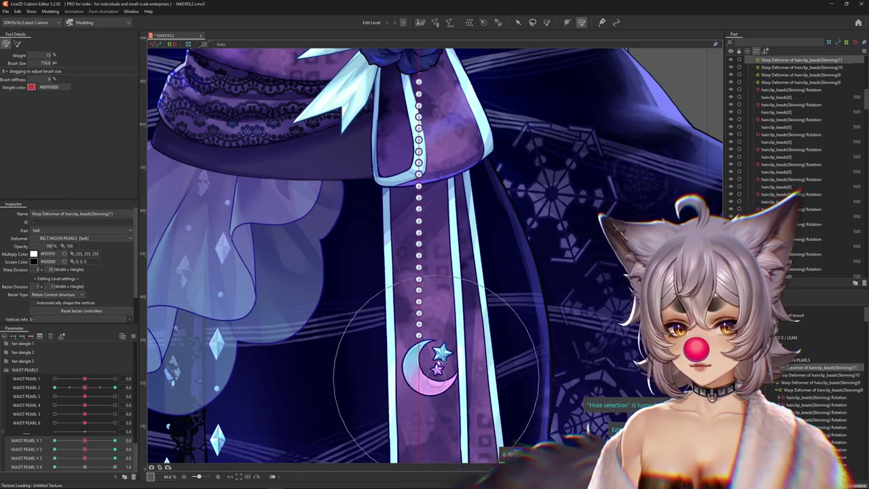
drag(421, 309, 419, 298)
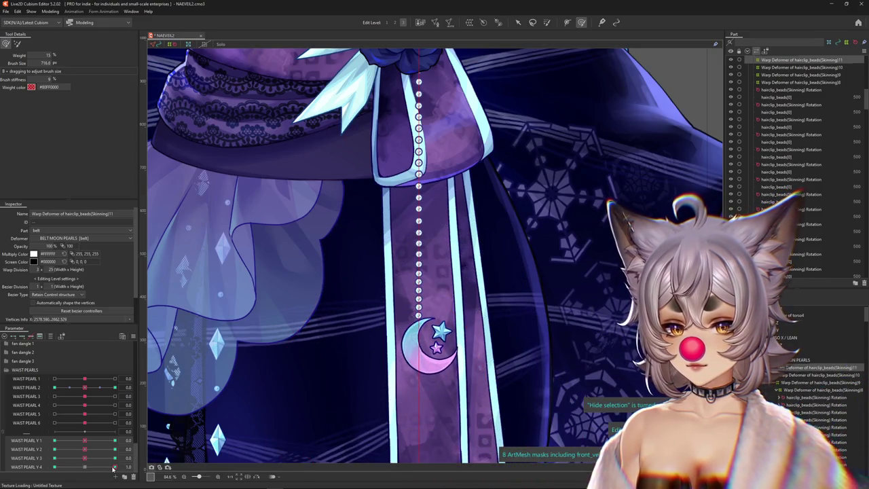
scroll(368, 368, down, 1)
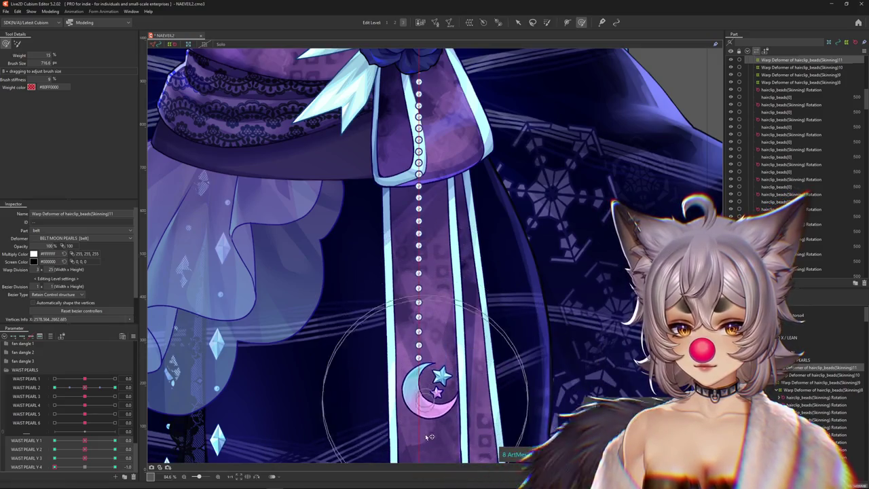
scroll(418, 349, down, 2)
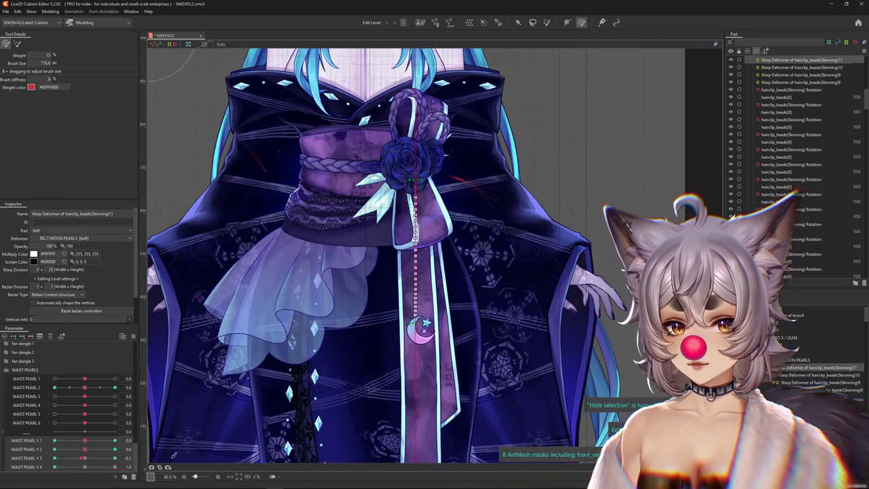
Pose WAIST PEARL Y 1–3 at -1.0, reset them, then lower WAIST PEARL Y 4 to check the moon charm
drag(84, 441, 57, 444)
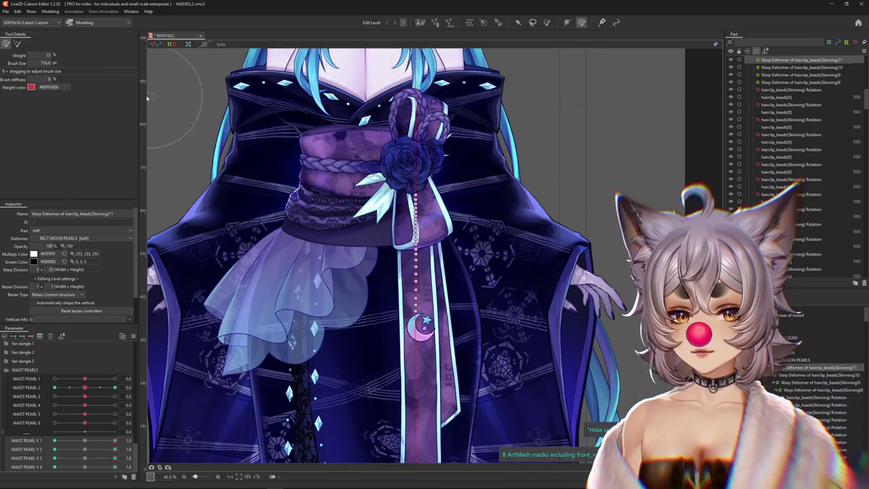
click(46, 12)
click(86, 467)
mouse_move(112, 466)
mouse_down()
mouse_move(80, 467)
mouse_move(82, 457)
mouse_move(51, 449)
mouse_up()
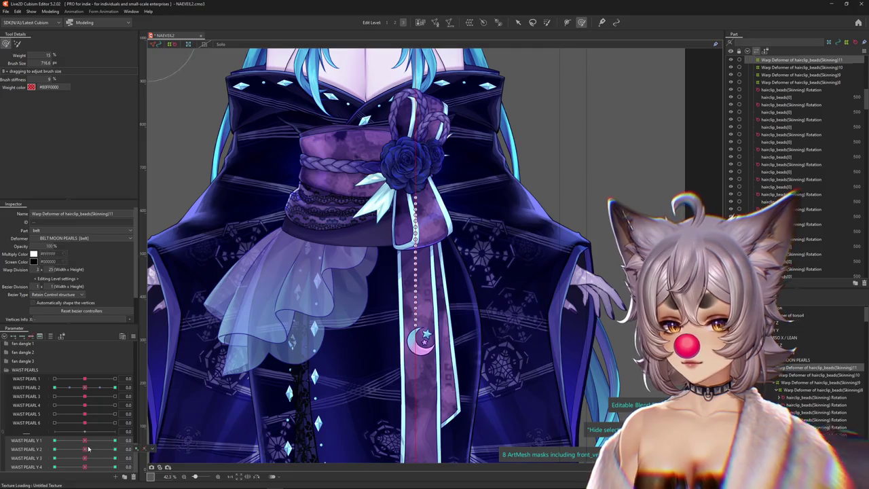
click(50, 11)
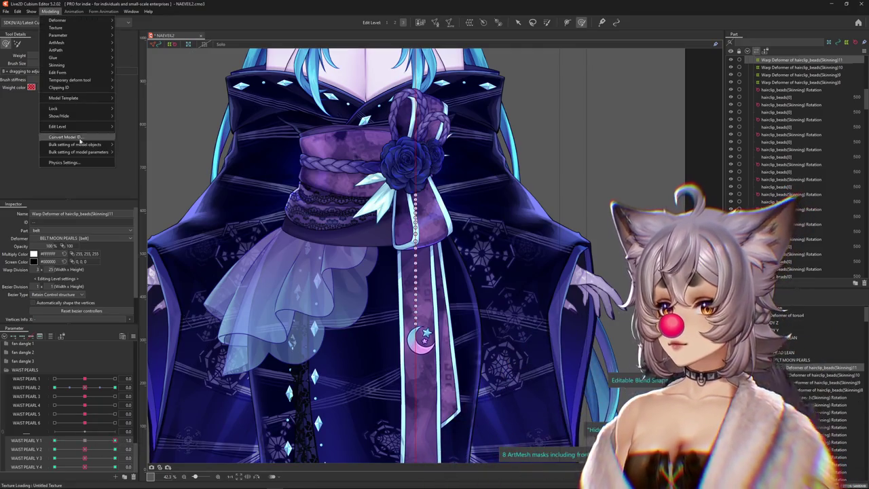
Set Body Y AUG's input effect to 50 and add Body Lean AUG as a second input at 50
click(63, 162)
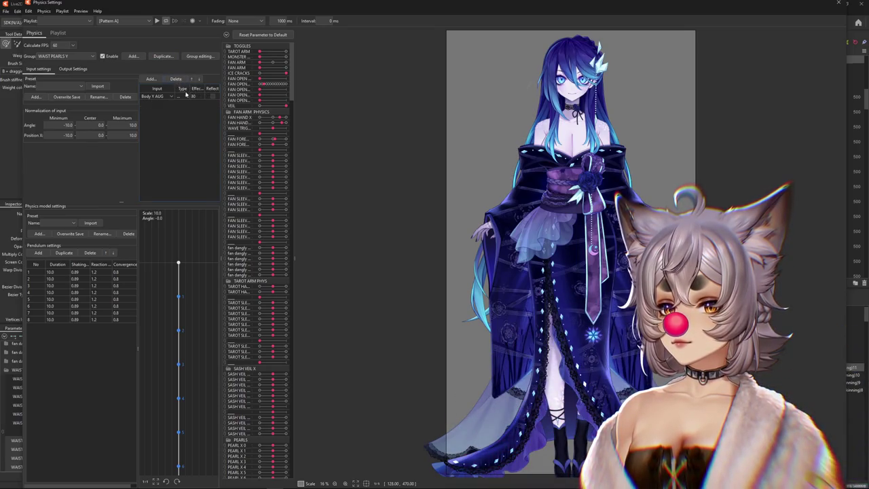
text(53)
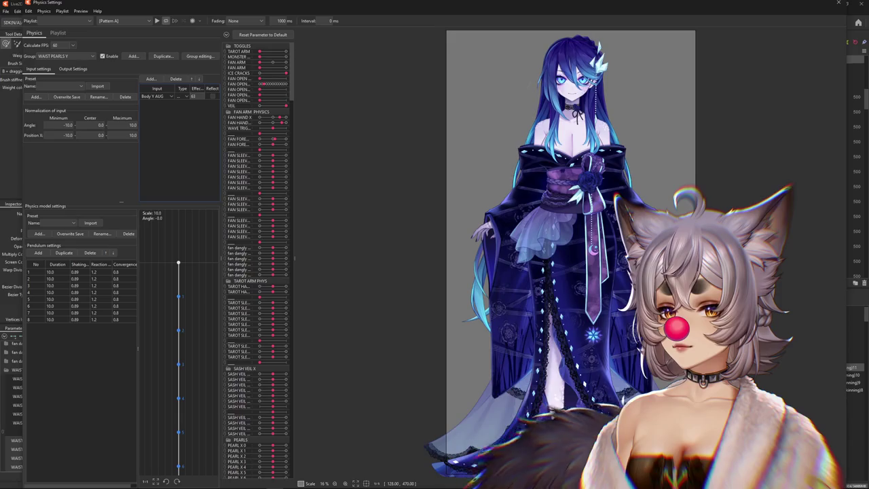
click(152, 79)
scroll(391, 281, up, 5)
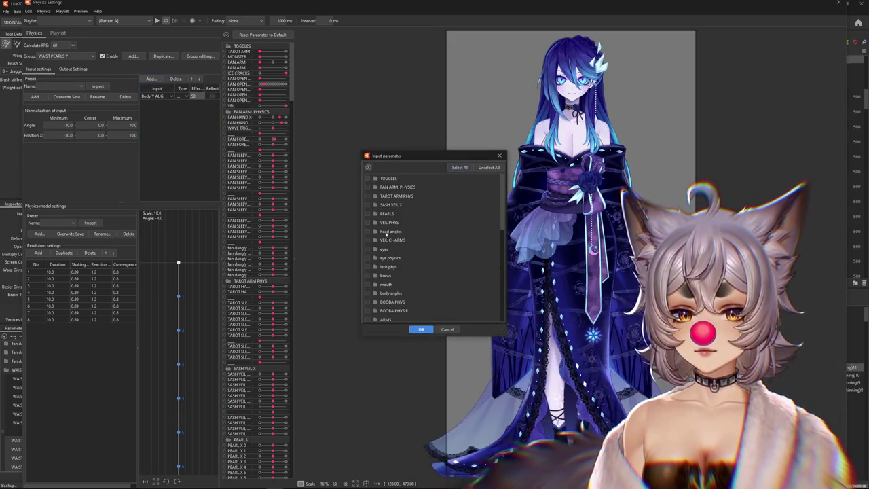
double_click(392, 292)
scroll(401, 294, down, 1)
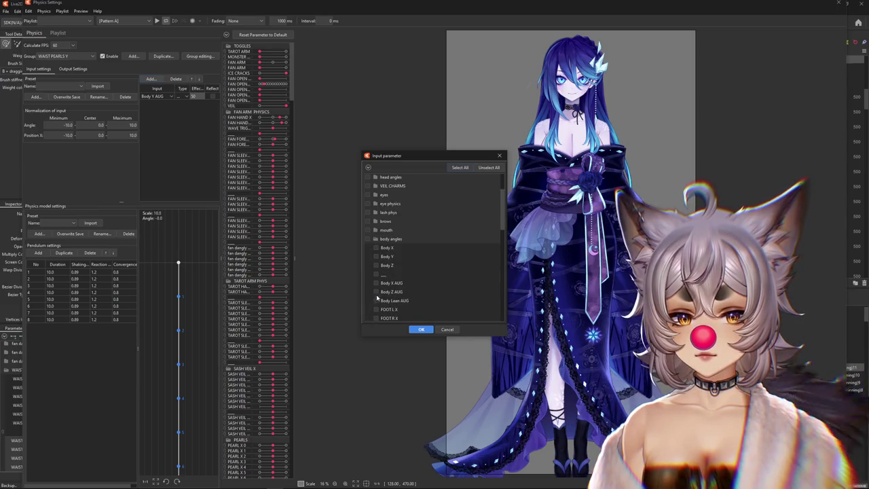
scroll(384, 272, down, 1)
scroll(386, 294, down, 1)
click(376, 281)
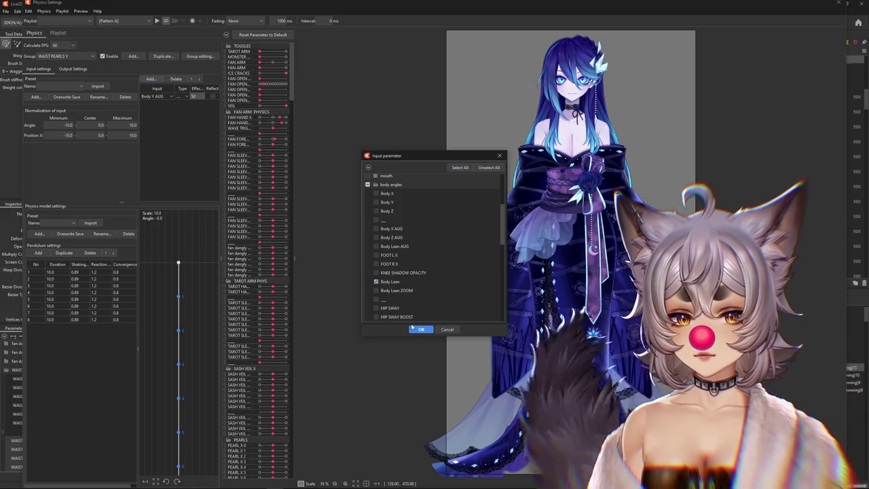
click(377, 281)
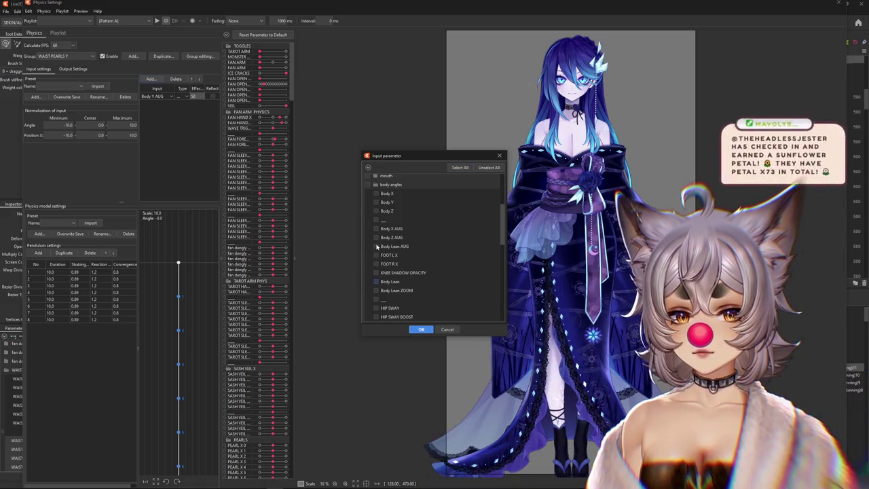
click(420, 329)
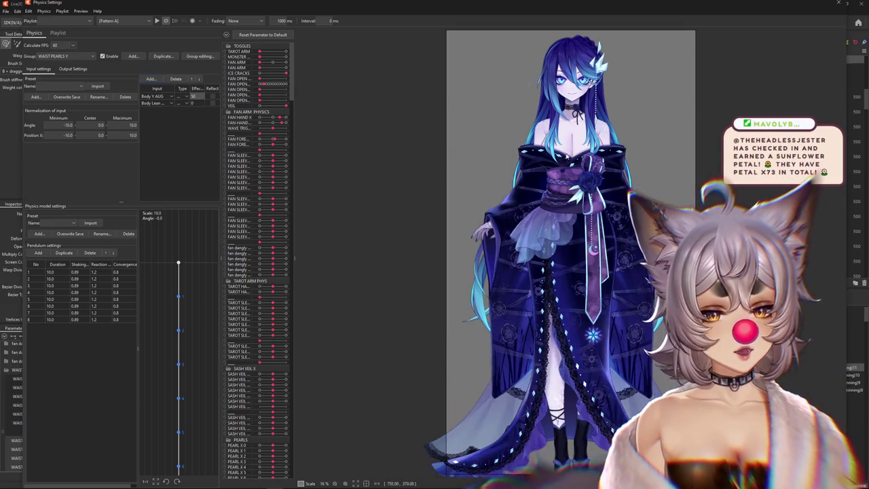
text(50)
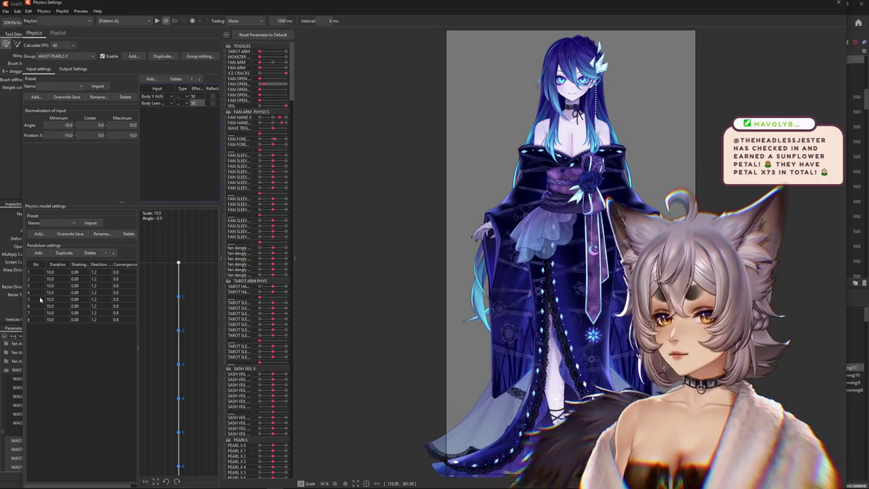
click(61, 69)
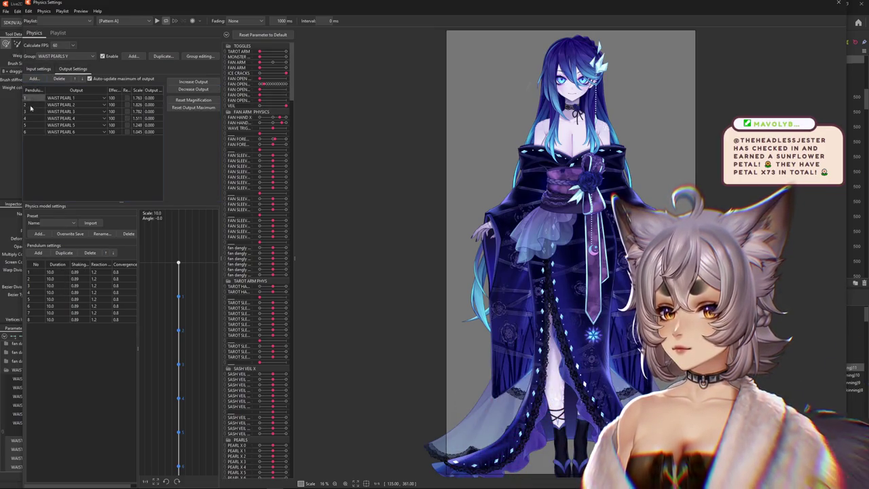
Replace the old WAIST PEARL 1–6 outputs with WAIST PEARL Y 1–4
click(59, 79)
click(34, 79)
scroll(428, 237, down, 10)
click(369, 317)
scroll(407, 272, down, 4)
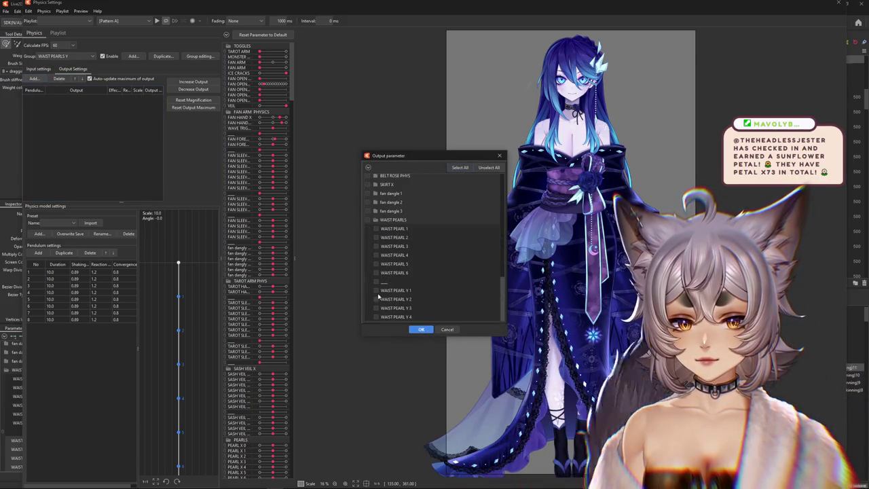
click(376, 290)
click(376, 316)
click(376, 307)
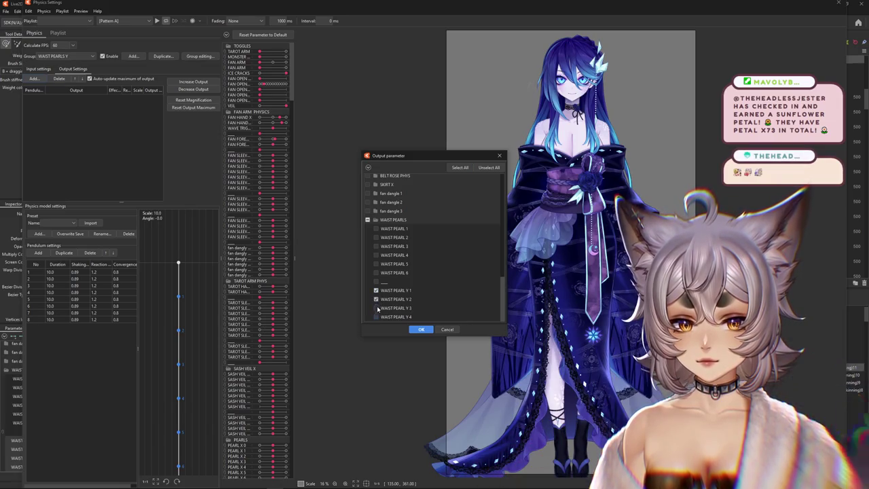
click(421, 329)
Remove pendulum segments 5–8 and fit the output magnification to the parameter ranges
drag(37, 311, 37, 319)
drag(554, 195, 561, 212)
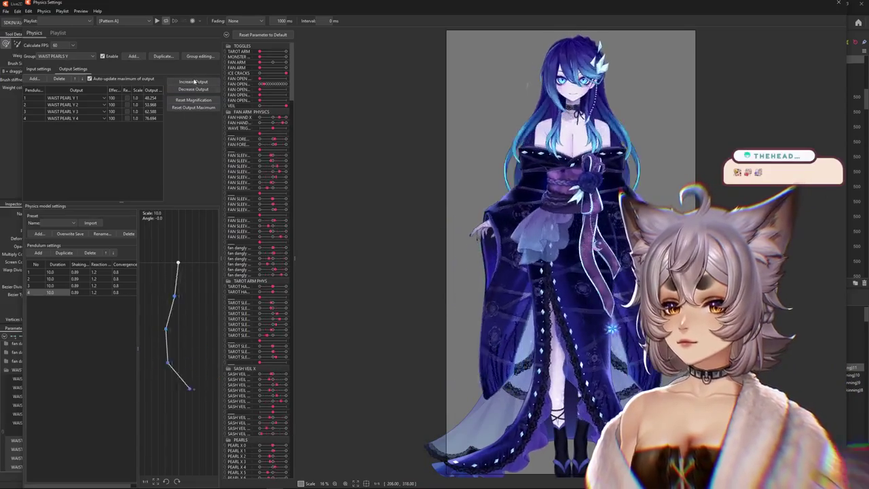
click(193, 100)
click(457, 256)
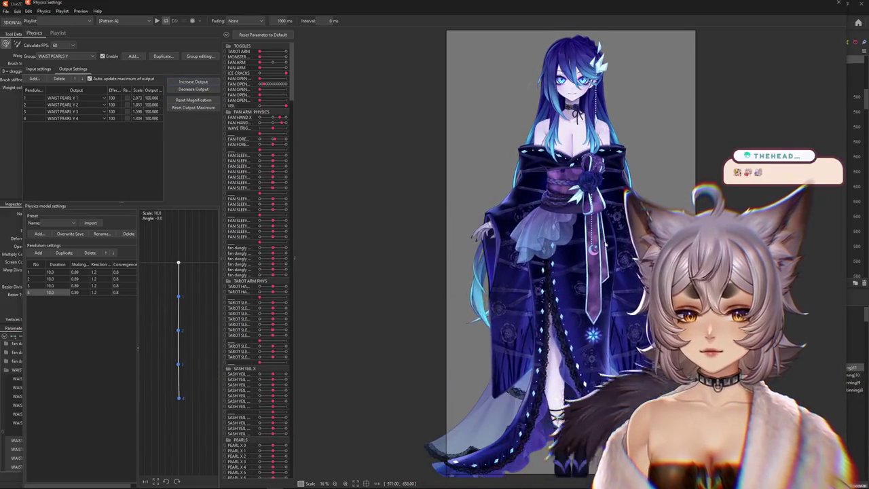
Swing the preview model to watch the pearl strand sway, then refit the output magnification
scroll(576, 272, up, 3)
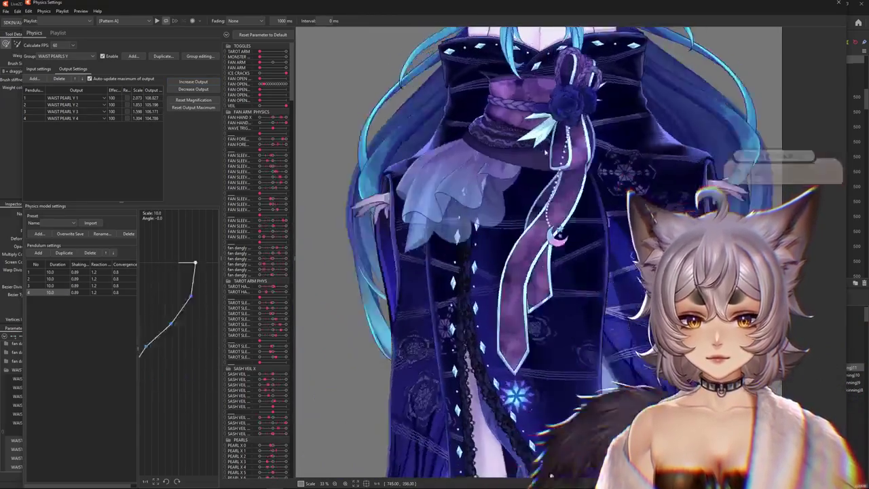
mouse_move(545, 153)
mouse_down()
mouse_move(524, 227)
mouse_move(490, 441)
mouse_up()
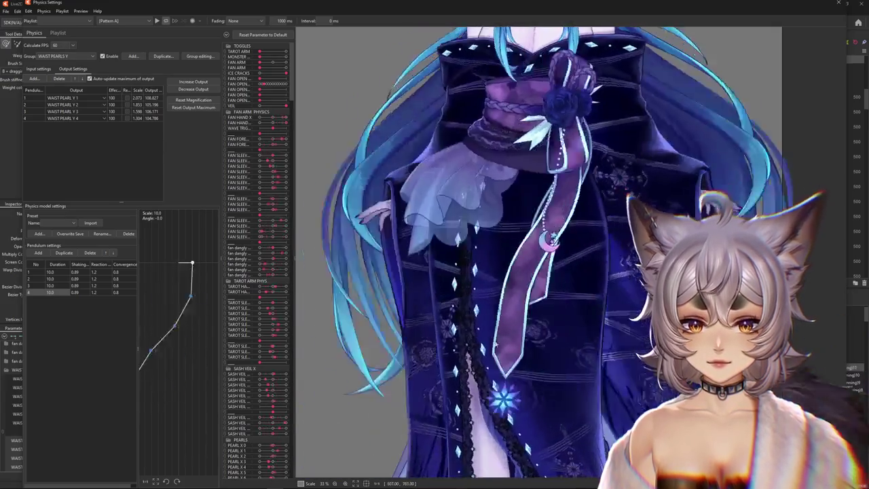
mouse_move(491, 441)
mouse_down()
mouse_move(489, 204)
mouse_move(393, 331)
mouse_up()
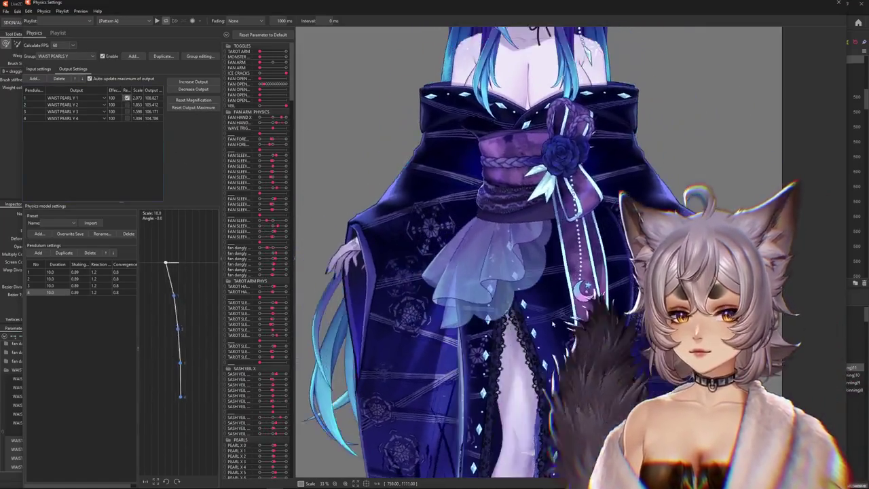
drag(393, 332, 330, 387)
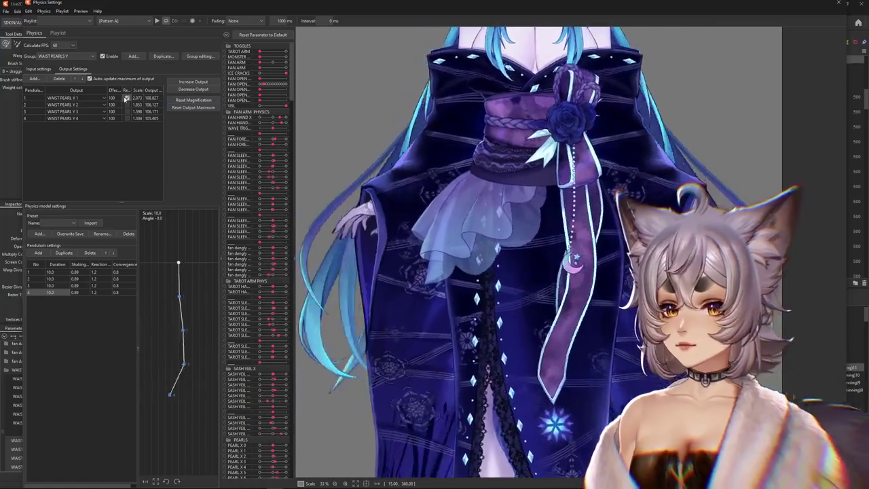
click(193, 107)
click(454, 256)
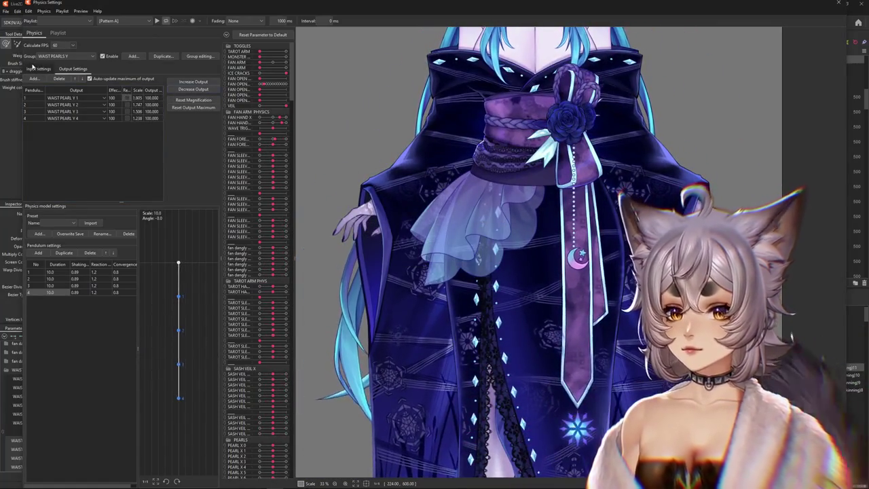
Review the physics input settings, then close Physics Settings with Escape
click(39, 68)
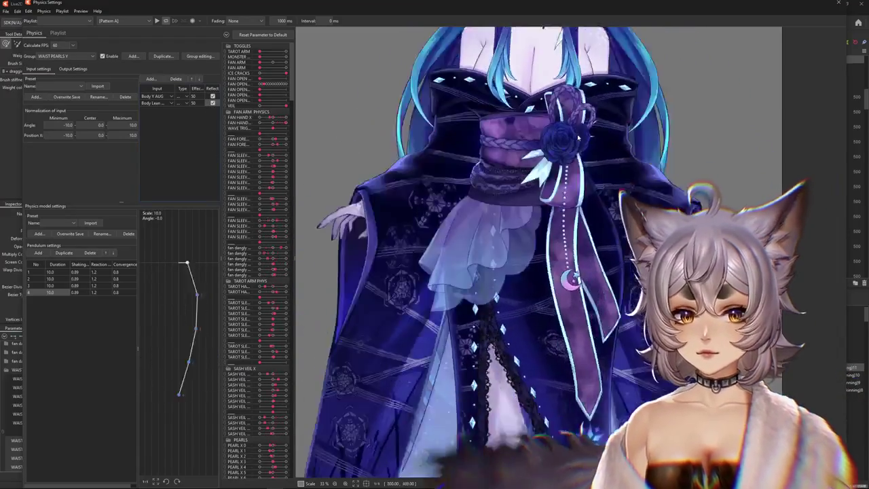
scroll(518, 412, down, 2)
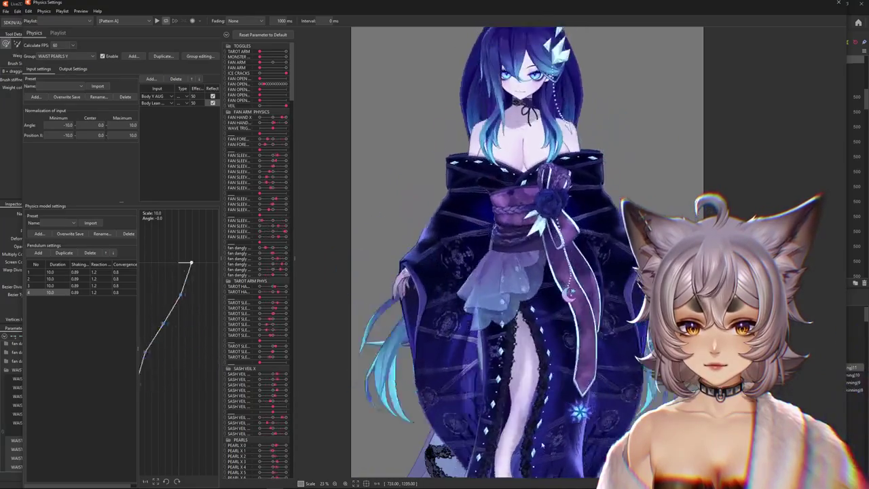
scroll(569, 279, up, 2)
scroll(569, 278, up, 2)
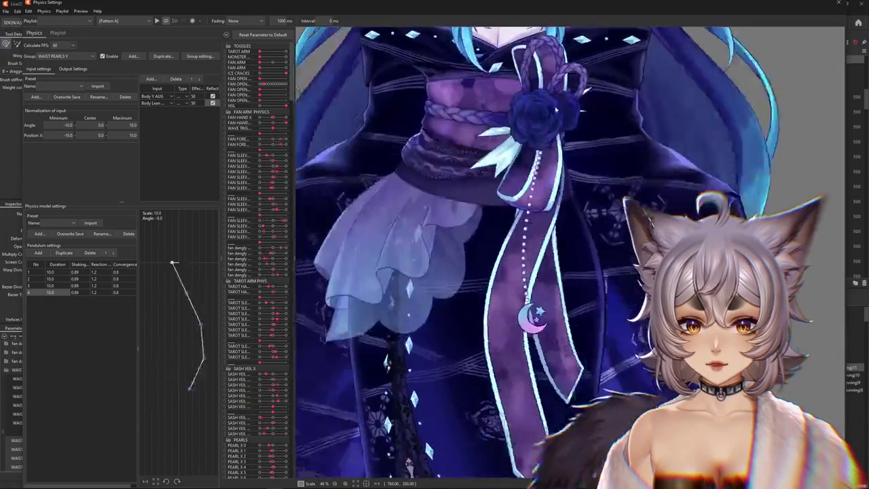
key(Escape)
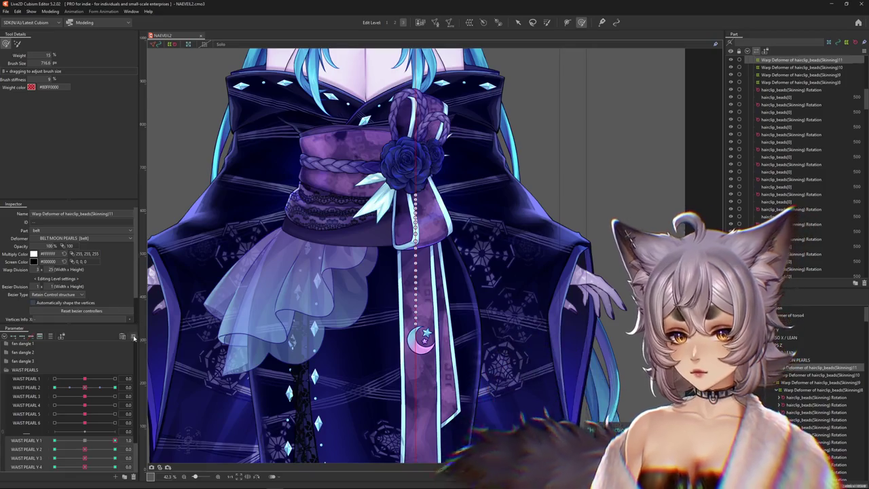
click(61, 336)
click(61, 336)
click(4, 338)
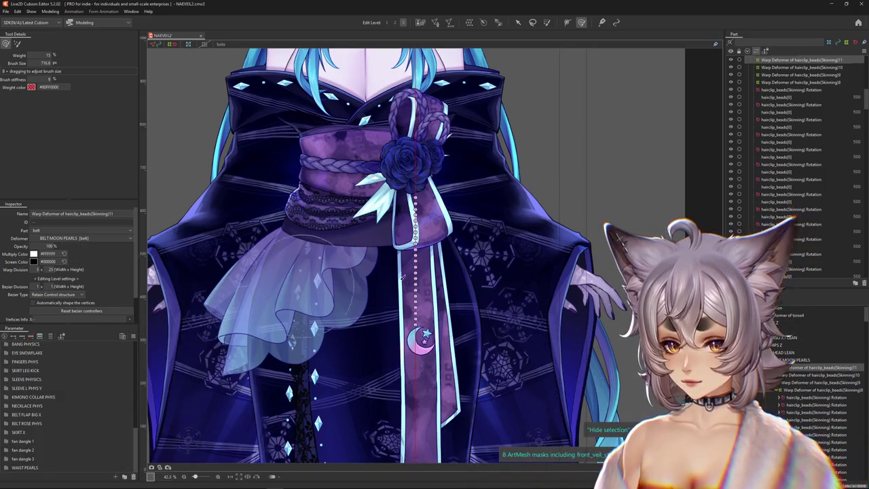
scroll(325, 313, down, 5)
scroll(325, 312, up, 4)
scroll(324, 313, up, 3)
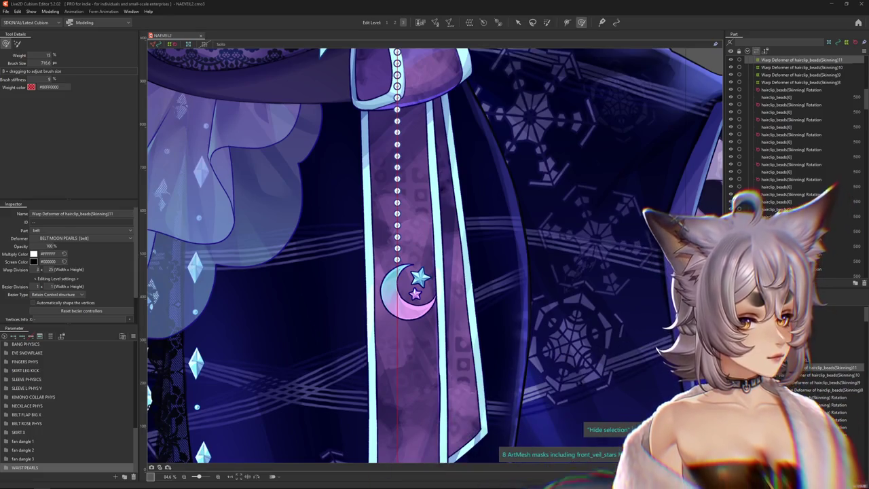
key(ctrl+h)
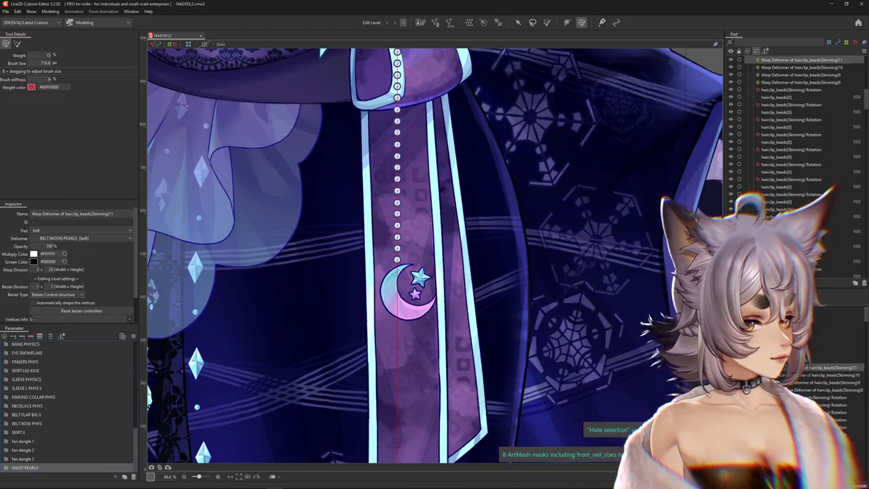
scroll(650, 273, down, 2)
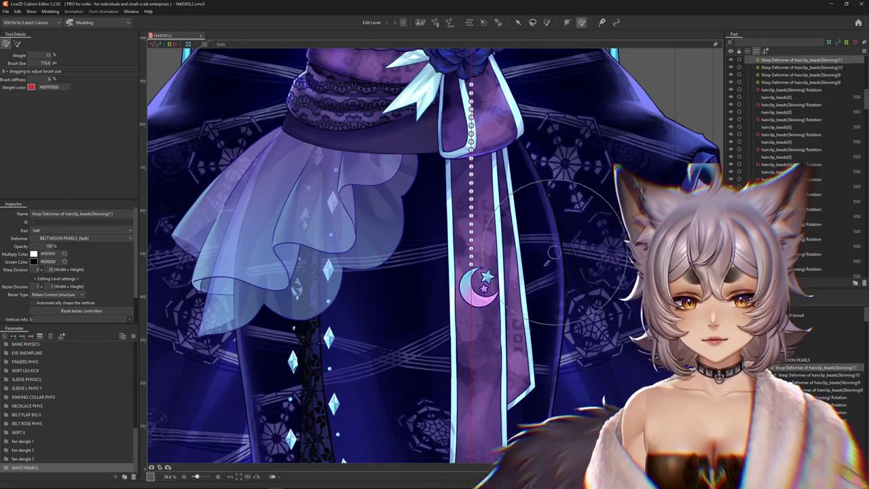
click(8, 467)
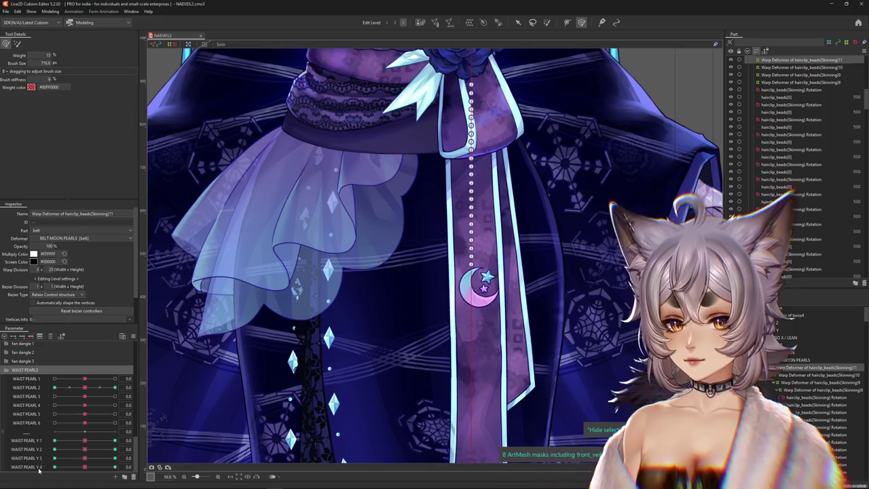
Add a divider below WAIST PEARL Y 4 and create the MOON X parameter
click(43, 453)
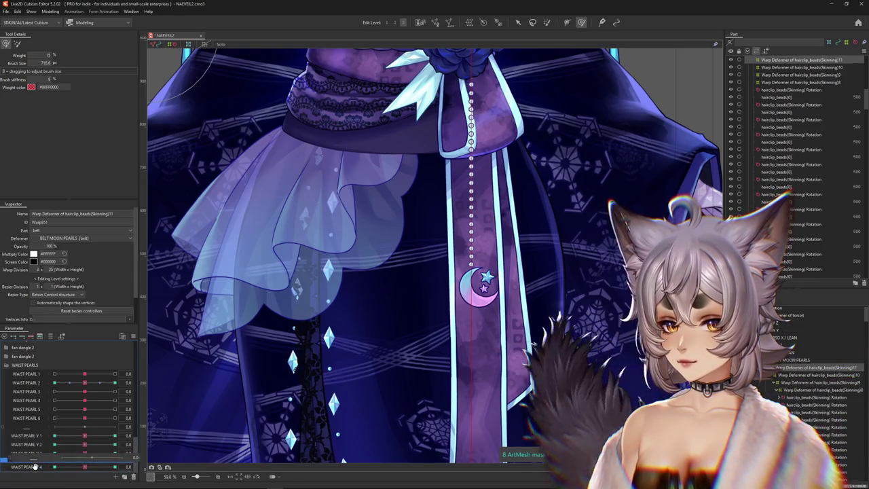
drag(28, 439, 77, 440)
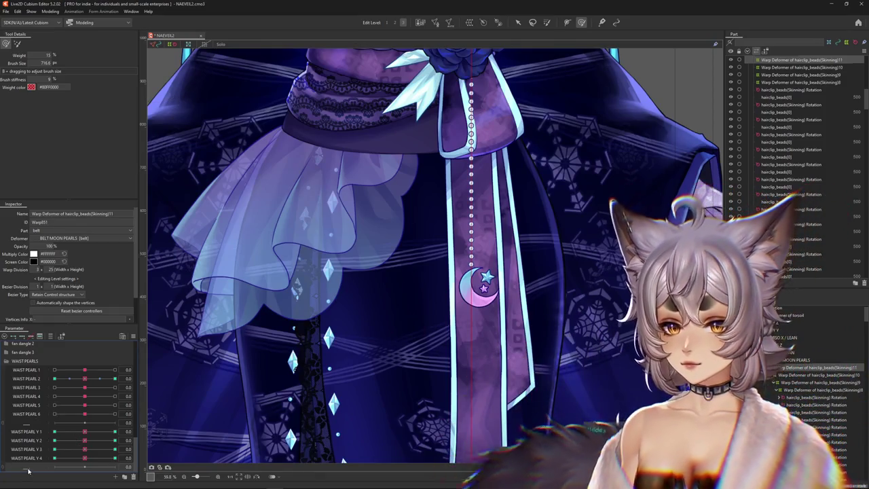
click(116, 477)
text(MOON)
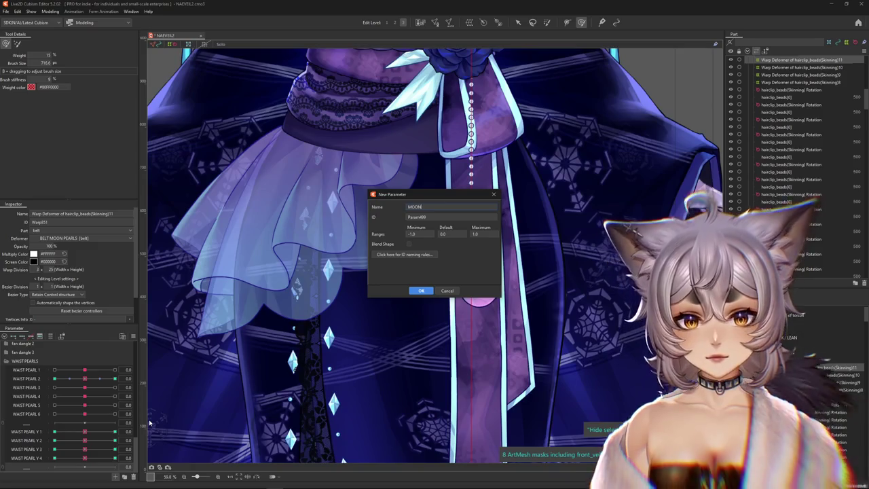
text(X)
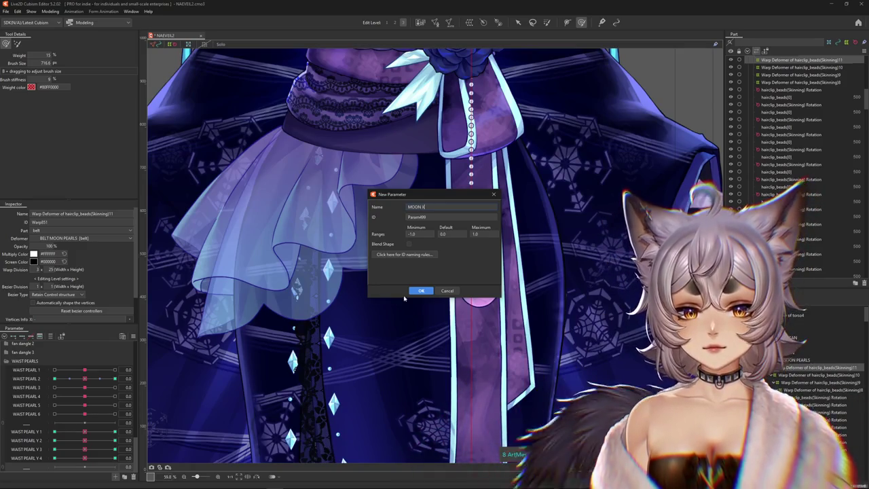
click(421, 290)
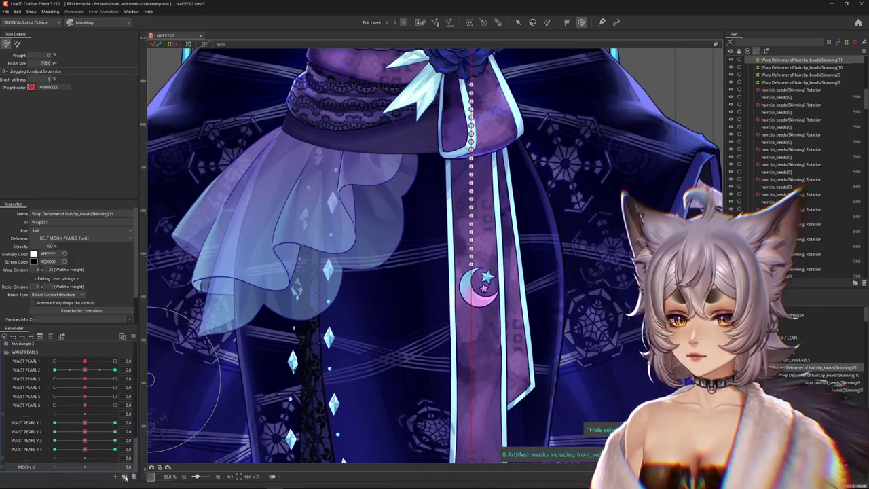
Create the STAR BIG X and STAR SMOL X parameters
click(123, 476)
text(STAR BIG X)
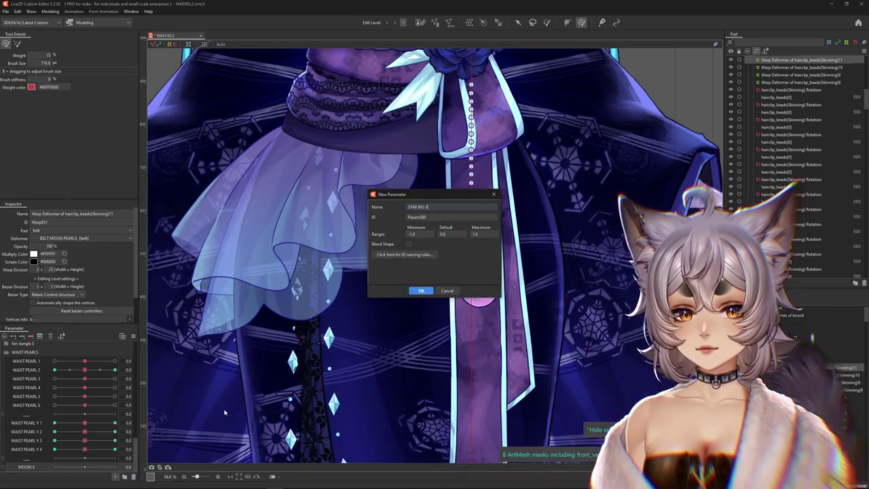
key(Return)
click(116, 477)
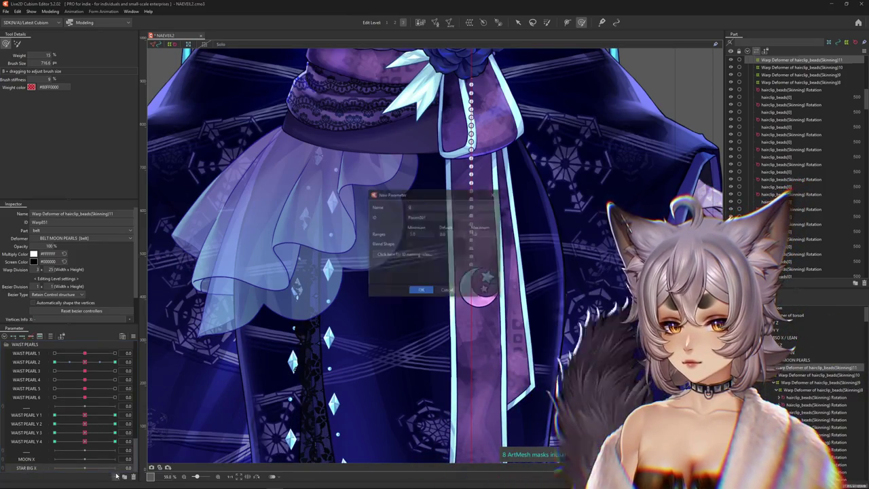
text(STAR M)
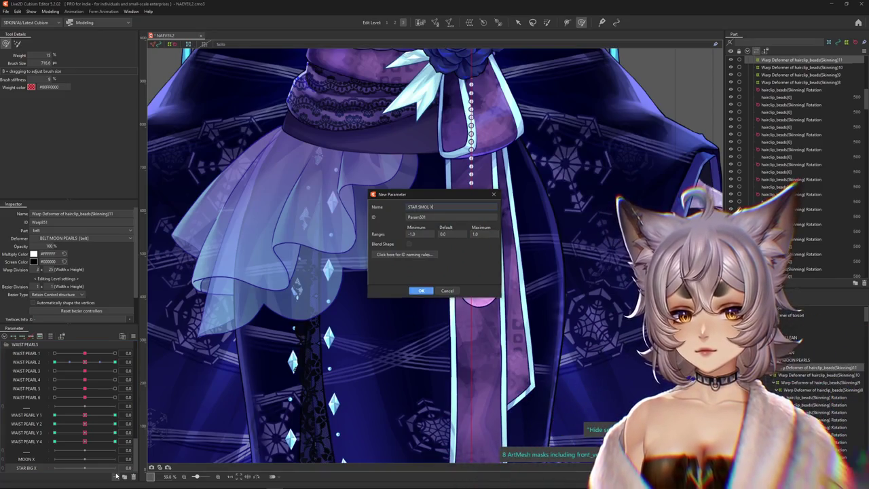
key(Return)
scroll(482, 299, up, 3)
scroll(483, 306, up, 3)
right_click(486, 310)
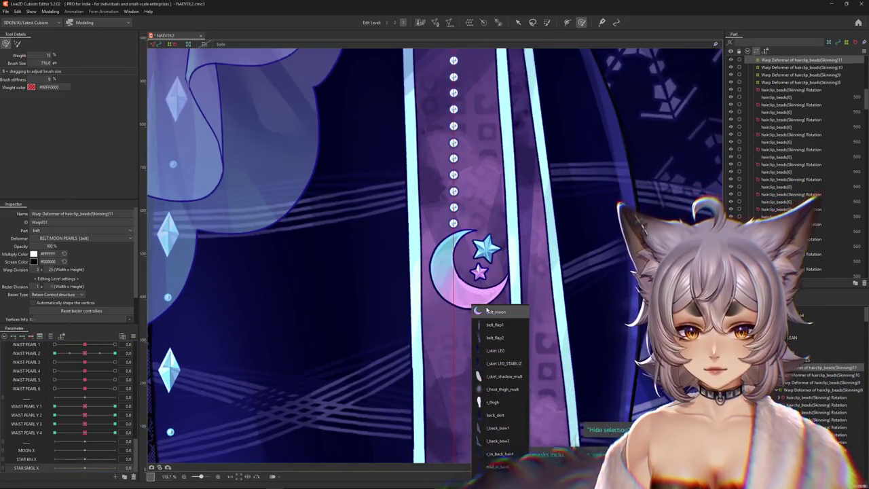
Select the belt_moon mesh and paste a duplicate, belt_moon2
click(506, 311)
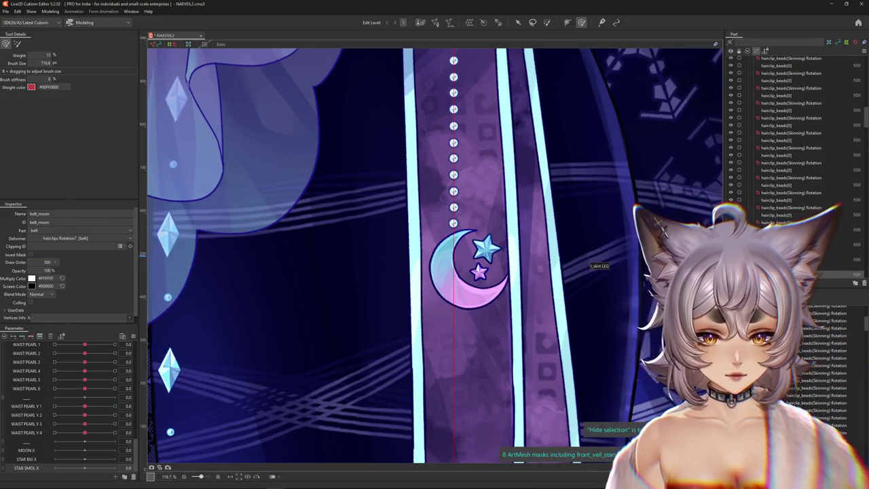
key(ctrl+v)
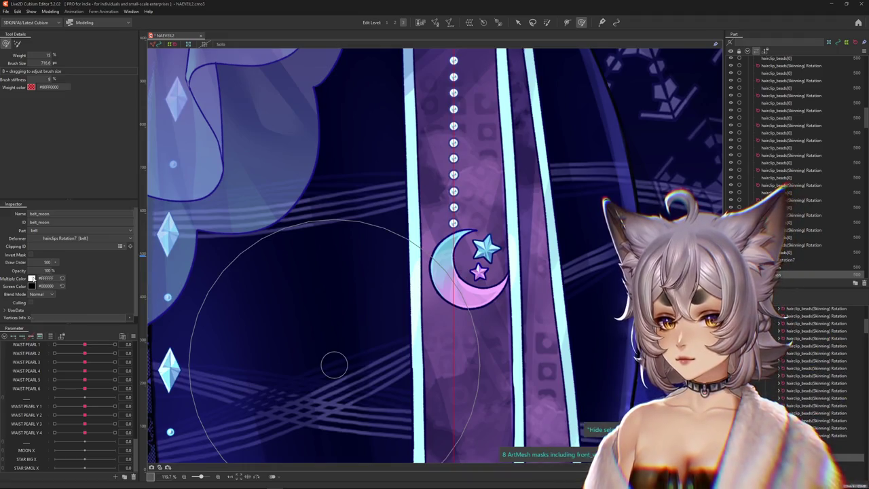
Change the belt_moon mesh's multiply colour from white to dark muted purple #554F68
click(31, 278)
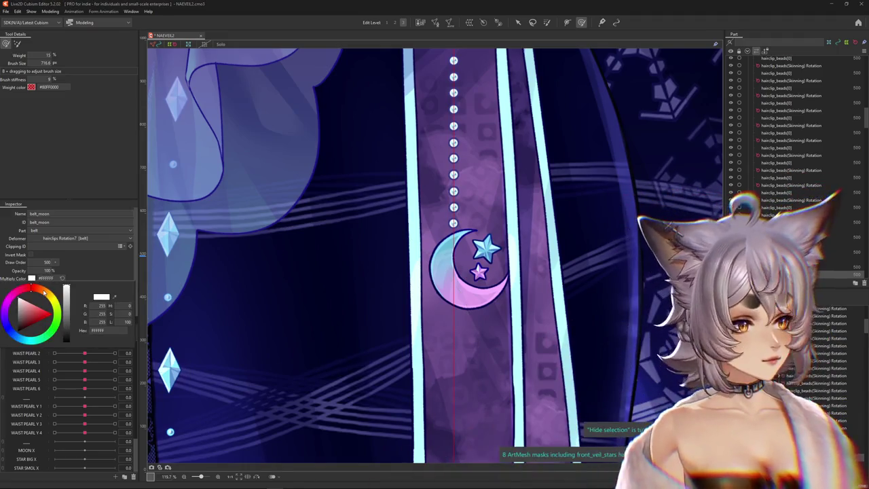
mouse_move(44, 292)
mouse_down()
mouse_move(18, 299)
mouse_move(8, 317)
mouse_up()
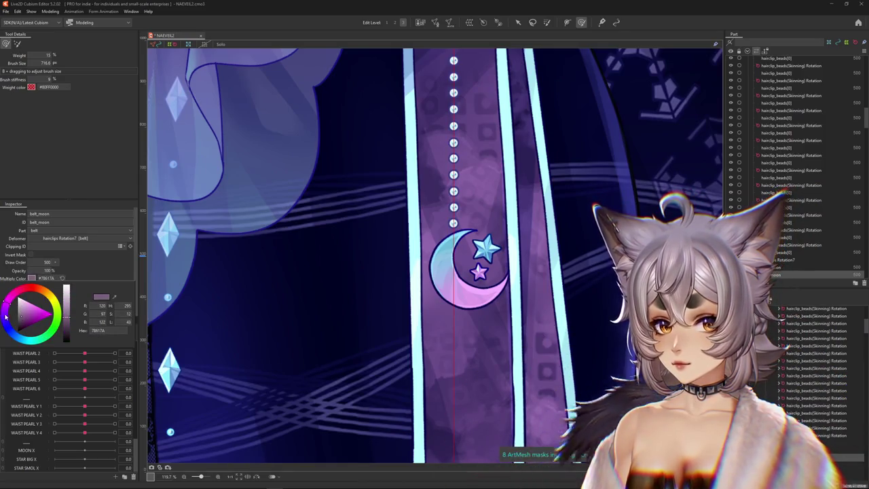
click(518, 22)
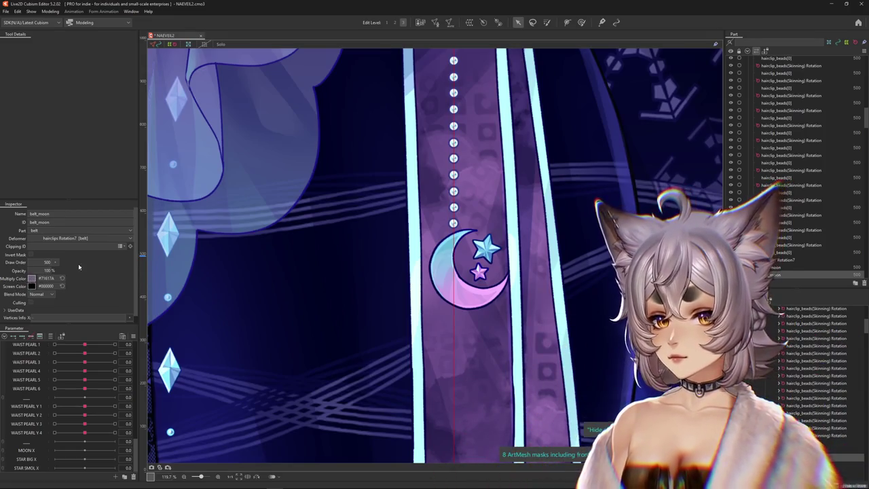
click(31, 278)
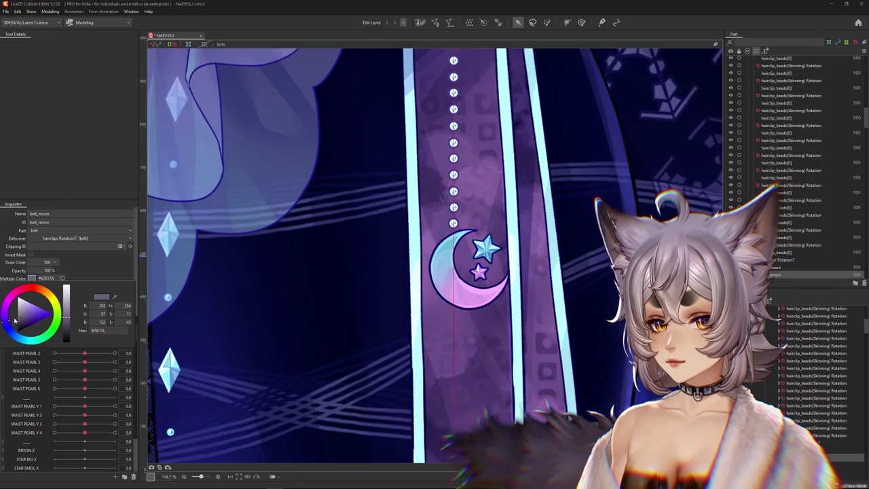
drag(13, 320, 18, 321)
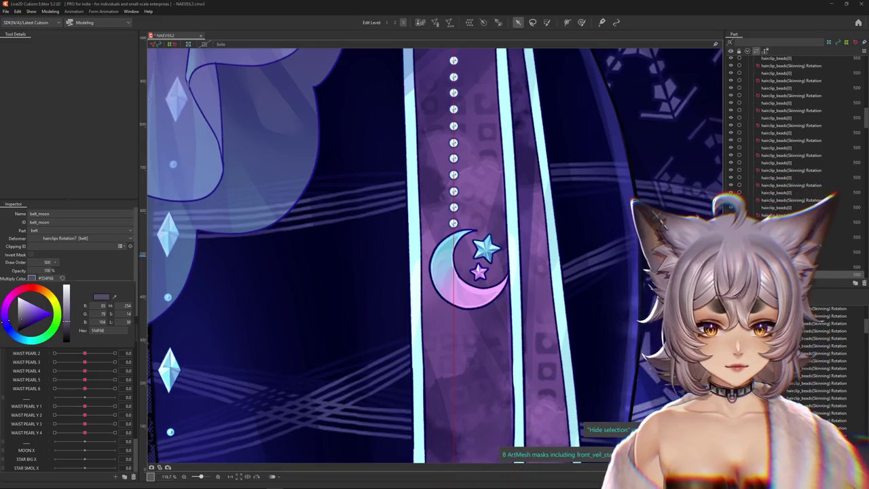
click(815, 267)
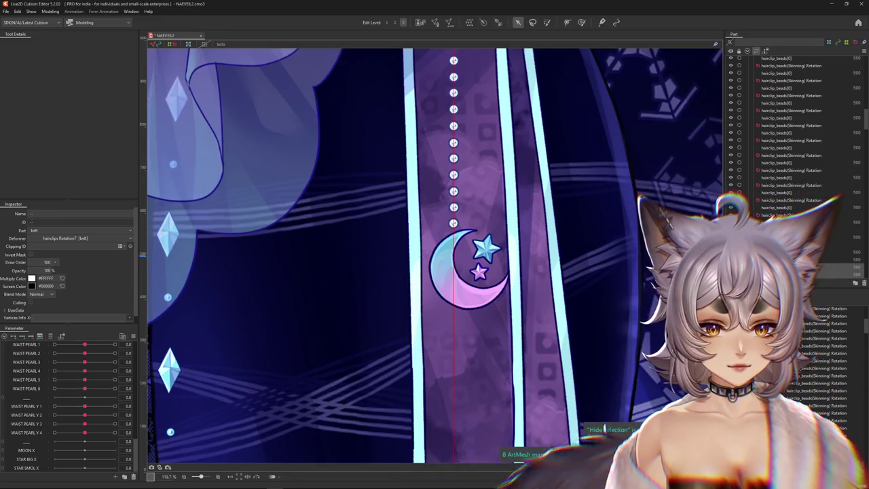
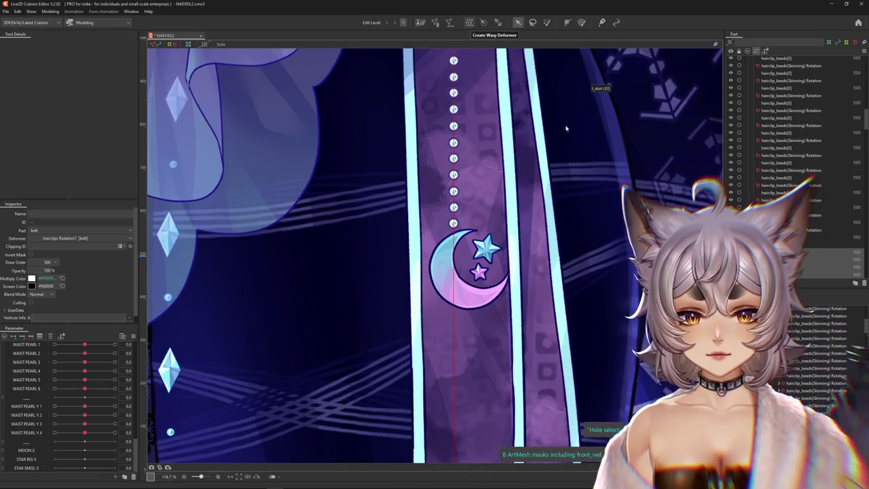
Select the belt_moon artwork and switch to the brush tool for its warp deformer
click(468, 272)
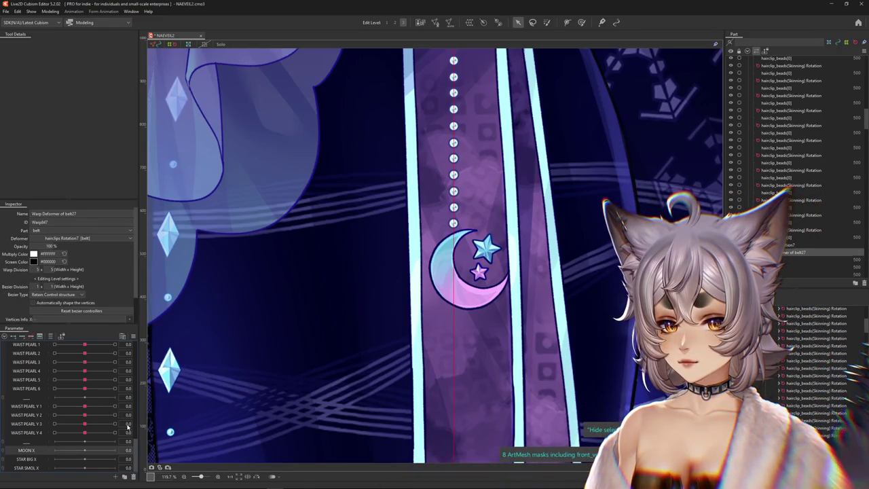
click(581, 21)
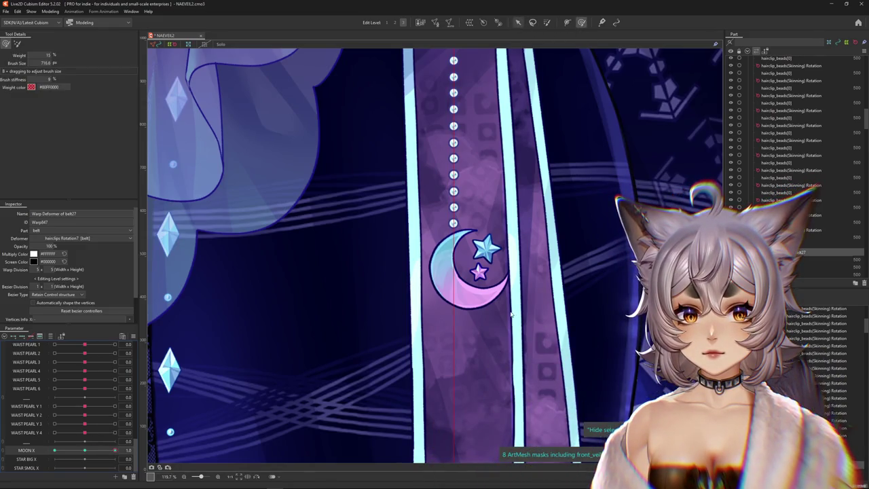
Skew the moon's warp deformer into a Perspective tilt with Temporary Deform at MOON X 1.0
key(v)
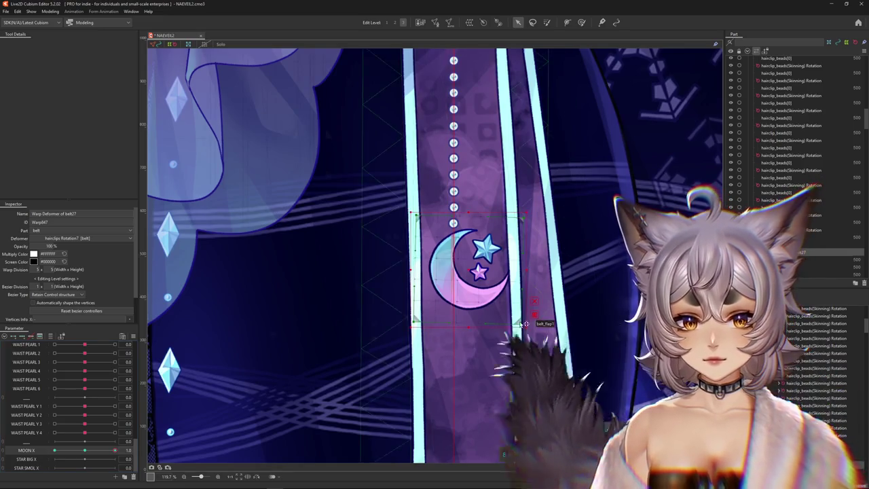
key(u)
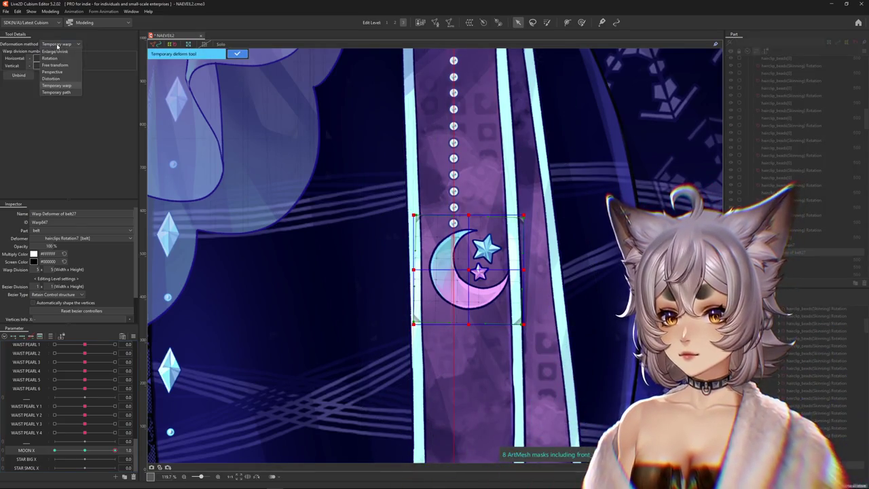
drag(413, 215, 415, 208)
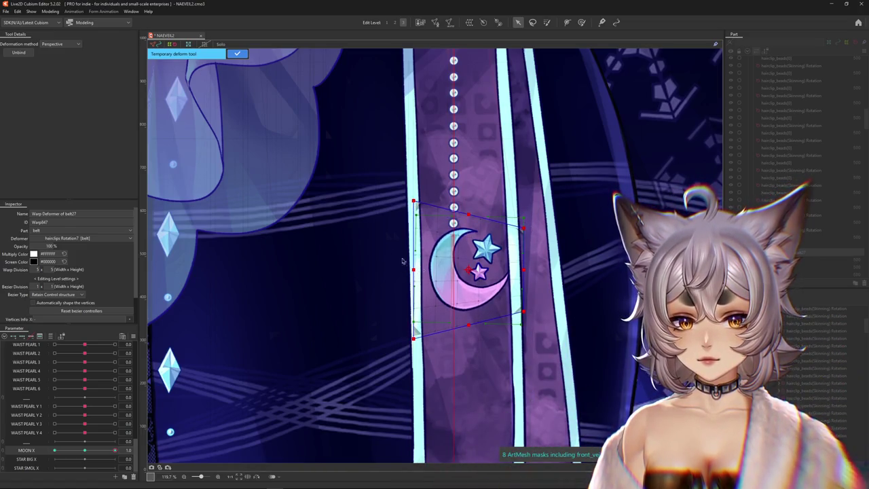
click(237, 53)
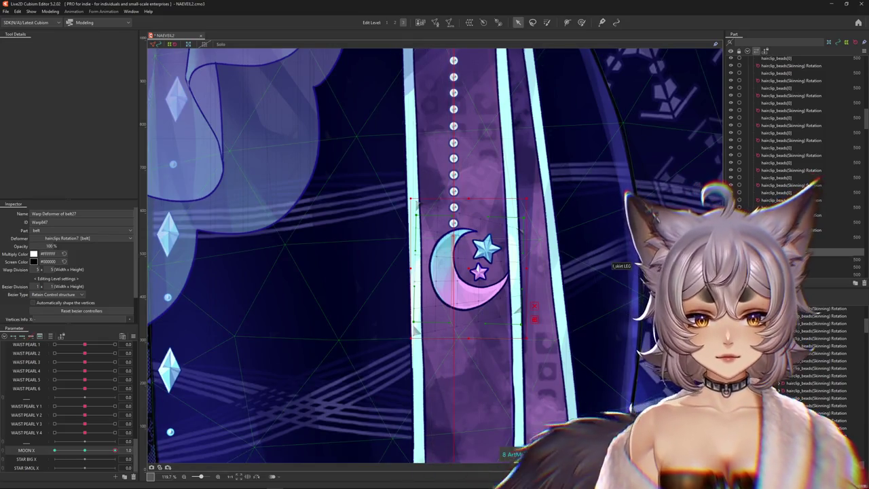
click(581, 22)
scroll(568, 222, down, 3)
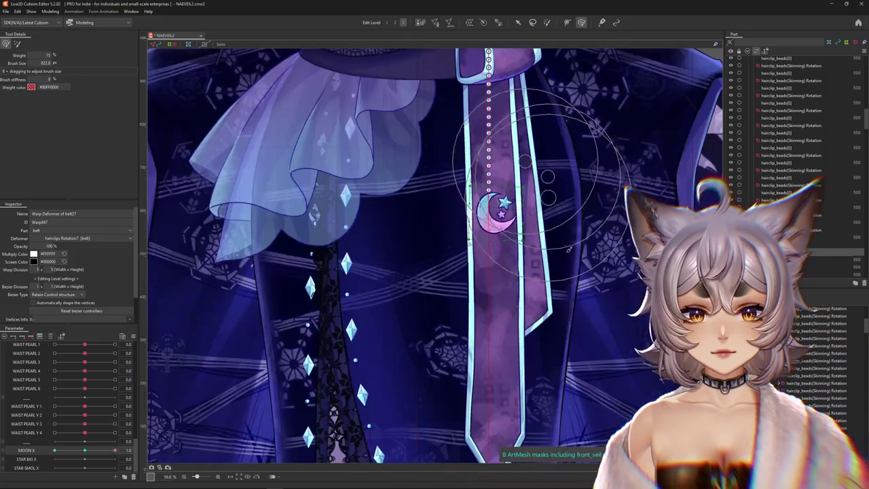
Resize the brush and paint over the moon to refine its warped shape at MOON X 1.0
scroll(529, 200, up, 2)
drag(525, 198, 529, 242)
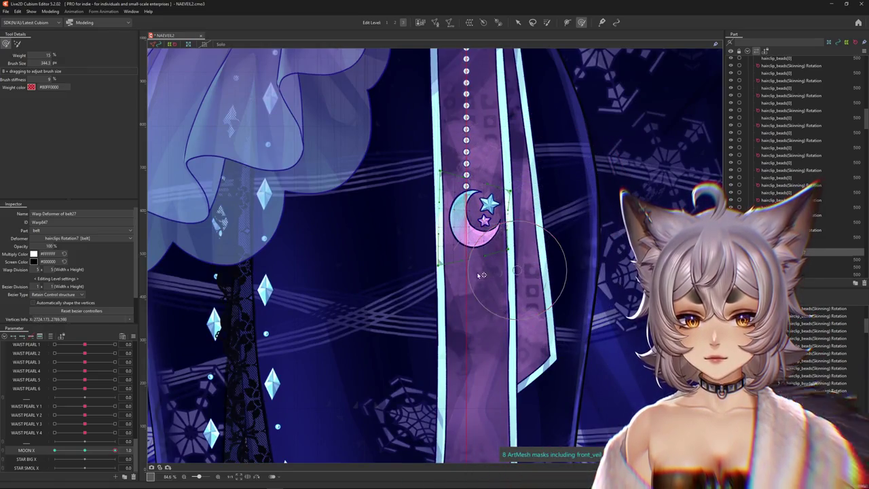
drag(486, 275, 524, 186)
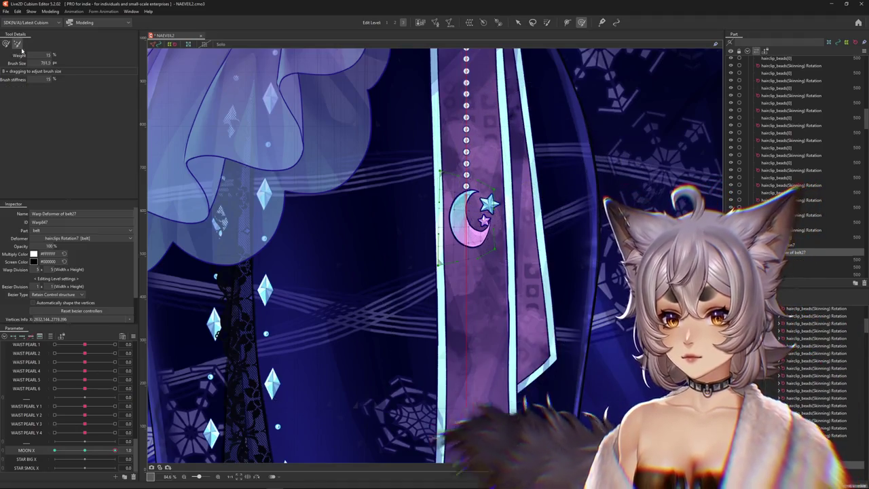
scroll(524, 177, up, 3)
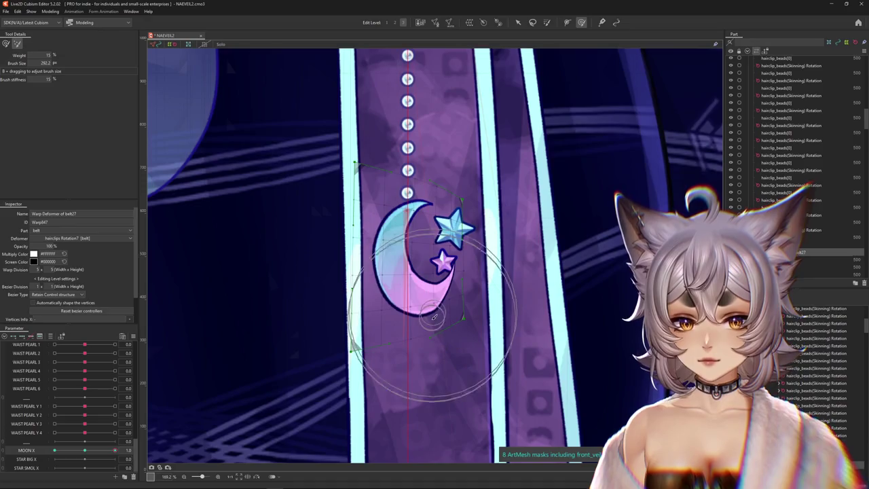
drag(434, 316, 517, 325)
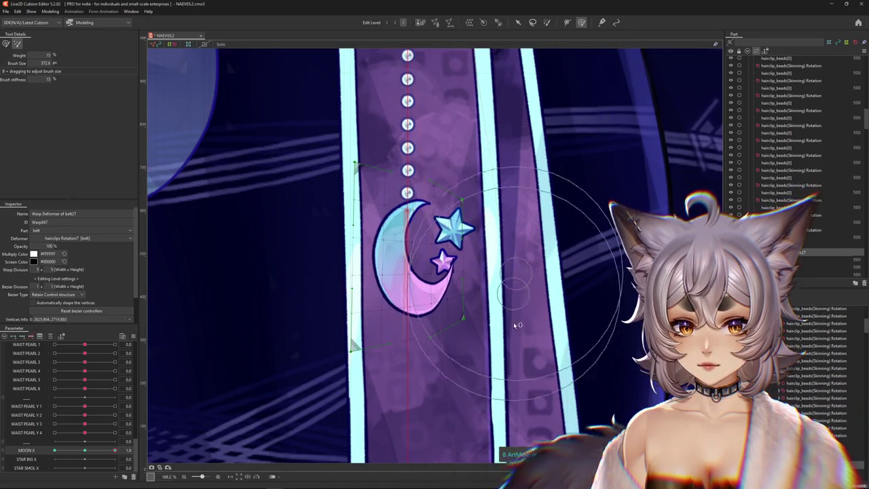
drag(436, 262, 487, 310)
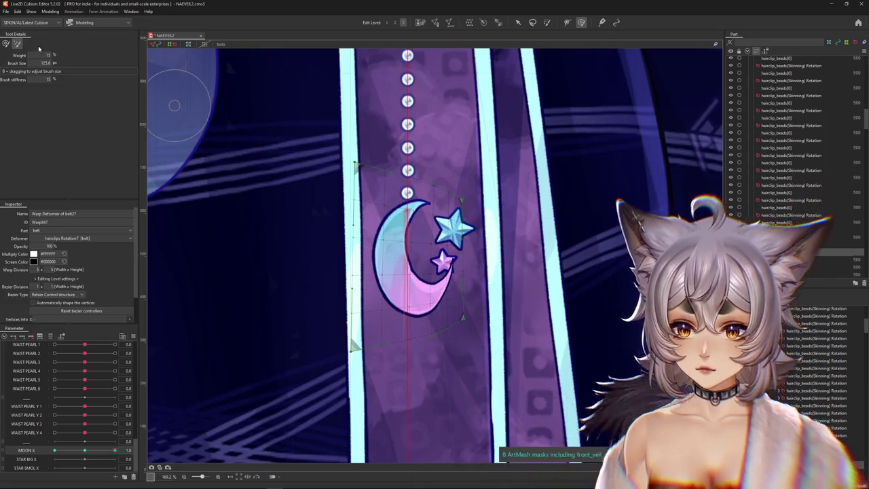
click(17, 43)
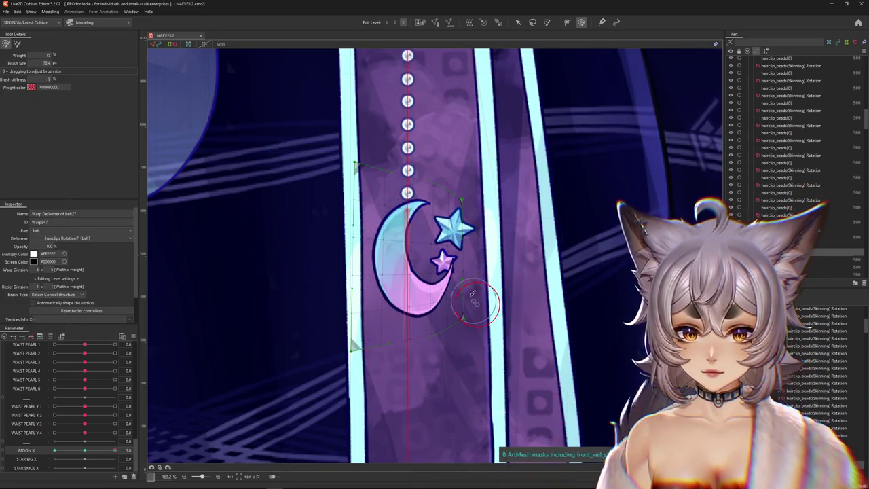
mouse_move(473, 292)
mouse_down()
mouse_move(501, 307)
mouse_move(404, 382)
mouse_up()
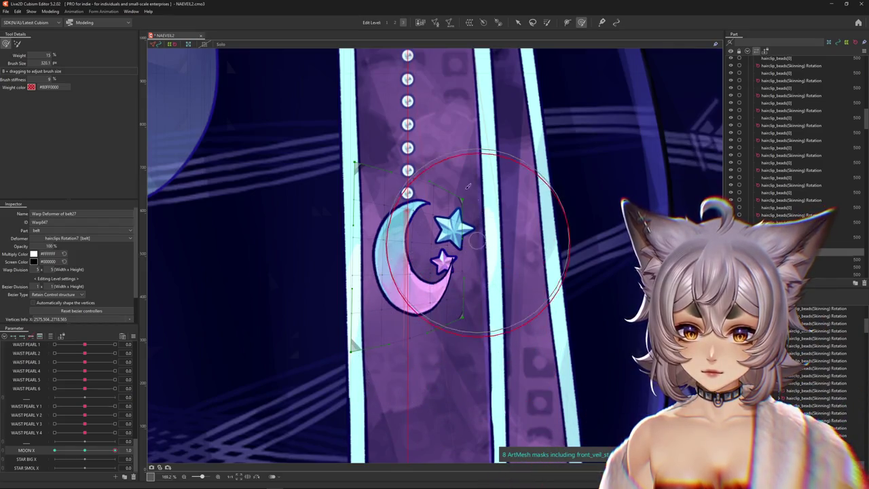
mouse_move(456, 160)
mouse_down()
mouse_move(508, 294)
mouse_move(503, 229)
mouse_up()
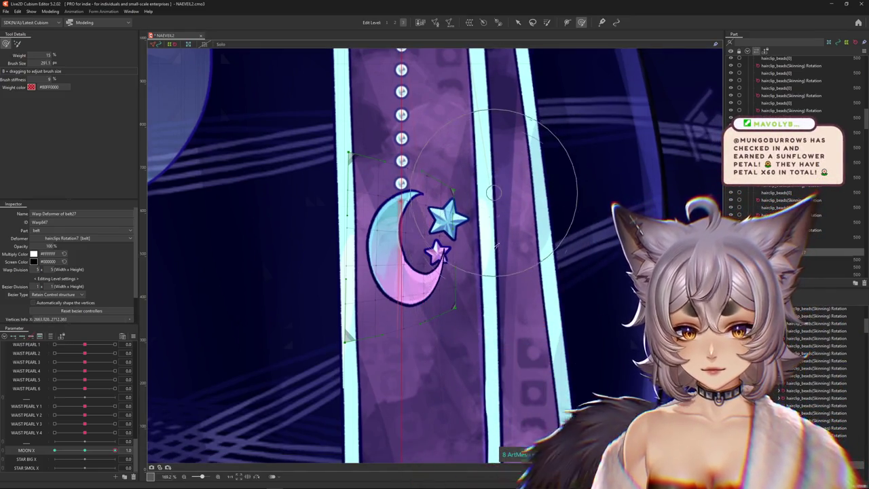
Compare the moon at MOON X 0 and 1, then select its warp deformer
click(86, 451)
drag(86, 452, 133, 450)
mouse_move(285, 179)
mouse_down()
mouse_move(281, 403)
mouse_move(312, 283)
mouse_up()
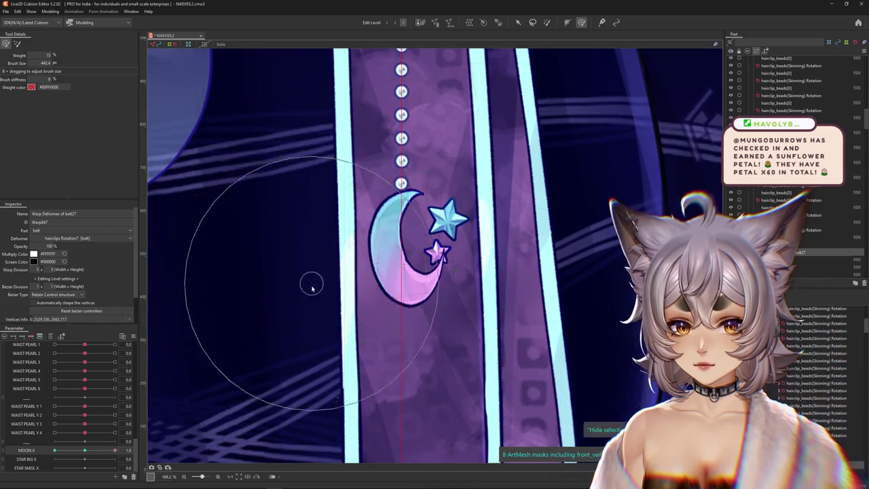
scroll(311, 282, down, 2)
drag(84, 453, 114, 450)
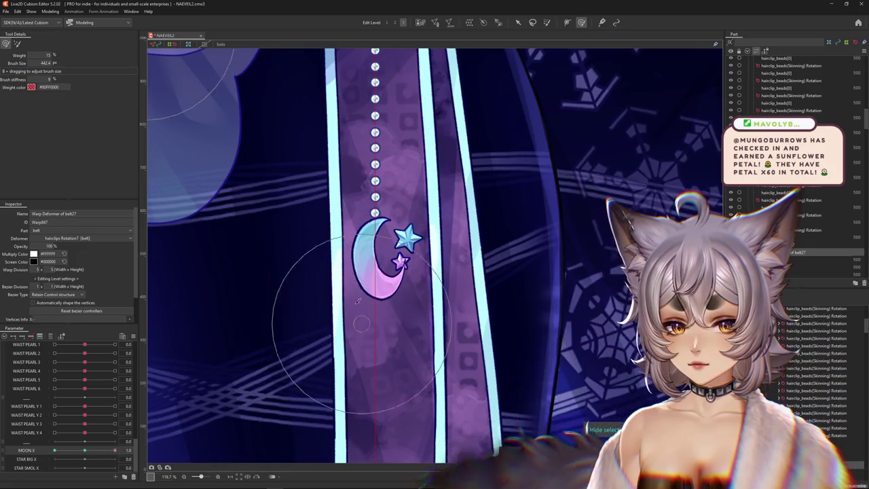
drag(292, 305, 356, 278)
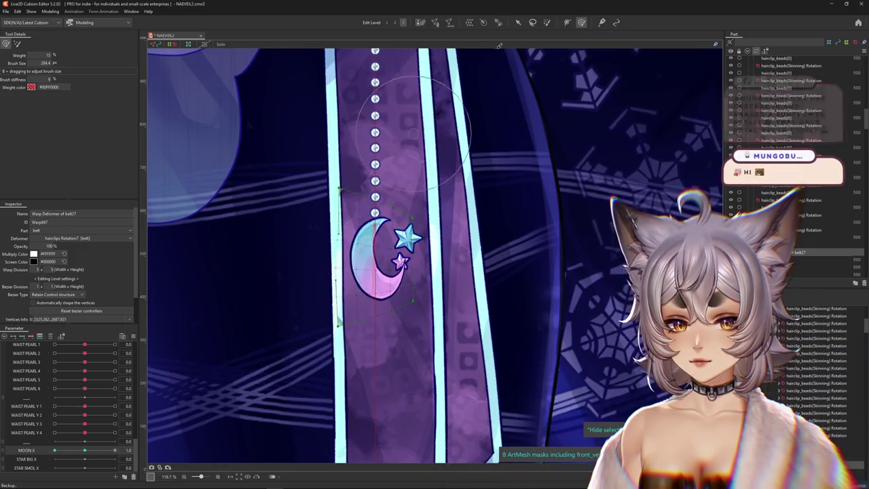
key(v)
click(375, 266)
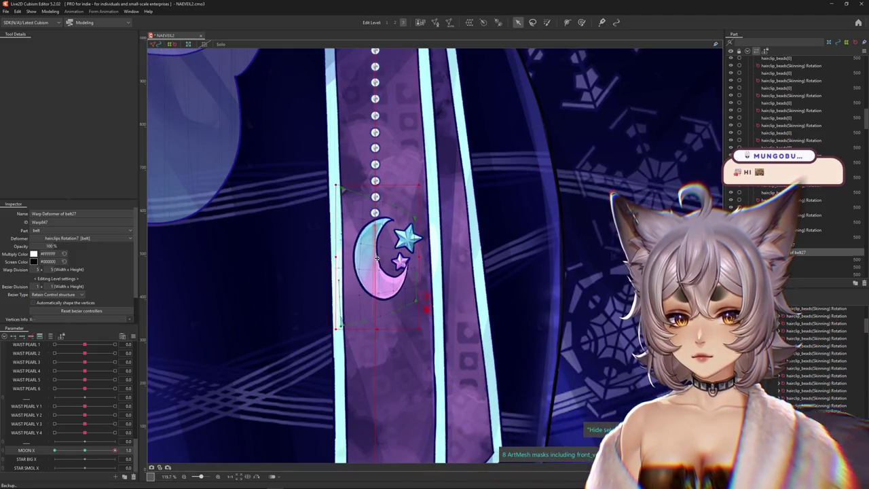
Return MOON X to 0, add three keys from the key menu, and set MOON X to -1
mouse_move(114, 450)
mouse_down()
mouse_move(84, 450)
mouse_move(128, 449)
mouse_up()
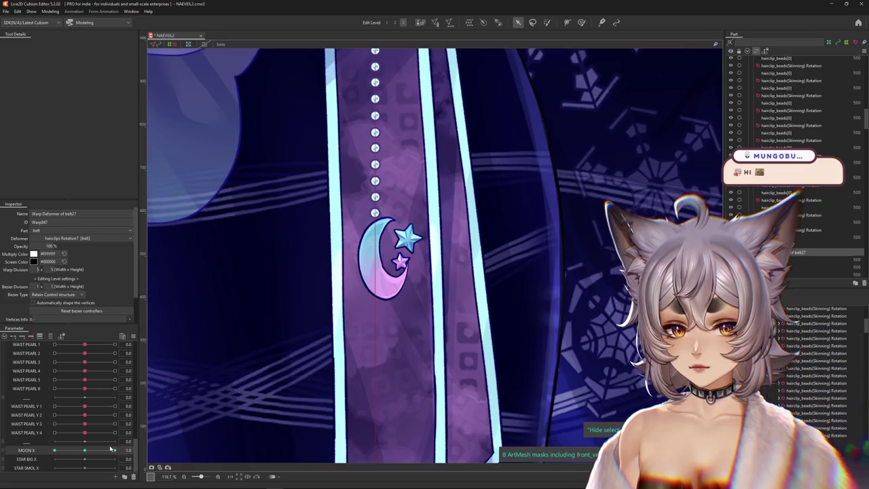
click(132, 337)
click(170, 407)
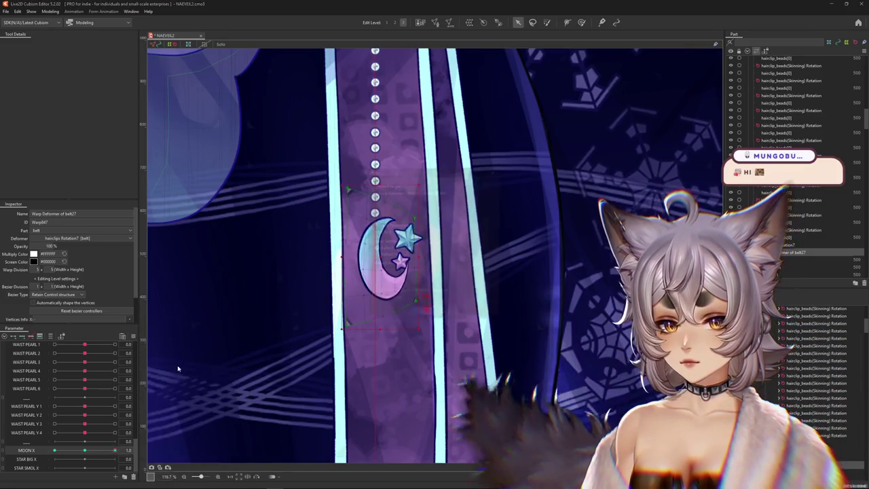
click(420, 311)
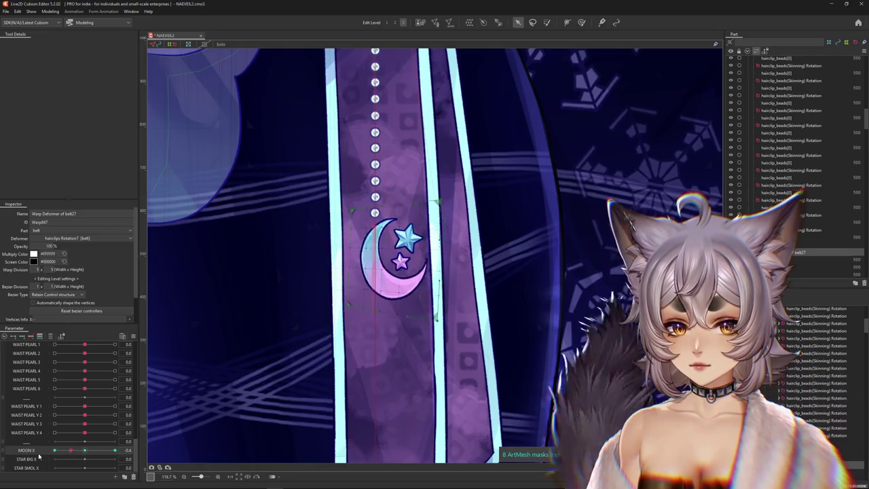
drag(115, 450, 1, 450)
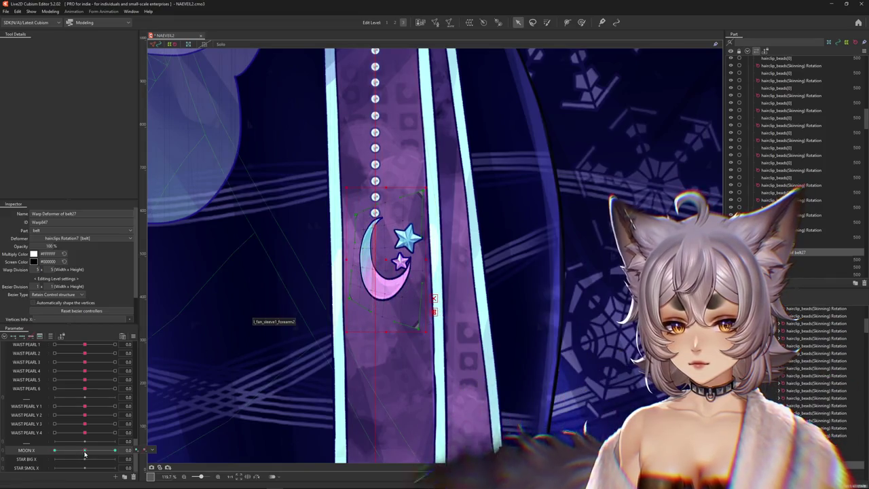
drag(54, 450, 80, 450)
click(369, 297)
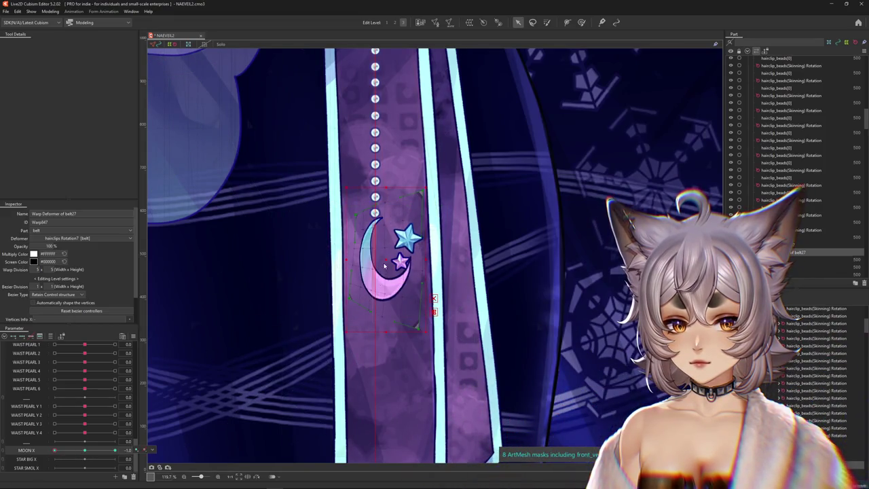
Resize the deform brush over the moon and scrub MOON X between neutral and 1.0
key(b)
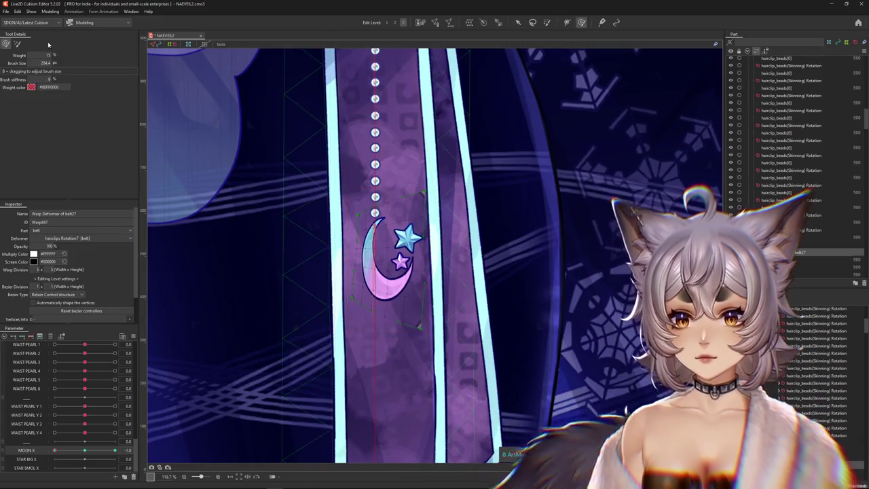
drag(380, 295, 319, 295)
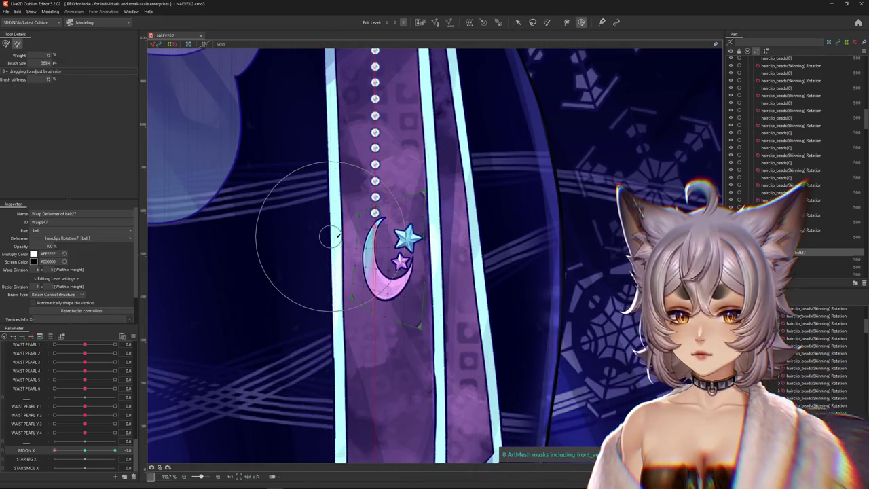
drag(412, 20, 419, 309)
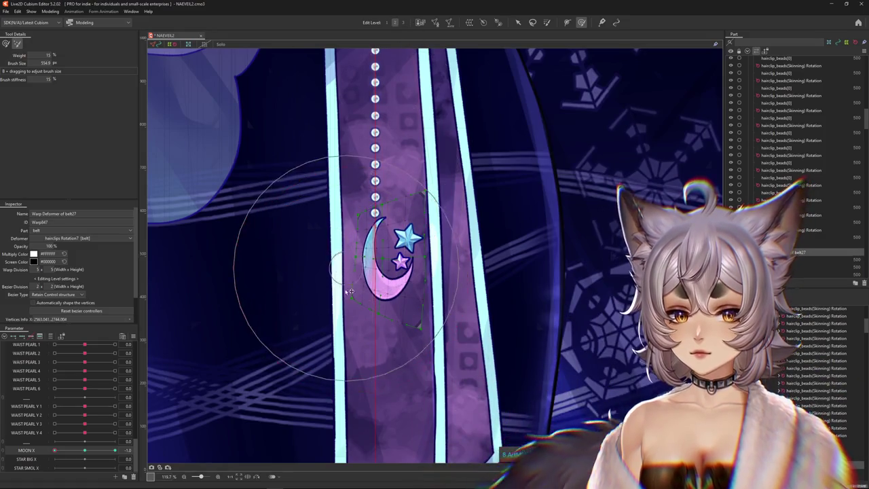
click(5, 43)
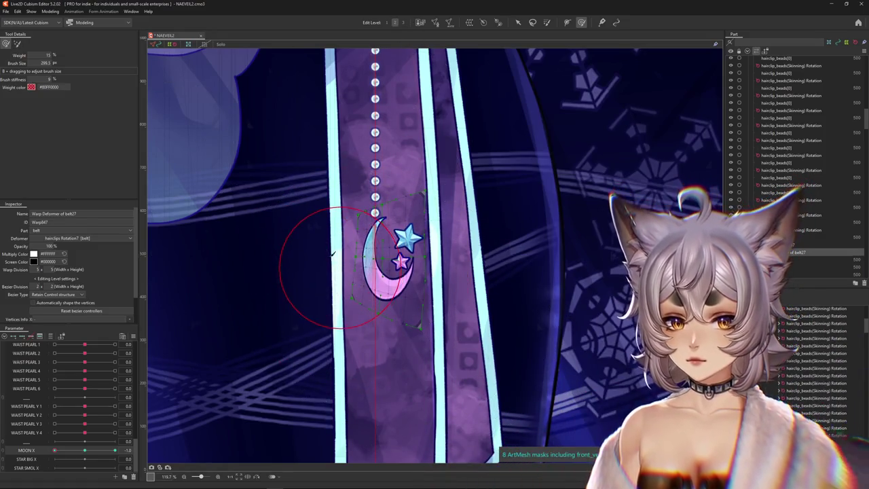
drag(334, 255, 319, 256)
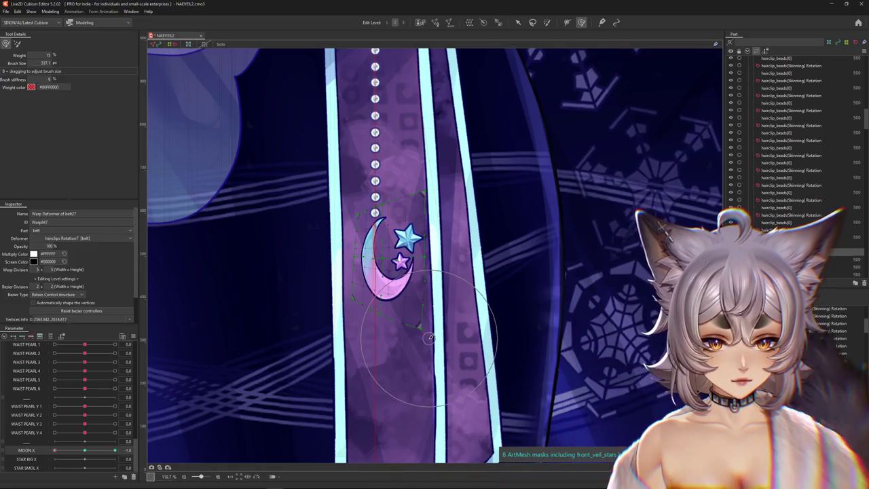
drag(376, 278, 344, 307)
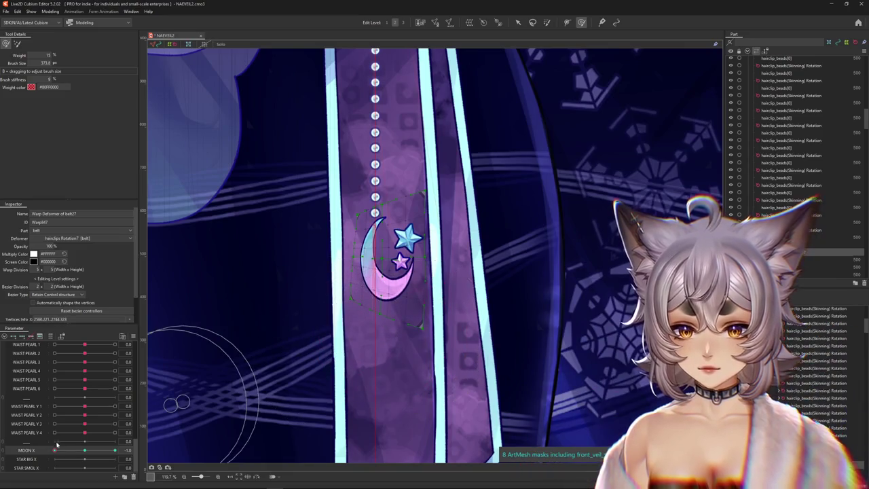
drag(55, 450, 98, 453)
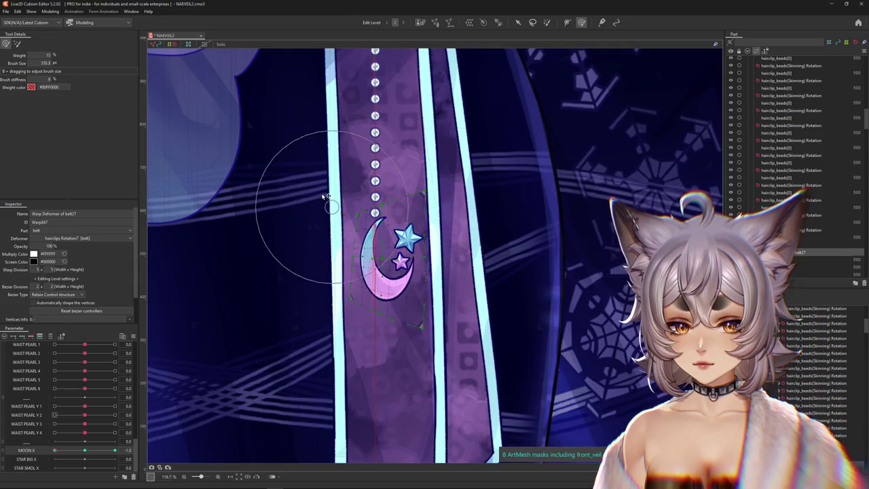
click(66, 450)
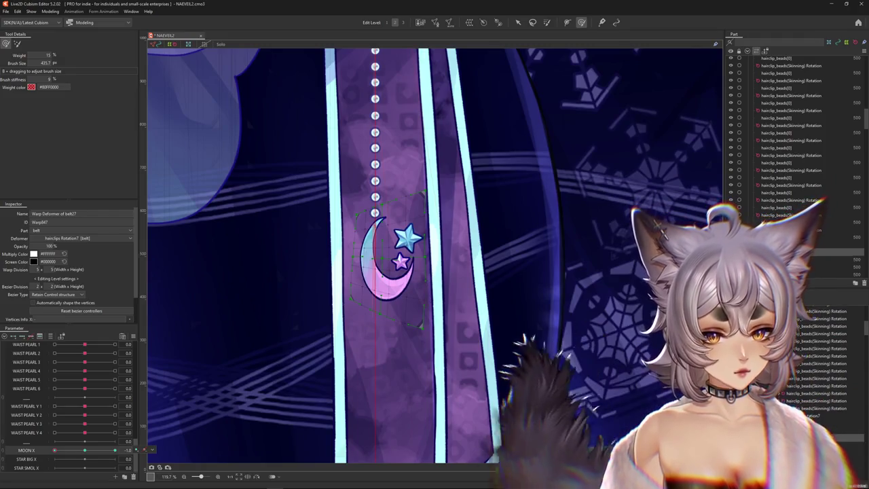
Select the belt_moon mesh and set MOON X to its -1 key
click(387, 262)
click(84, 450)
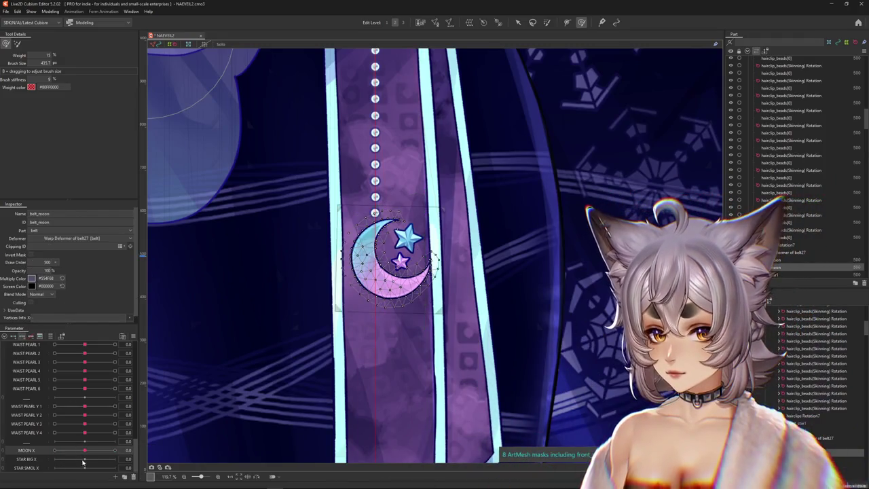
drag(84, 451, 54, 450)
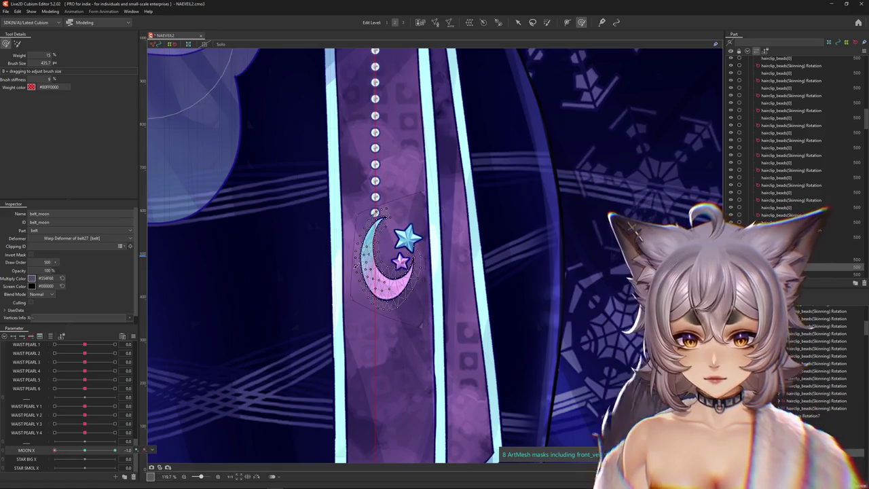
scroll(370, 264, up, 2)
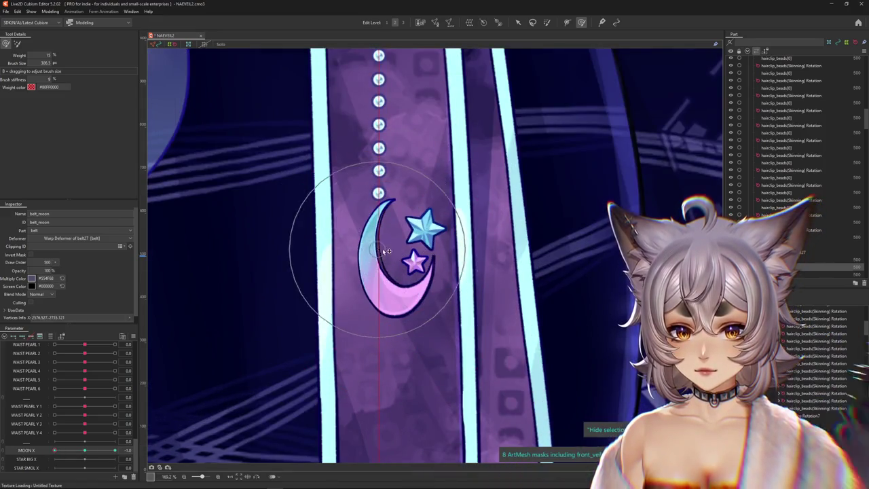
Brush the moon into a narrower, turned crescent, checking it against neutral MOON X
drag(389, 287, 398, 216)
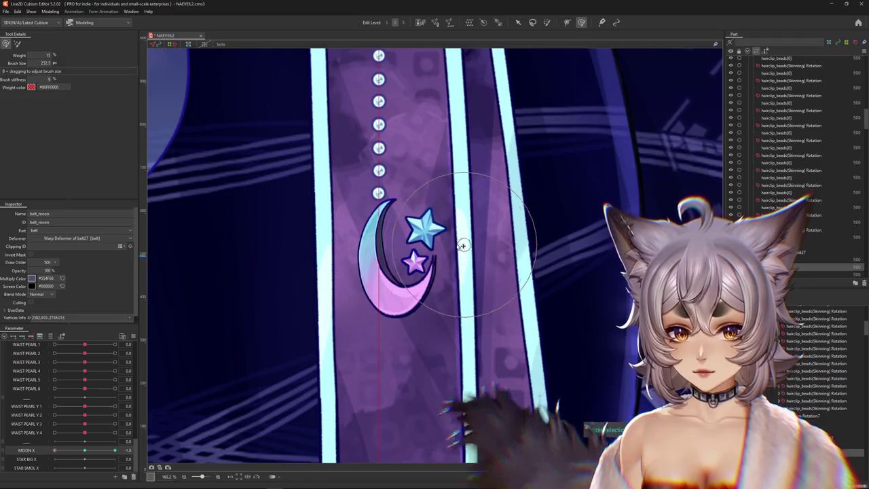
drag(384, 335, 371, 250)
mouse_move(348, 211)
mouse_down()
mouse_move(367, 309)
mouse_move(416, 309)
mouse_up()
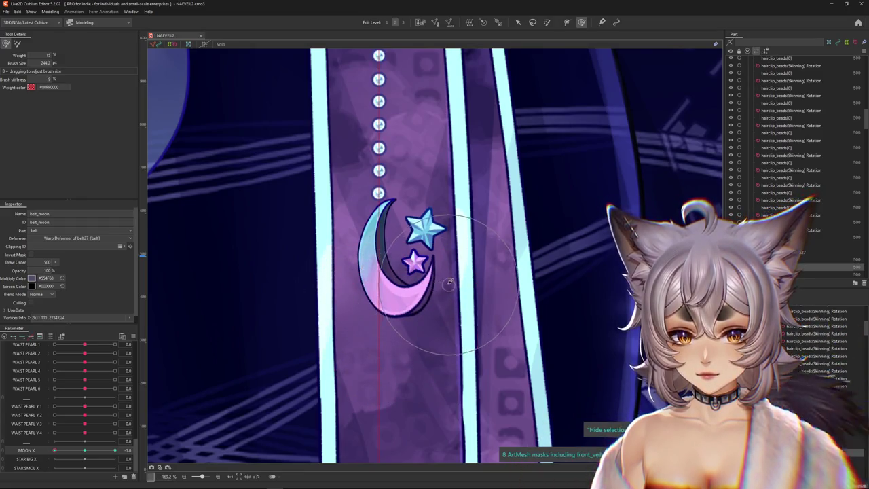
drag(450, 284, 356, 218)
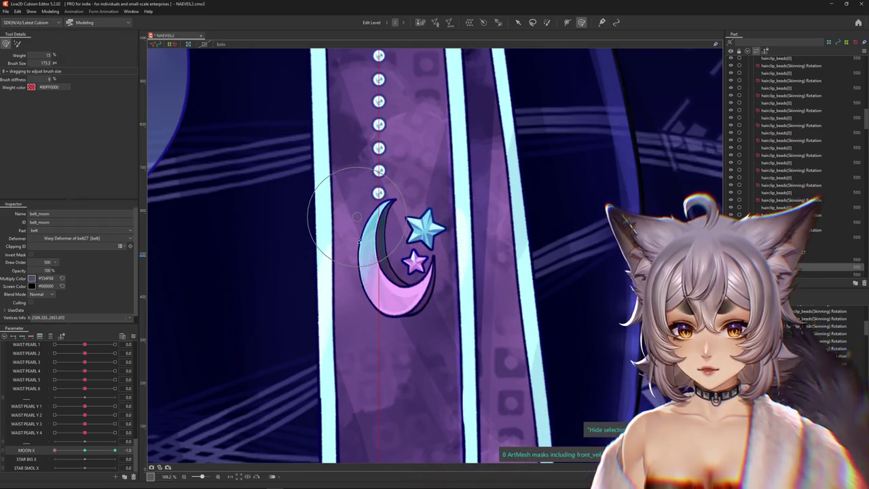
click(84, 450)
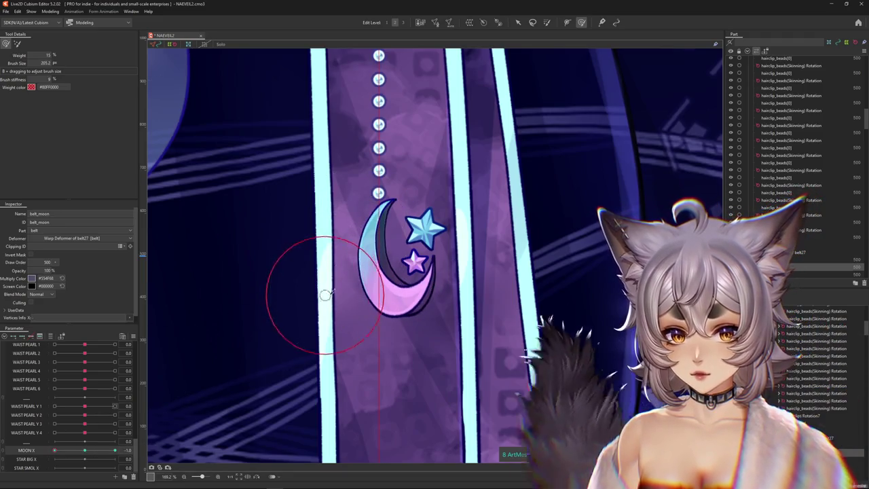
drag(312, 271, 371, 233)
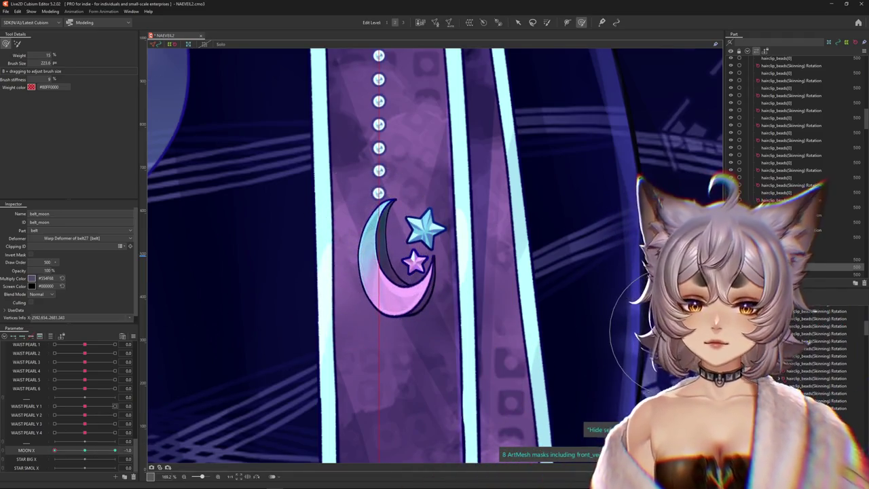
click(84, 449)
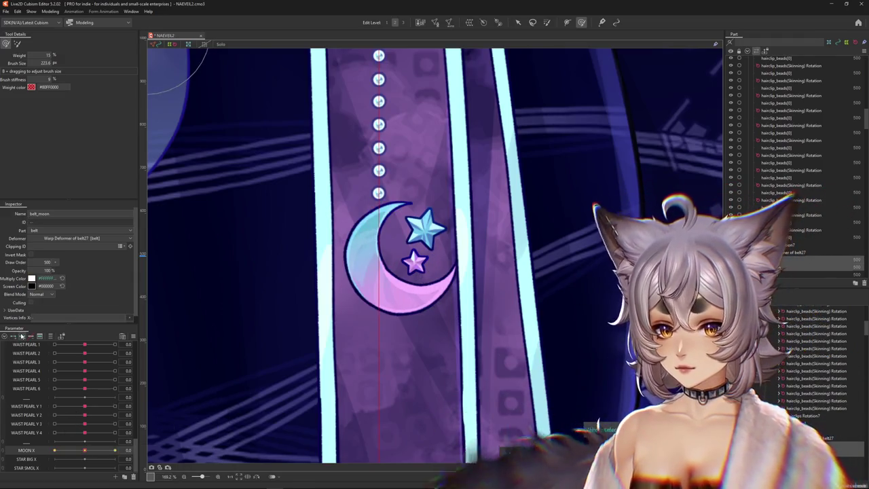
Undo the last change, move MOON X toward +1, and begin reshaping the moon
key(ctrl+z)
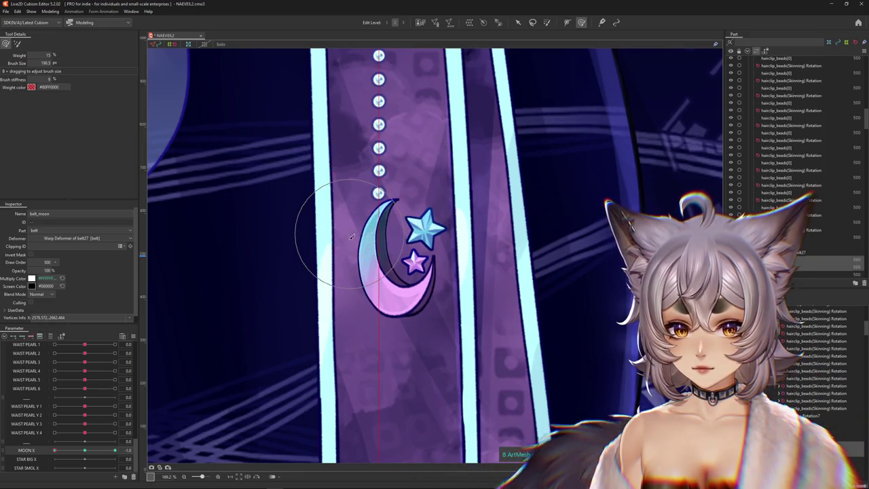
drag(61, 447, 116, 449)
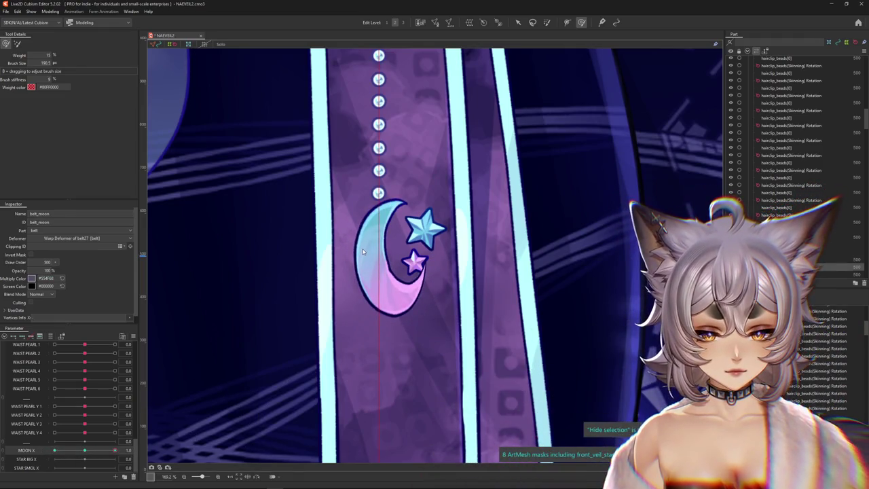
drag(371, 256, 354, 286)
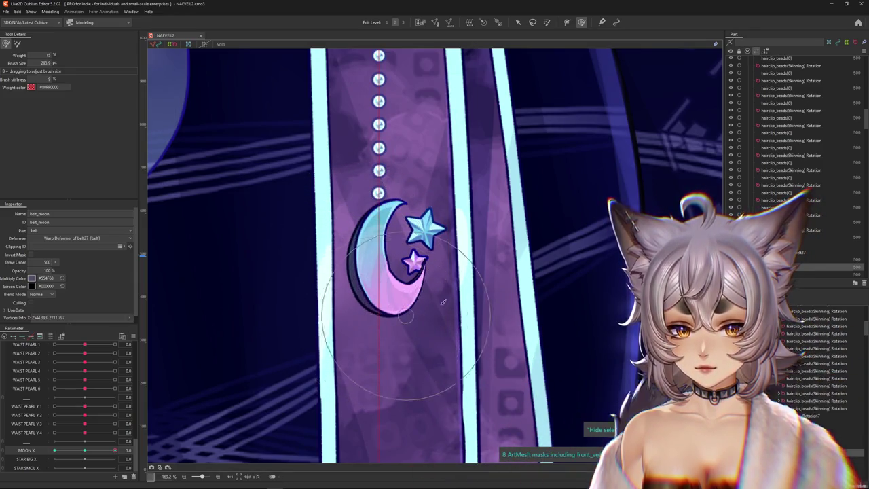
drag(438, 305, 450, 266)
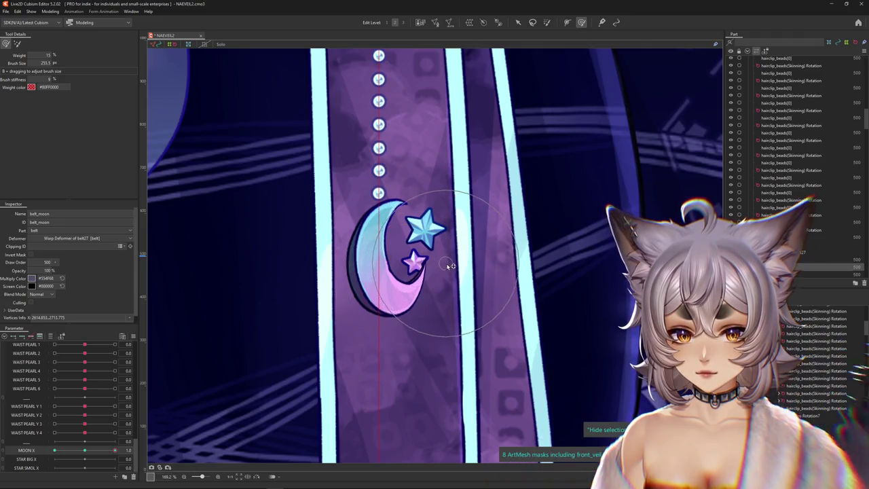
drag(394, 202, 328, 317)
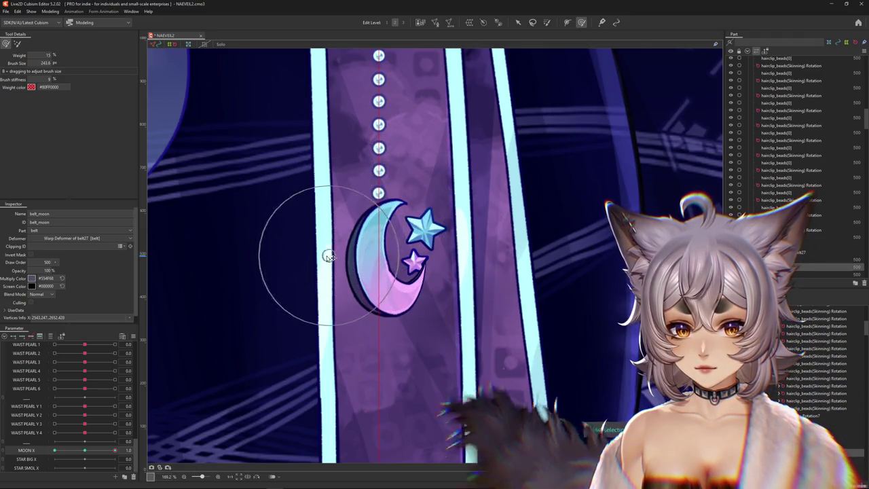
With both moon meshes selected, sculpt the crescent's outer edge, lower tip and left side
click(823, 416)
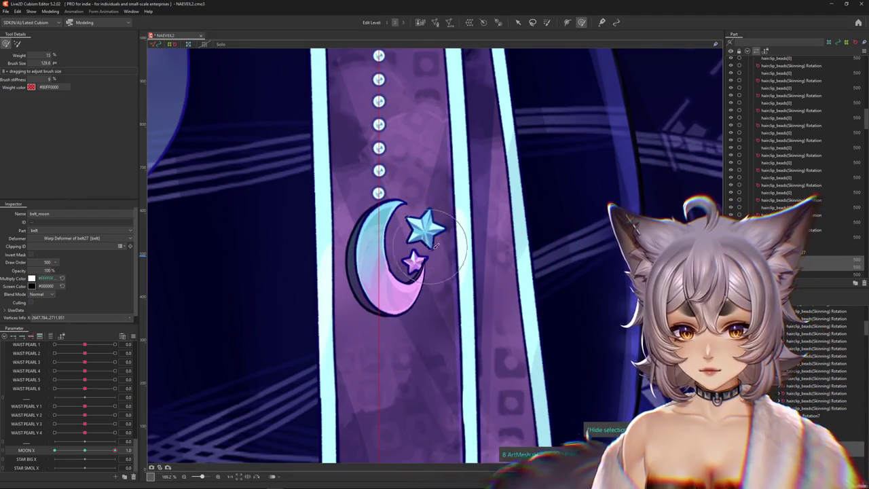
drag(435, 246, 356, 297)
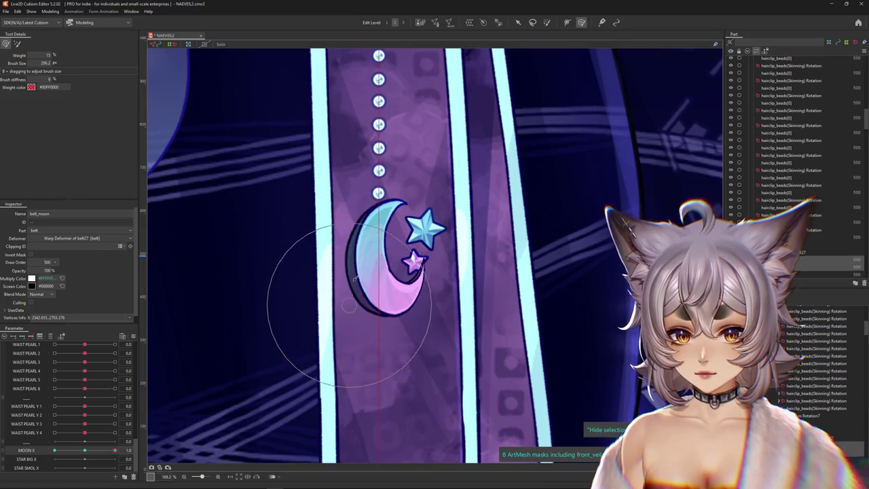
mouse_move(348, 306)
mouse_down()
mouse_move(327, 242)
mouse_move(311, 272)
mouse_up()
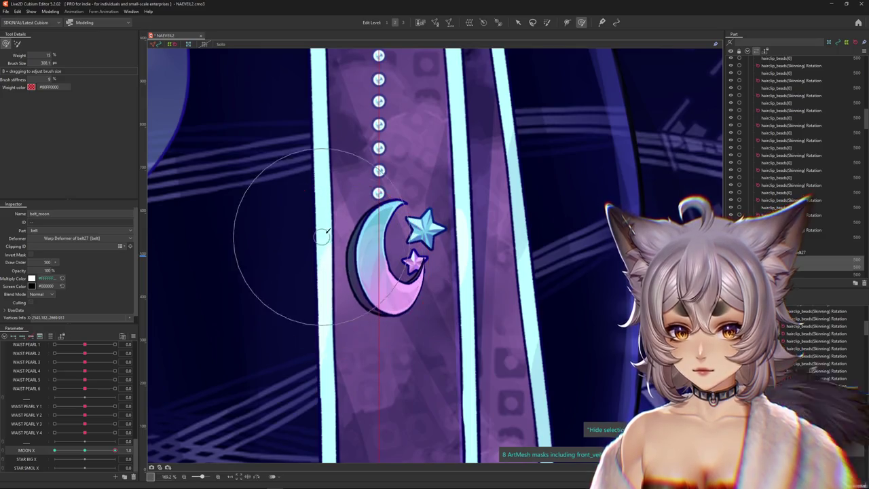
drag(325, 231, 341, 162)
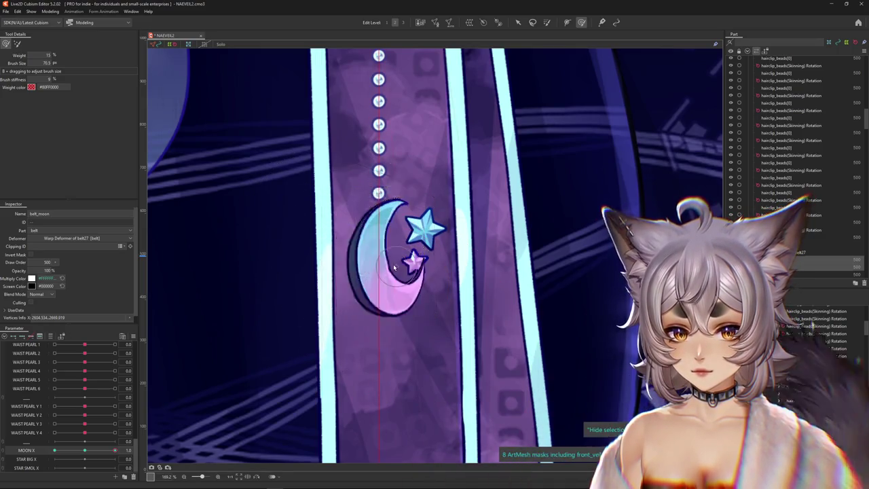
scroll(385, 268, up, 5)
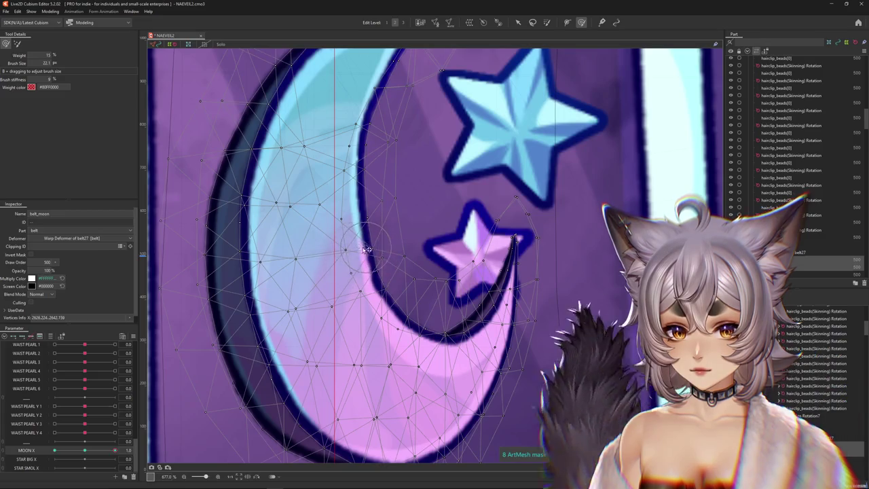
scroll(367, 258, down, 3)
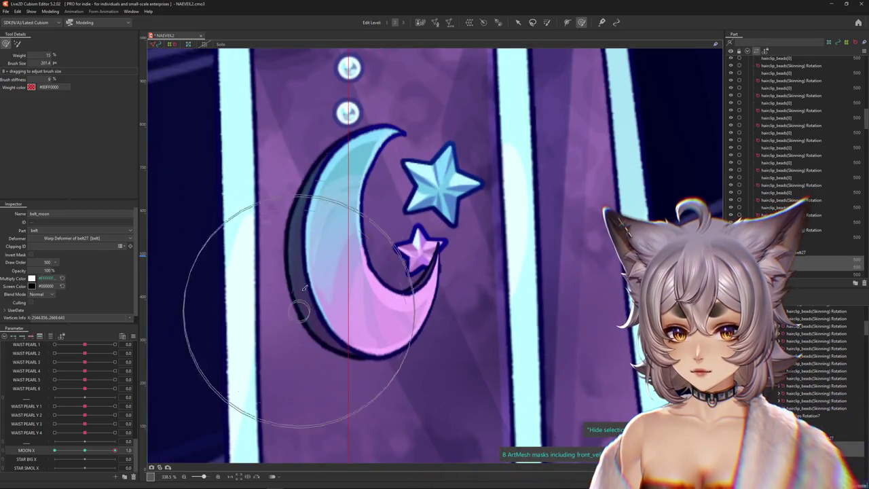
scroll(332, 278, down, 2)
drag(251, 194, 269, 228)
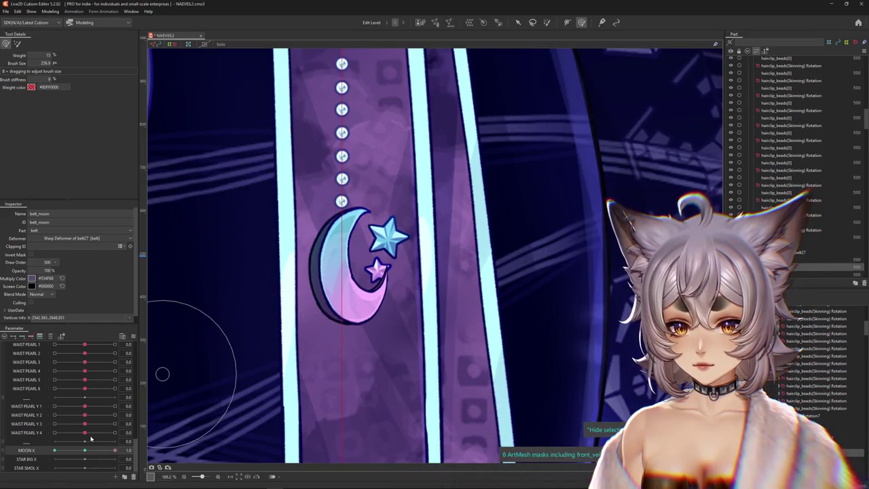
Reshape belt_moon2 to match the main moon and preview it across MOON X
click(346, 285)
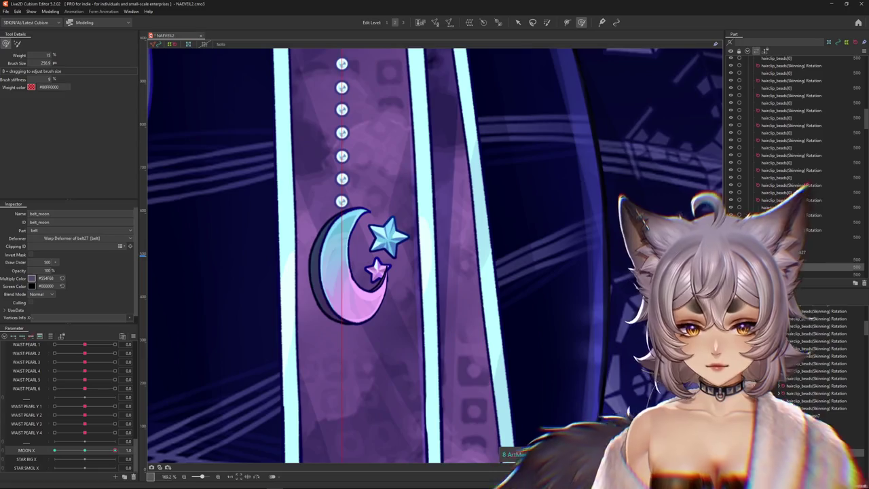
drag(265, 237, 244, 236)
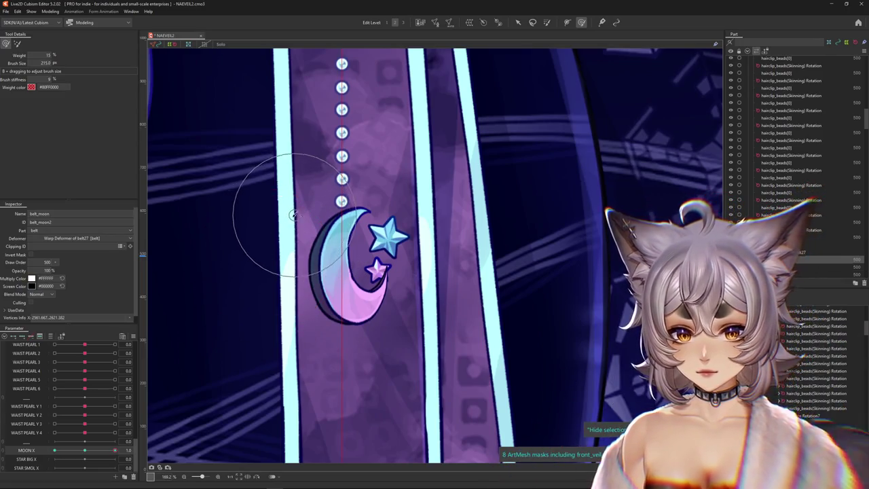
scroll(297, 286, down, 3)
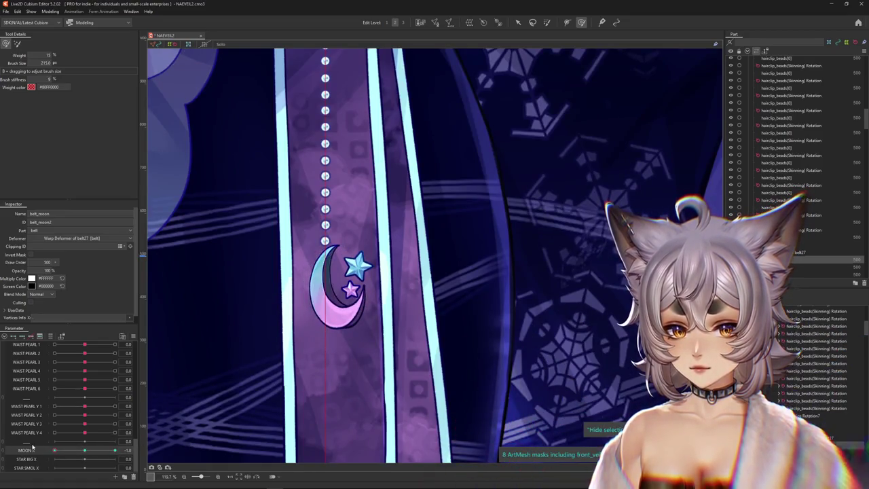
scroll(387, 343, up, 3)
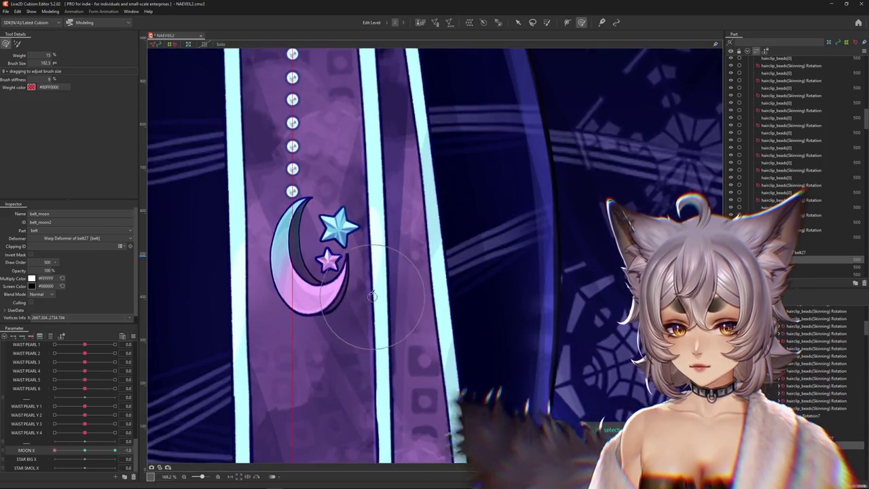
drag(368, 311, 367, 291)
scroll(368, 291, down, 3)
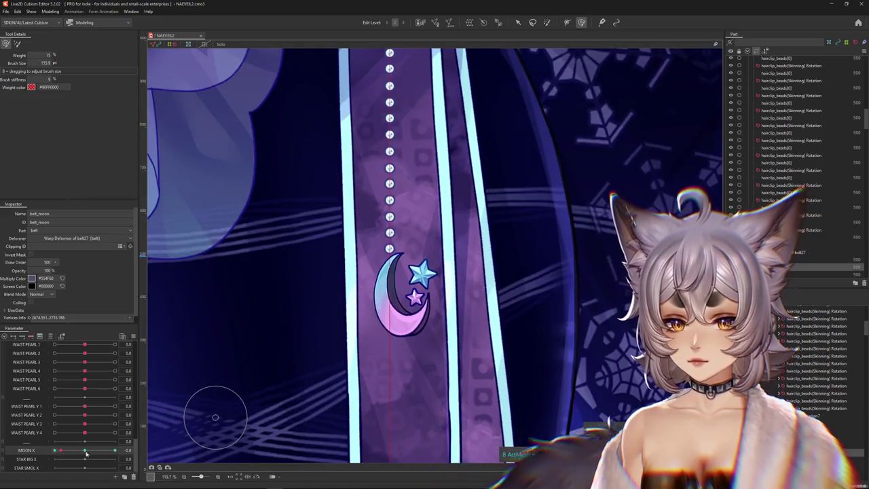
drag(55, 450, 85, 450)
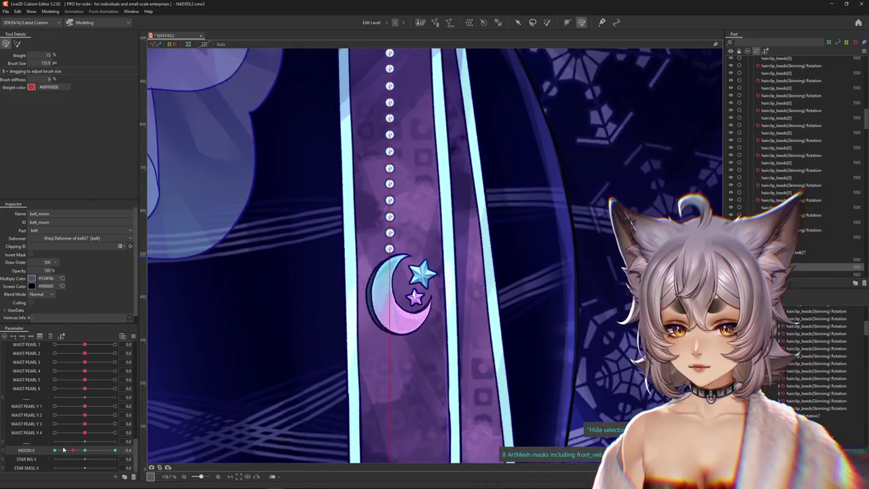
scroll(416, 269, up, 5)
right_click(494, 288)
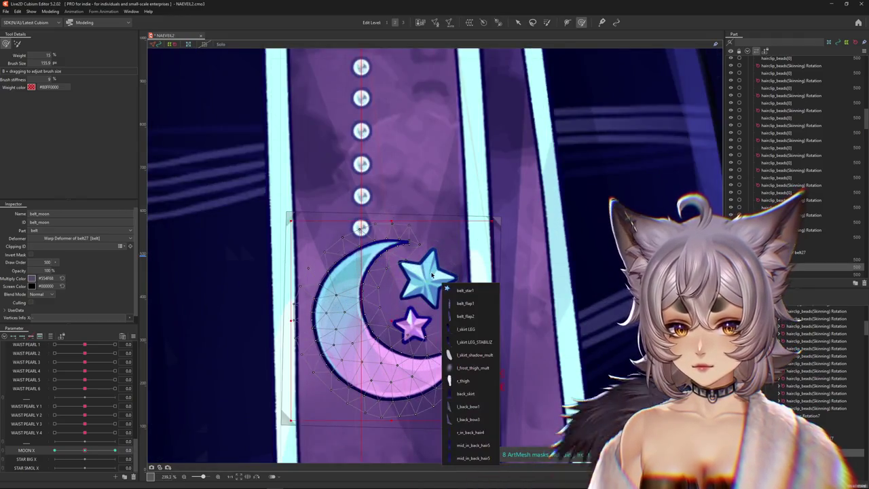
Select the big star mesh belt_star1 and paste the copied items into the model
click(516, 298)
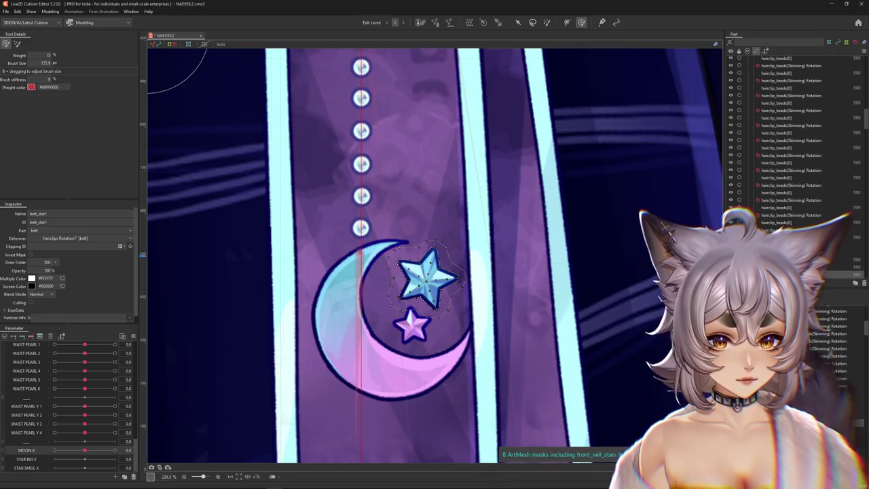
right_click(767, 282)
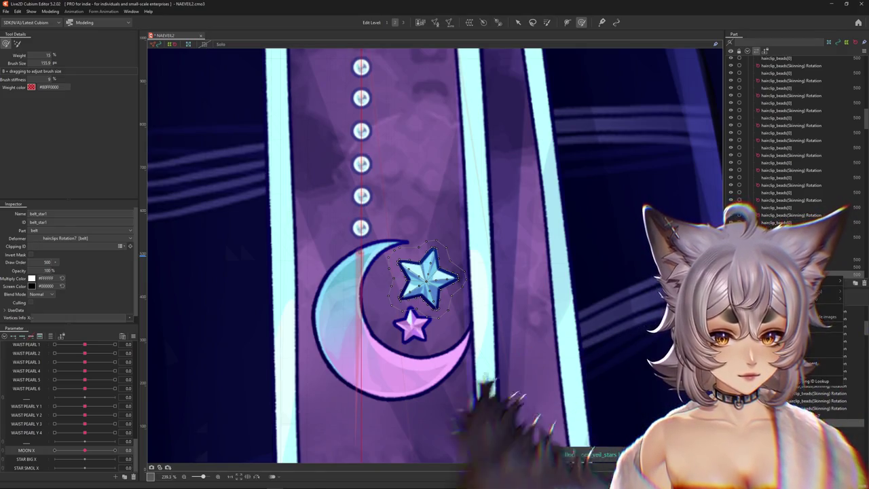
click(781, 298)
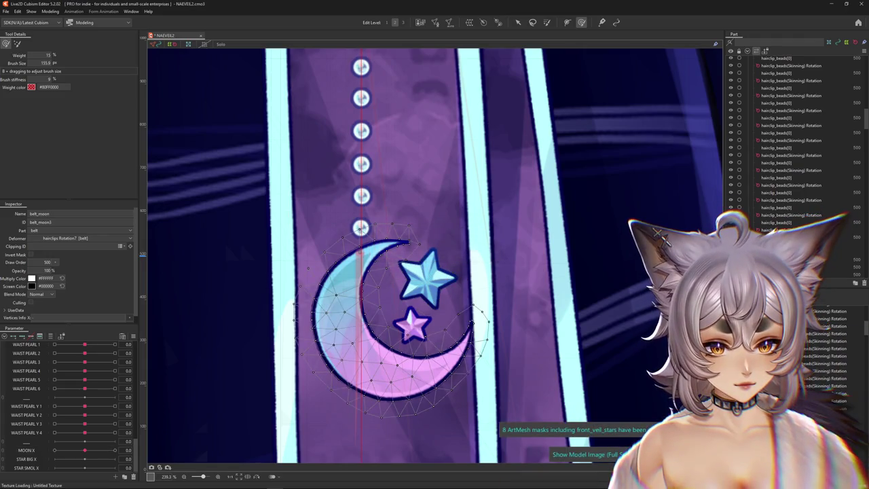
click(426, 277)
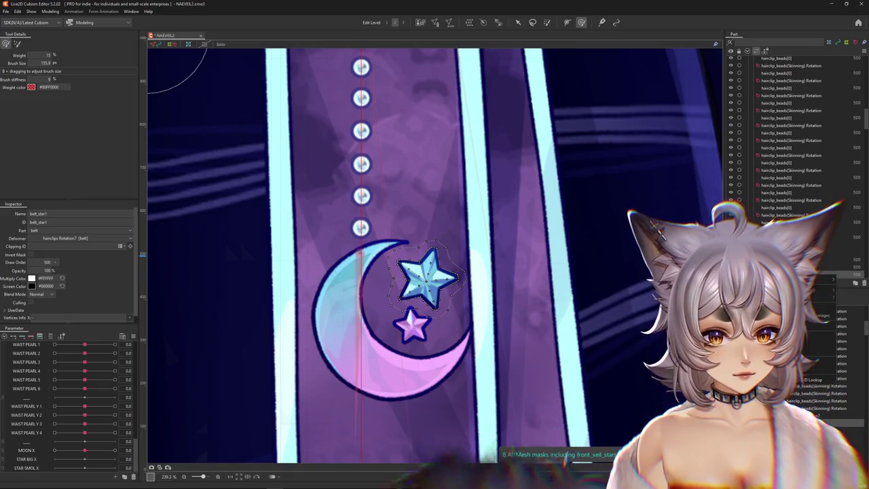
key(ctrl+v)
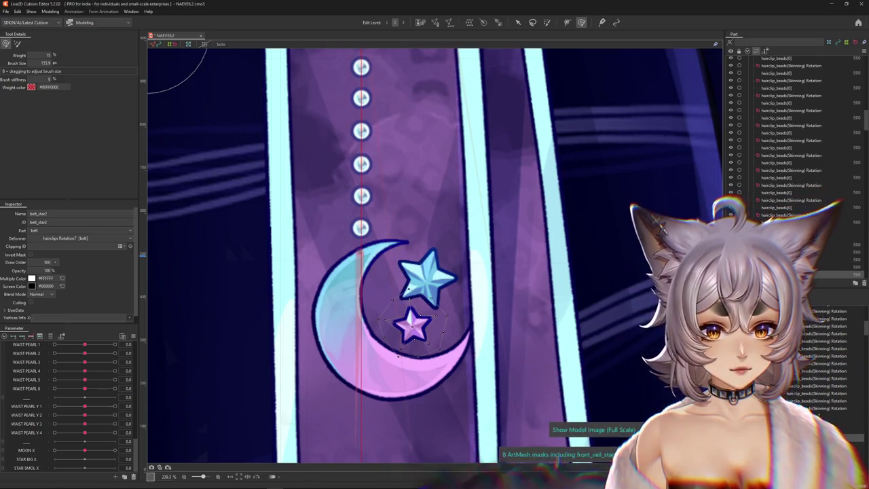
key(ctrl+v)
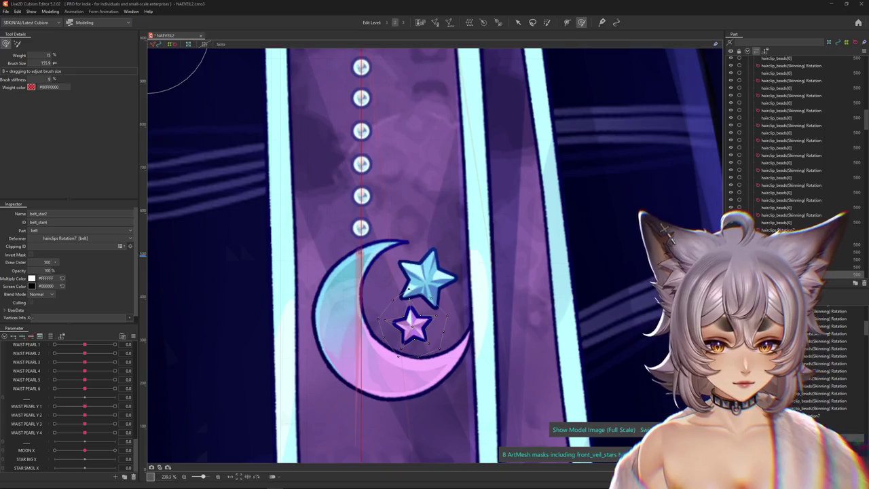
mouse_move(84, 450)
mouse_down()
mouse_move(102, 450)
mouse_move(84, 454)
mouse_up()
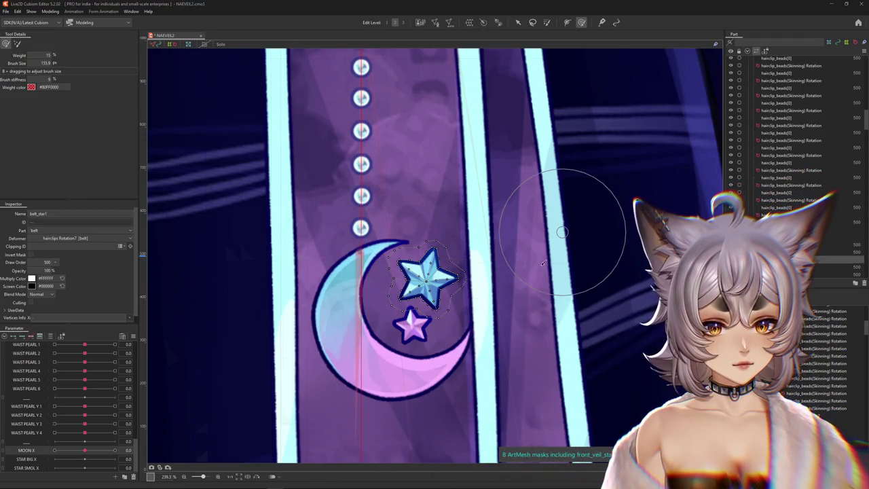
key(v)
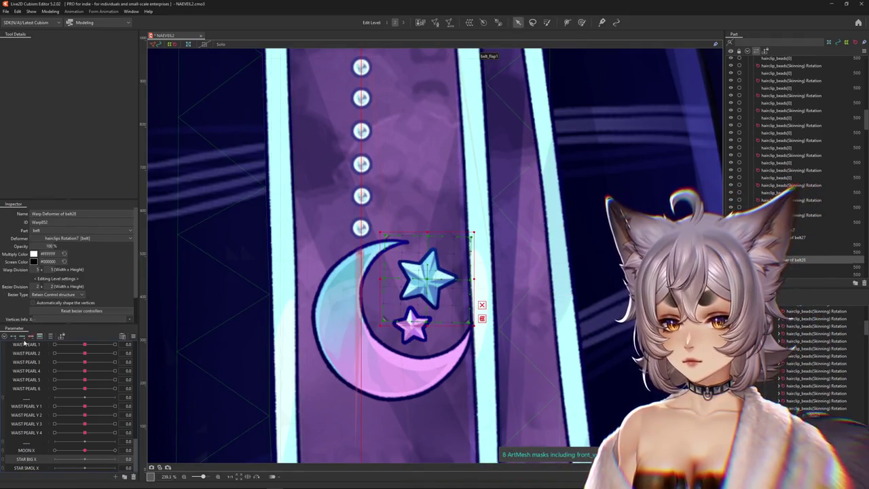
At STAR BIG X 1.0, tilt Warp Deformer of belt28 with a Perspective temporary deform
click(115, 459)
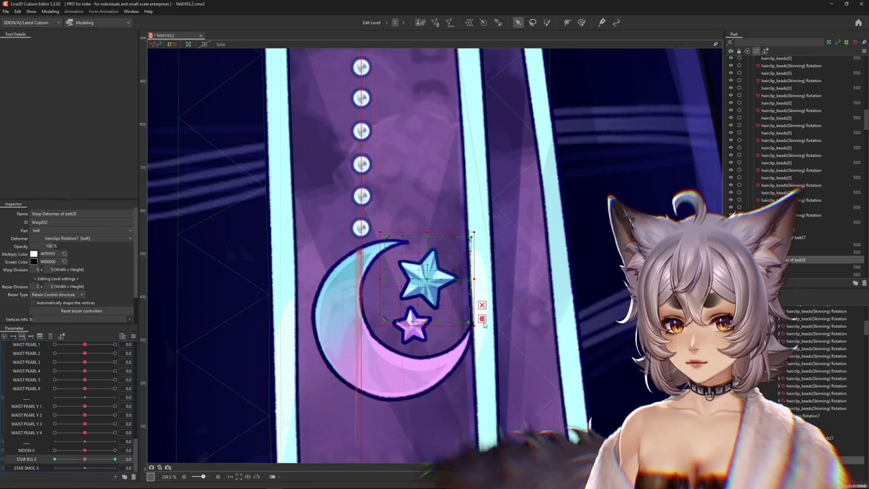
click(414, 304)
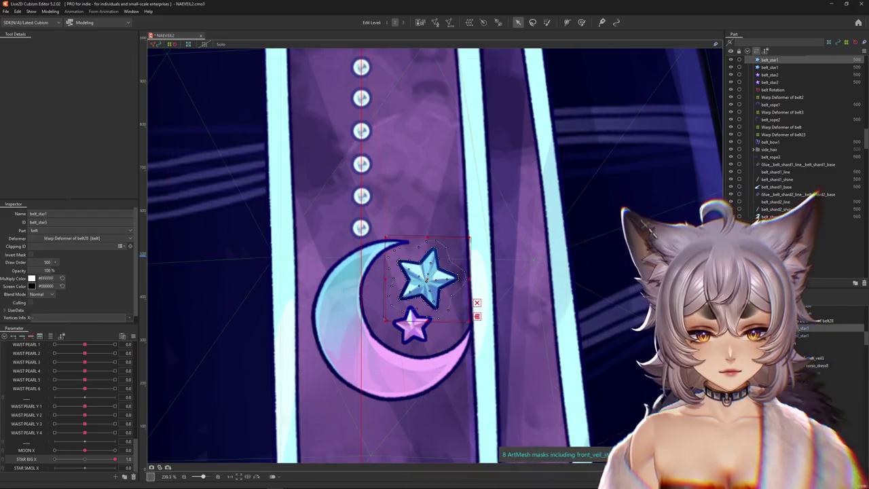
click(473, 278)
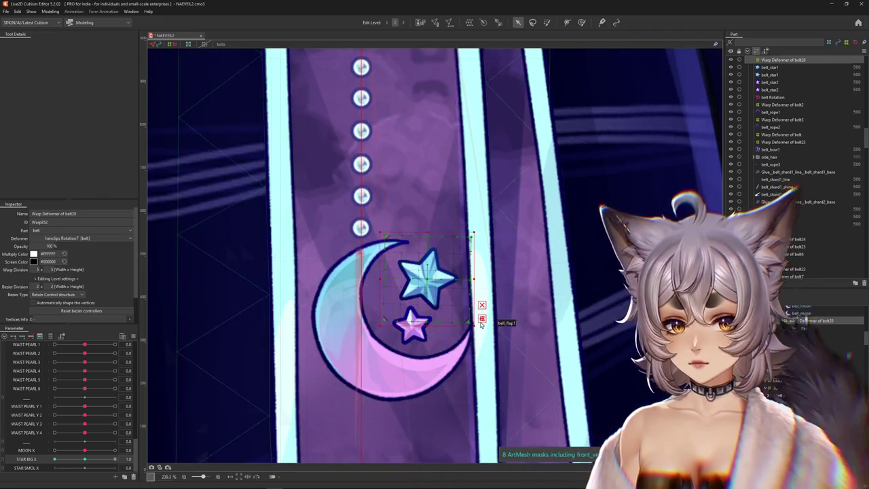
click(482, 318)
click(68, 46)
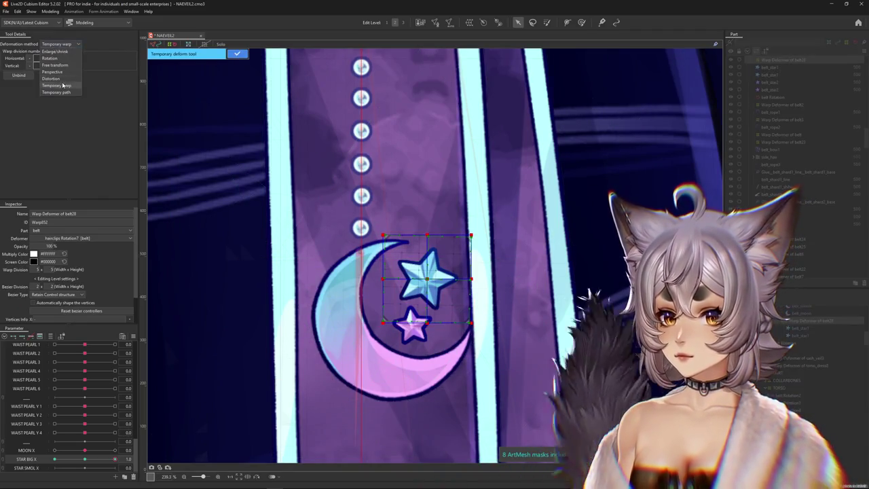
click(61, 73)
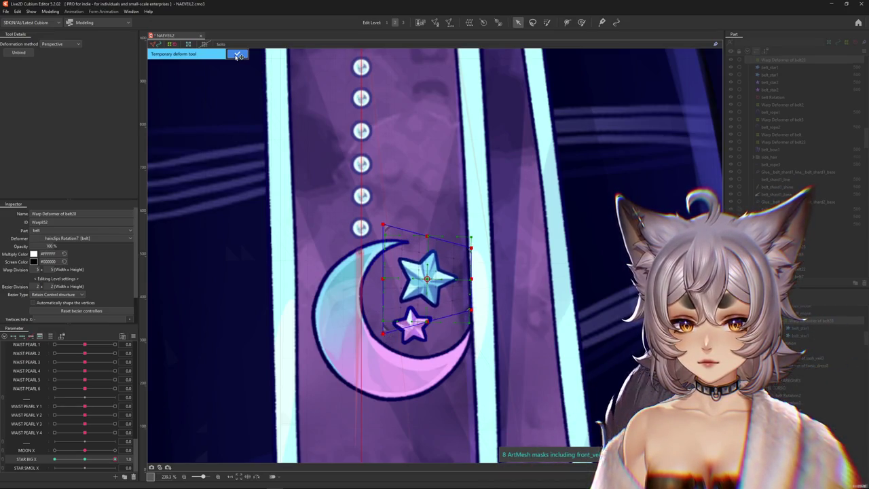
click(238, 56)
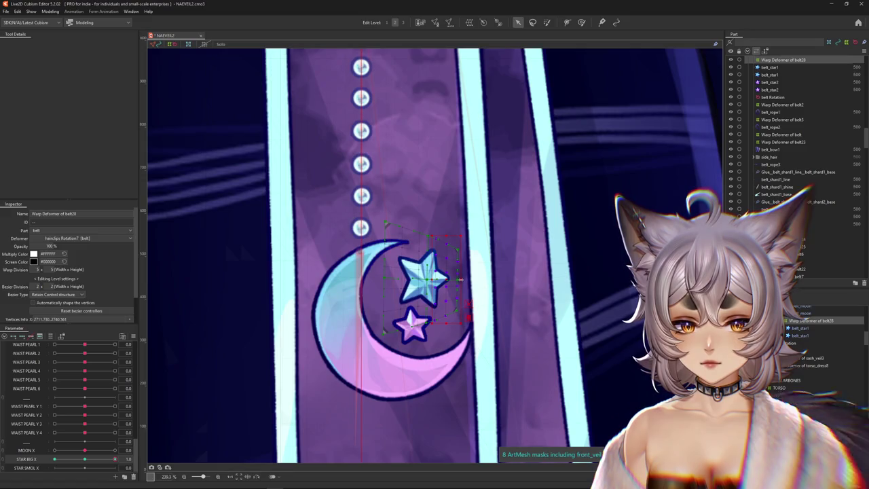
click(800, 318)
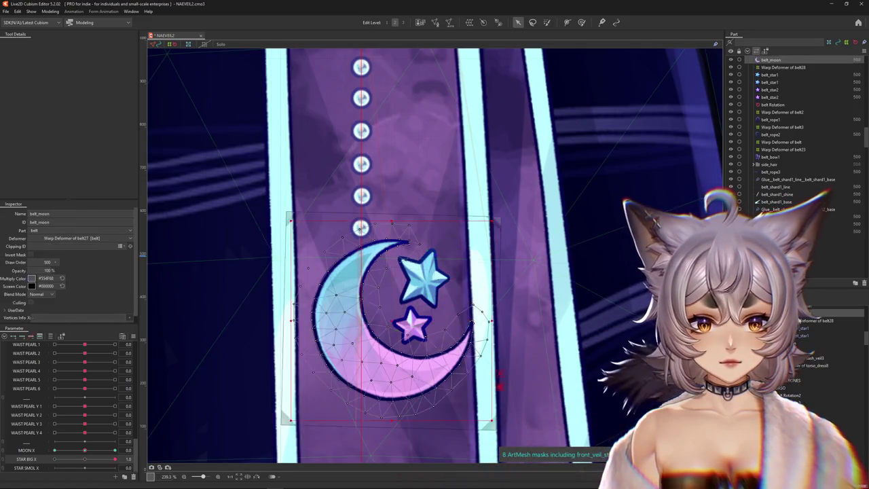
click(801, 319)
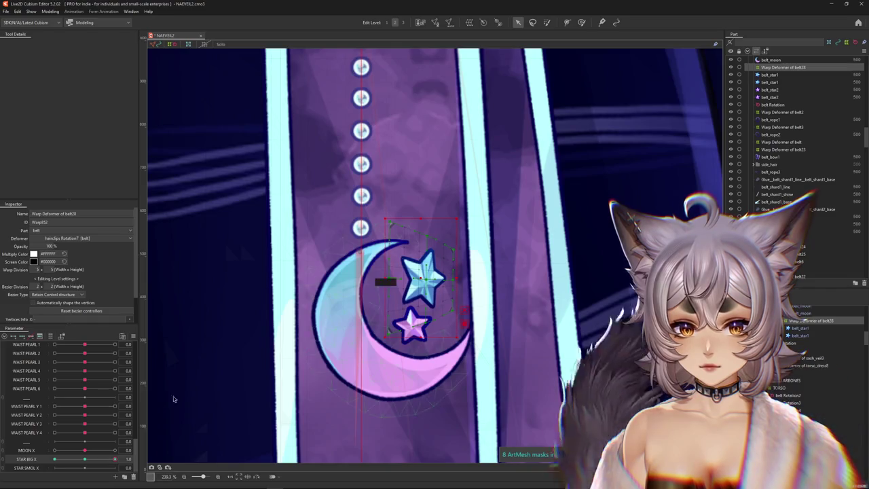
mouse_move(115, 459)
mouse_down()
mouse_move(78, 460)
mouse_move(169, 437)
mouse_up()
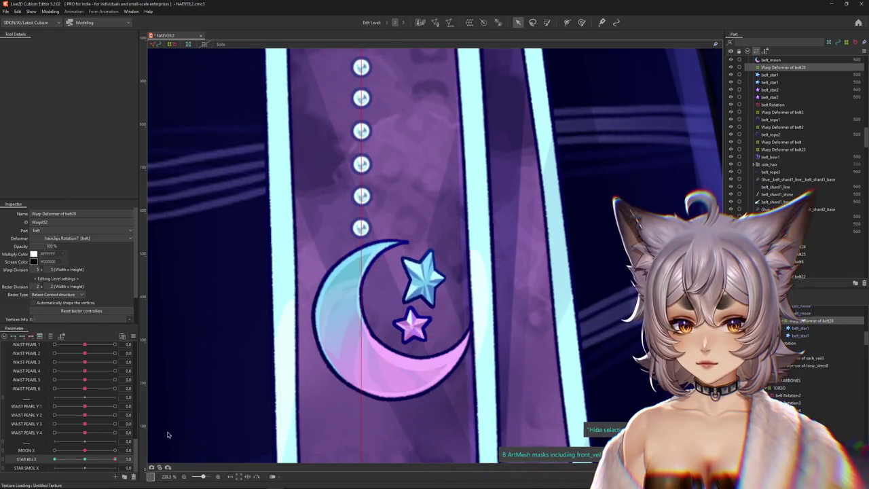
Move STAR BIG X to its -1.0 end to check the star's motion
right_click(151, 361)
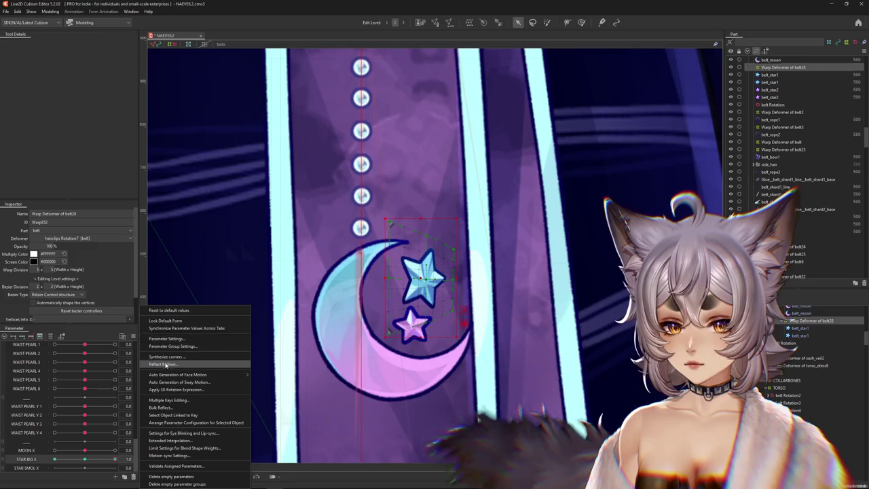
key(Escape)
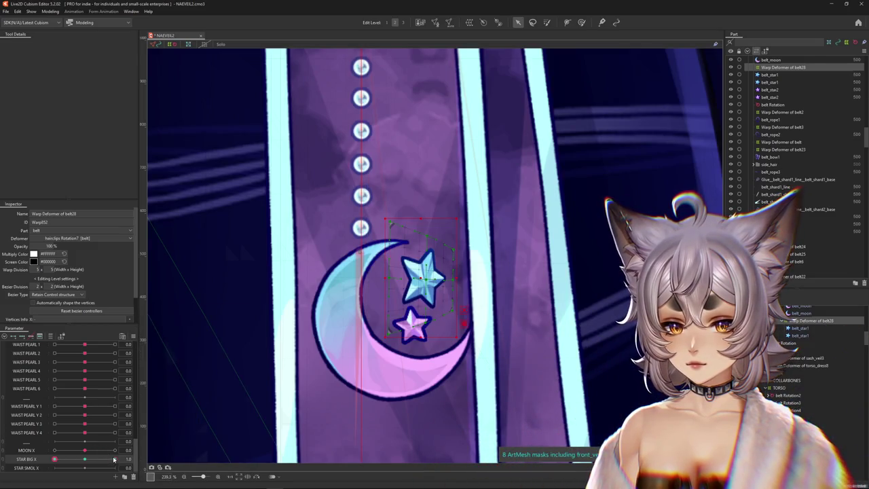
mouse_move(58, 458)
mouse_down()
mouse_move(113, 456)
mouse_move(6, 459)
mouse_up()
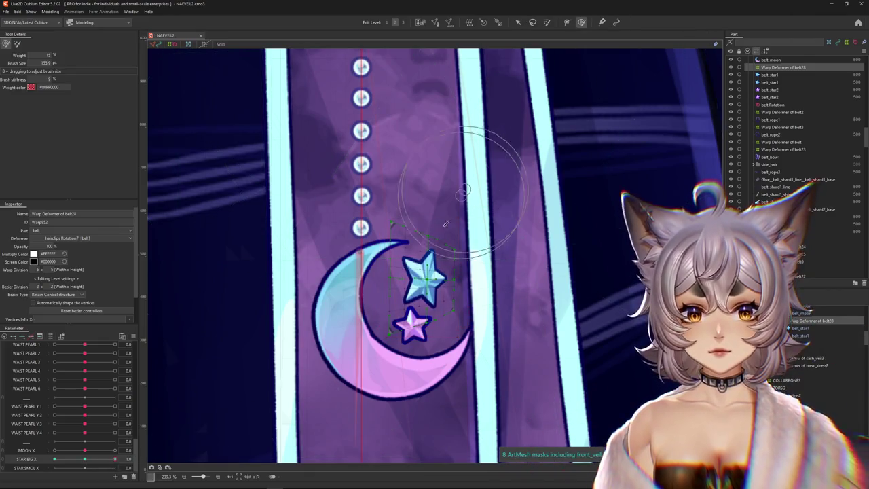
Resize the deform brush and reshape the big star for the -1.0 pose
drag(472, 225, 428, 279)
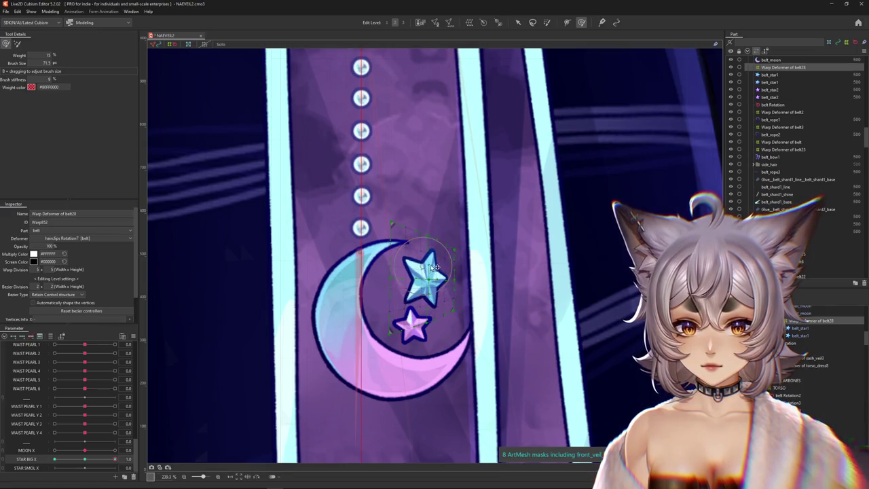
mouse_move(432, 266)
mouse_down()
mouse_move(389, 220)
mouse_move(393, 196)
mouse_up()
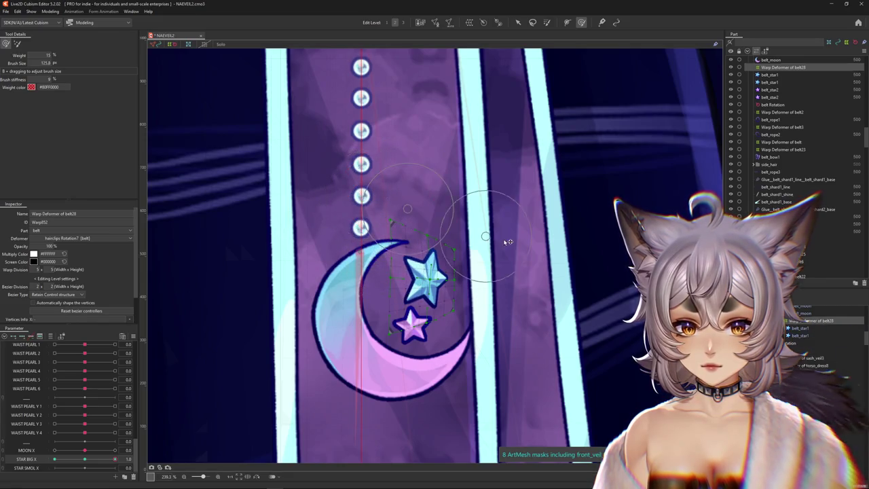
drag(468, 237, 426, 292)
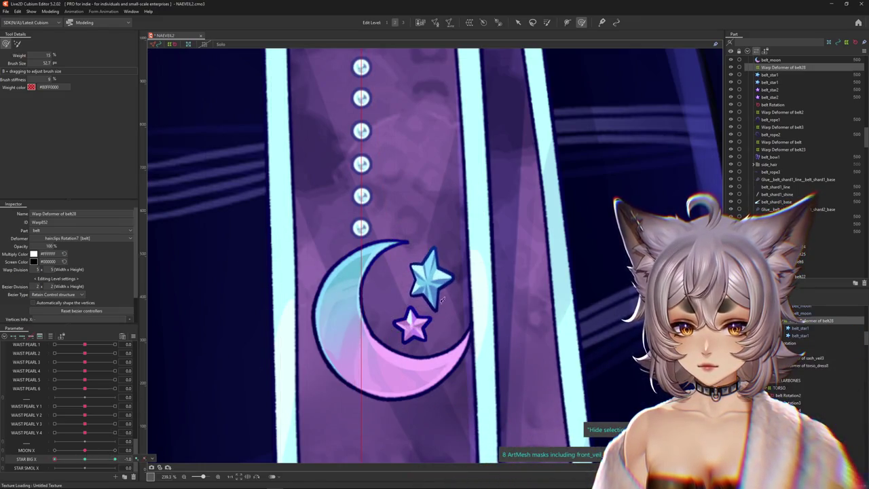
drag(426, 273, 374, 189)
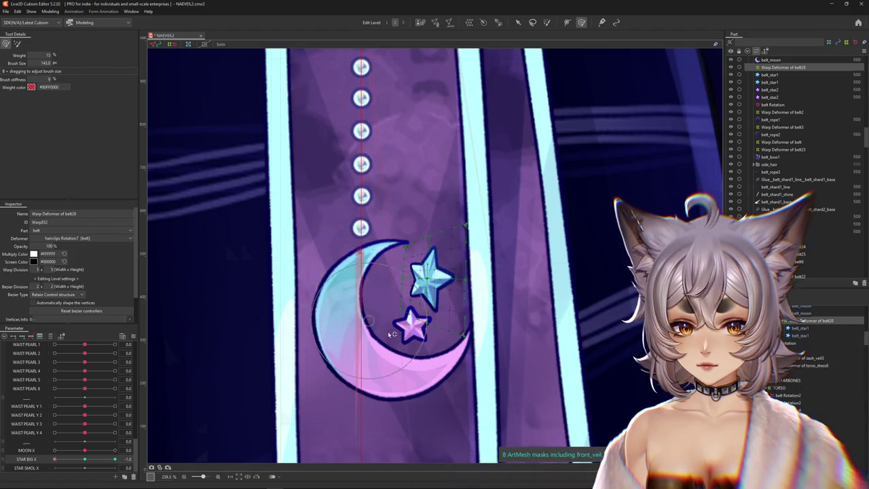
drag(397, 346, 432, 278)
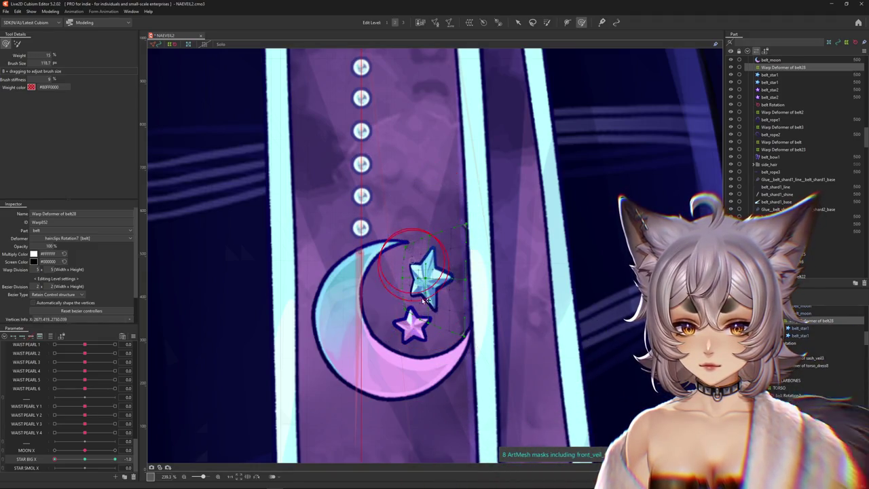
drag(359, 213, 240, 387)
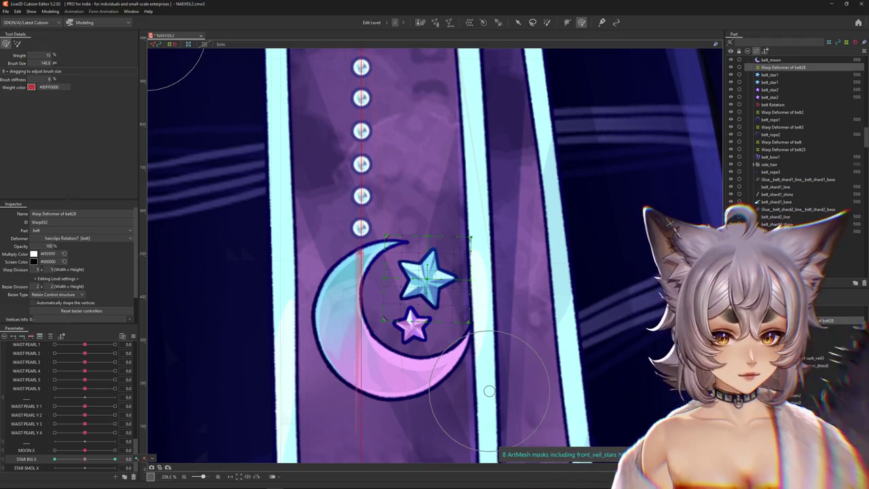
Give the belt_star1 mesh a multiply colour of #464867
click(424, 275)
scroll(459, 343, up, 2)
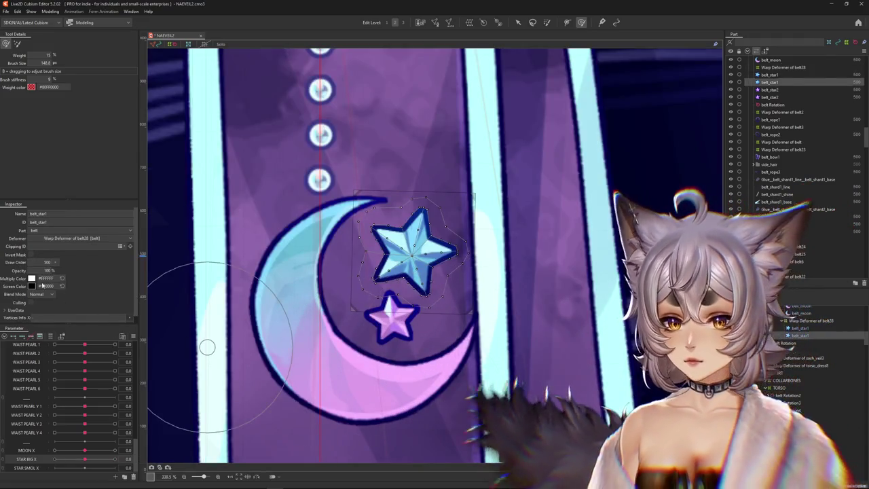
click(31, 278)
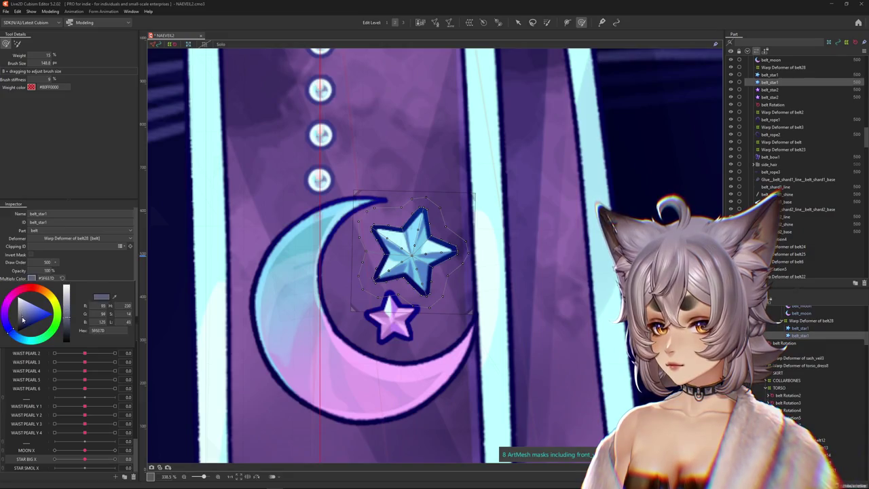
click(31, 278)
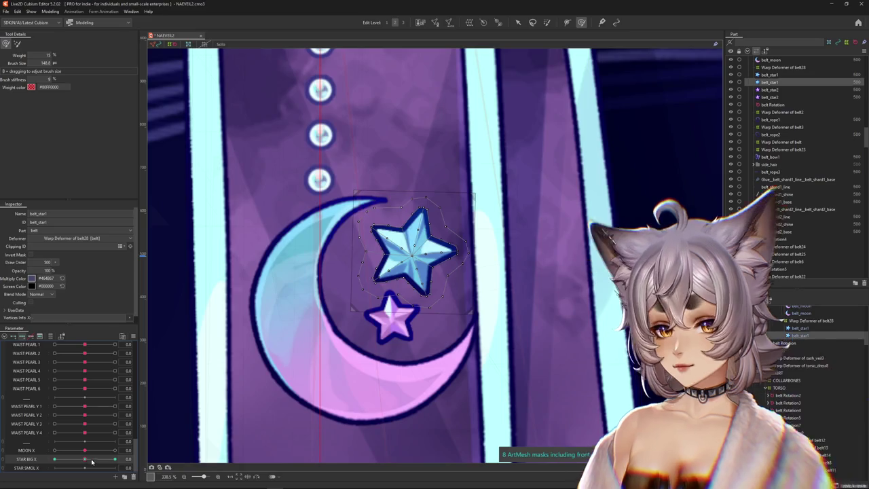
At STAR BIG X 1.0, deform the big star narrower and turned beside the moon
drag(87, 463, 114, 460)
drag(391, 254, 393, 250)
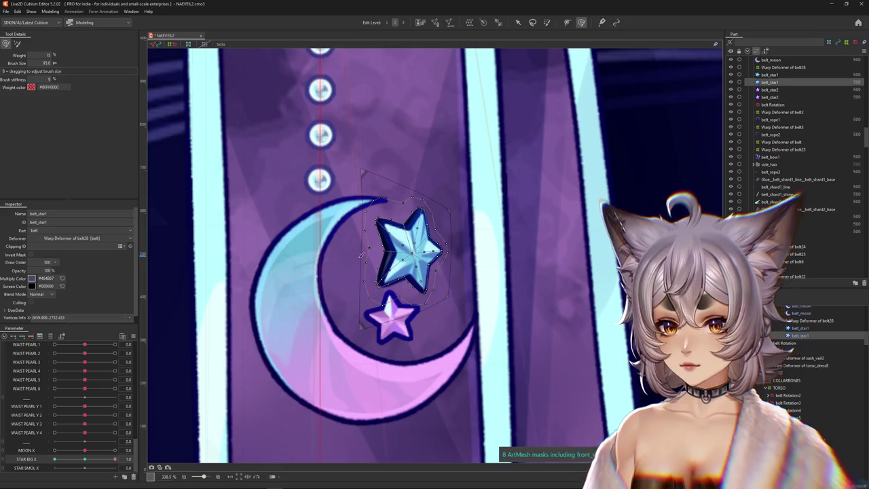
drag(398, 252, 399, 264)
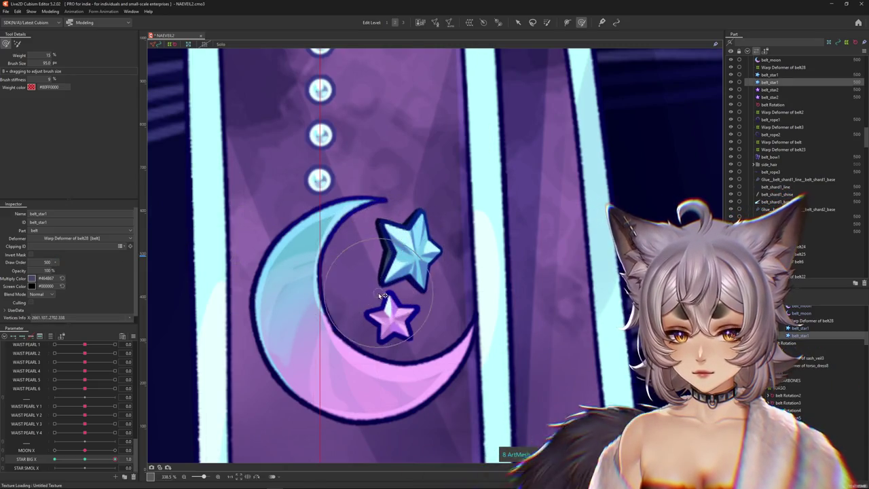
mouse_move(363, 213)
mouse_down()
mouse_move(384, 243)
mouse_move(379, 255)
mouse_up()
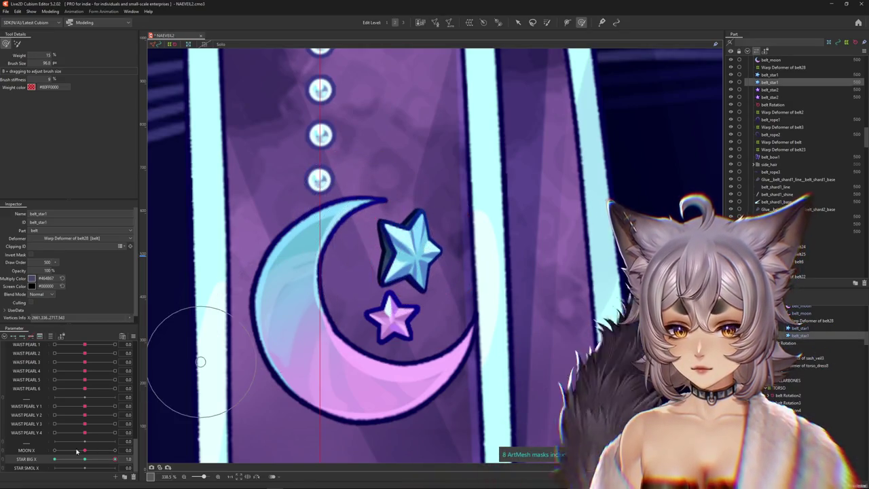